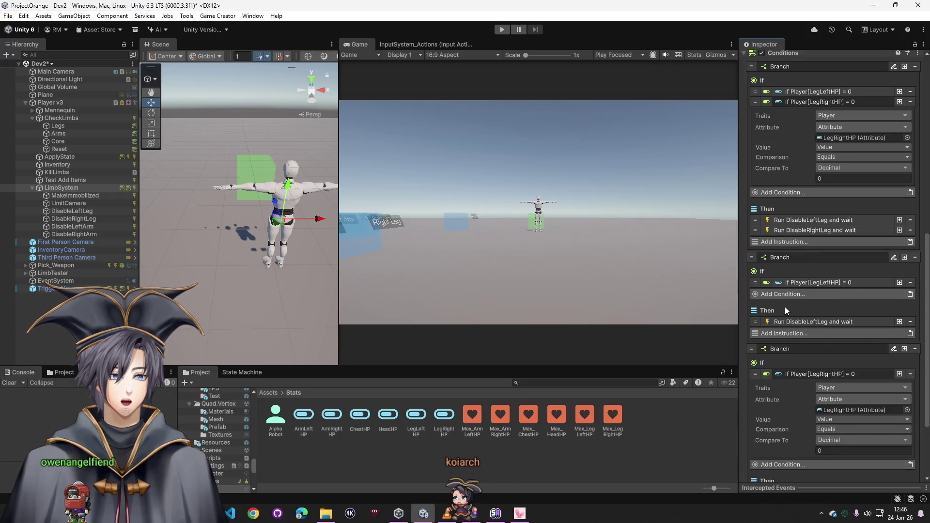
# - Scroll to the last limb Branch and open the Windows Start menu to launch another program
pyautogui.scroll(-4, 786, 307)
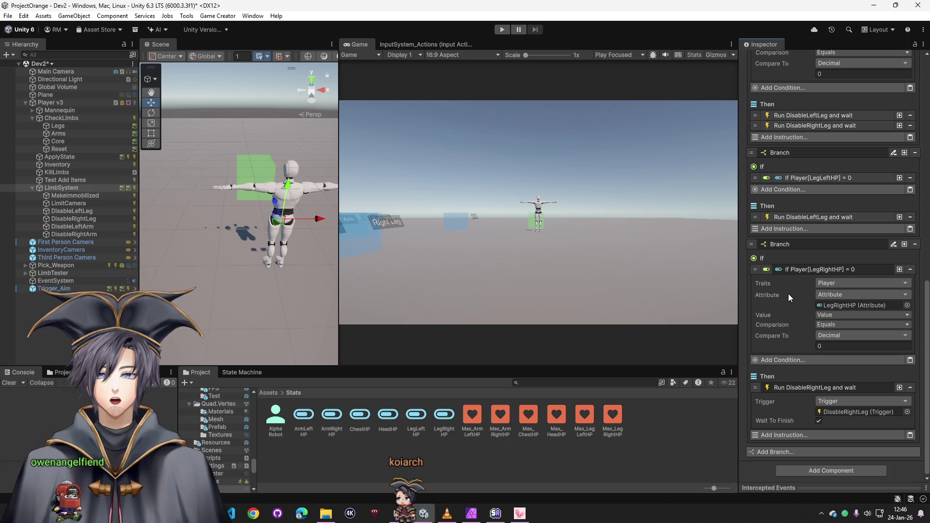
pyautogui.click(2, 514)
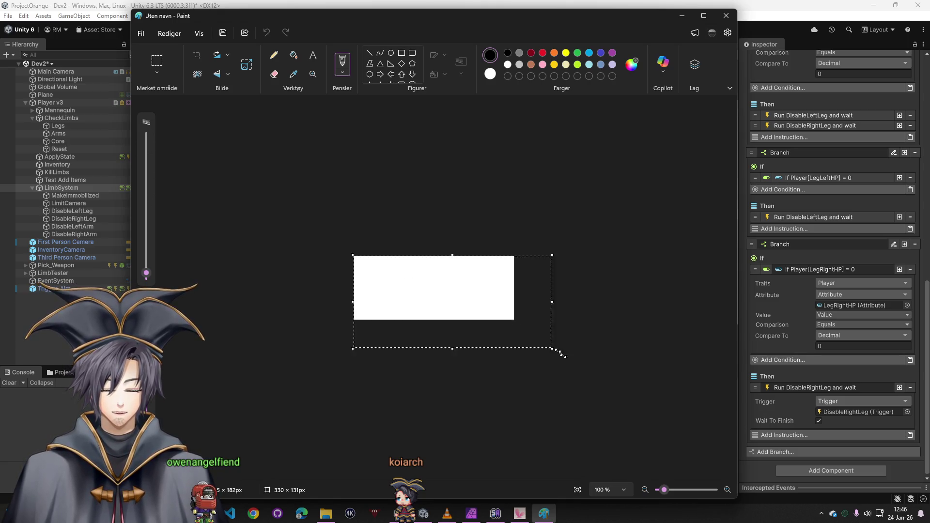
# - Enlarge the Paint canvas to 722 × 340 px and handwrite the numbered leg-check steps
pyautogui.moveTo(536, 339); pyautogui.dragTo(701, 419)
pyautogui.scroll(2, 297, 270)
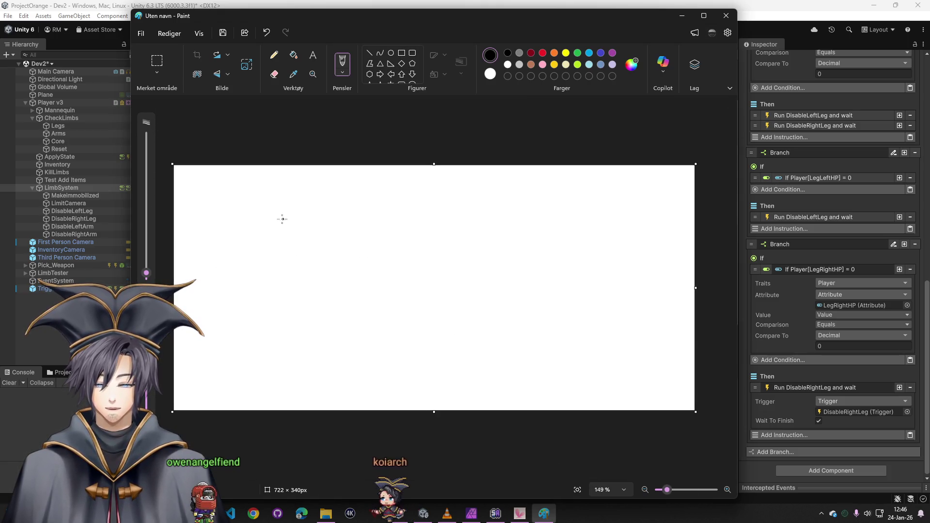
pyautogui.moveTo(296, 224); pyautogui.dragTo(420, 218)
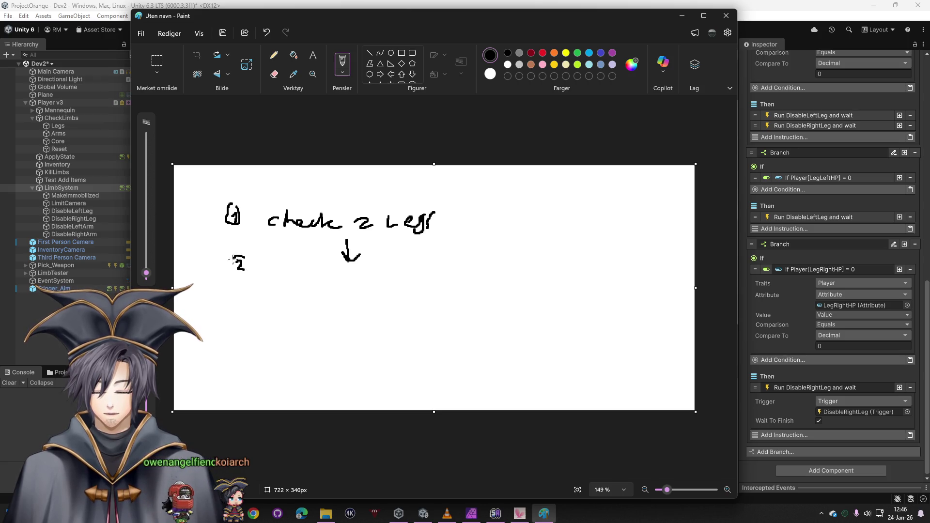
pyautogui.moveTo(233, 296); pyautogui.dragTo(241, 294)
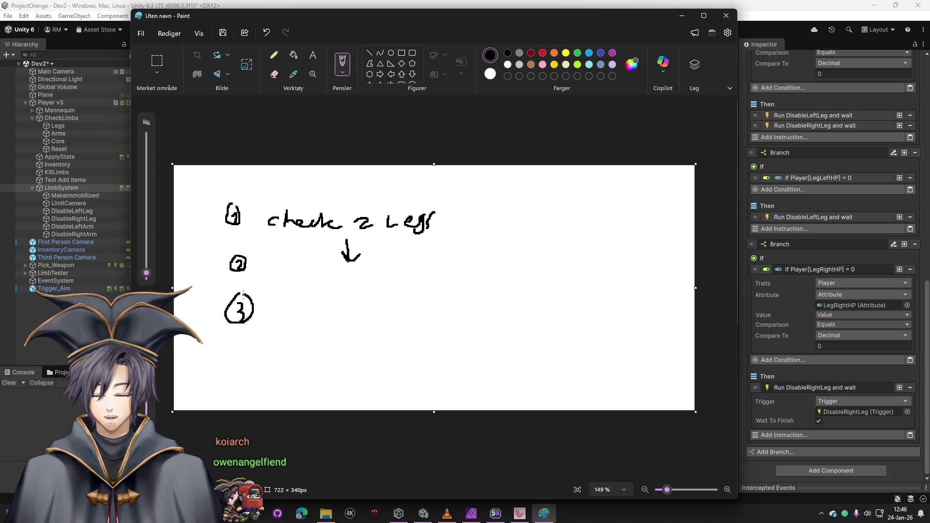
pyautogui.moveTo(285, 262); pyautogui.dragTo(285, 275)
pyautogui.moveTo(282, 266); pyautogui.dragTo(293, 274)
pyautogui.moveTo(293, 268); pyautogui.dragTo(301, 262)
pyautogui.moveTo(302, 261)
pyautogui.mouseDown()
pyautogui.moveTo(302, 274)
pyautogui.moveTo(331, 276)
pyautogui.mouseUp()
pyautogui.moveTo(338, 266); pyautogui.dragTo(342, 280)
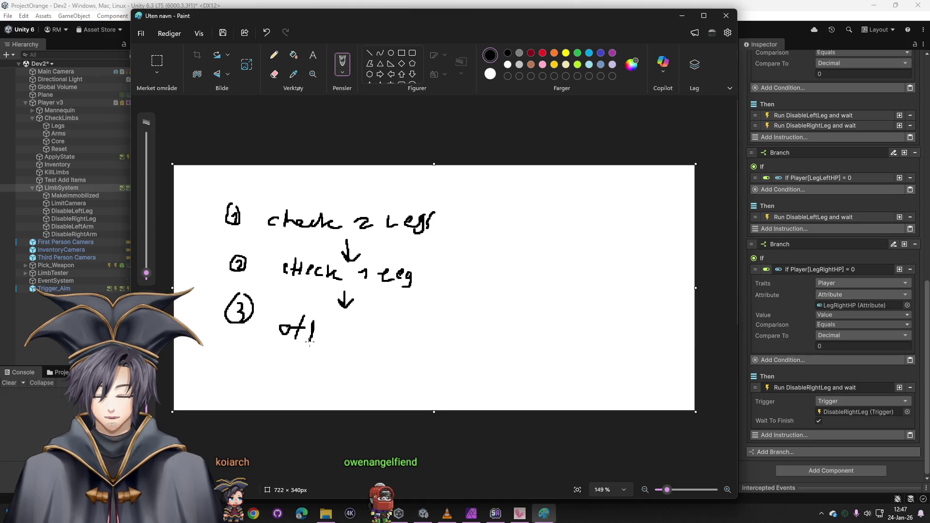
# - Write 'other Leg' beside step 3, add a red cross, and close Paint without saving
pyautogui.moveTo(381, 335); pyautogui.dragTo(394, 345)
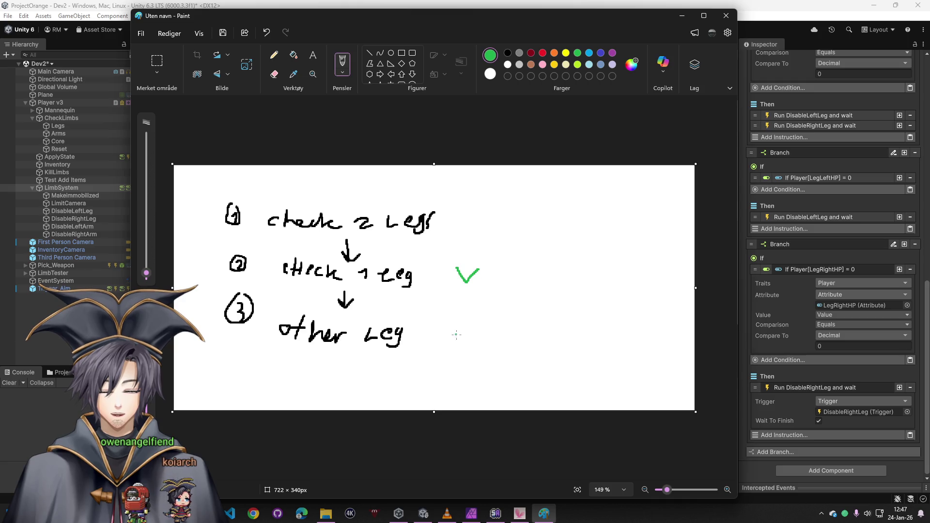
pyautogui.moveTo(453, 326)
pyautogui.mouseDown()
pyautogui.moveTo(482, 326)
pyautogui.moveTo(467, 338)
pyautogui.mouseUp()
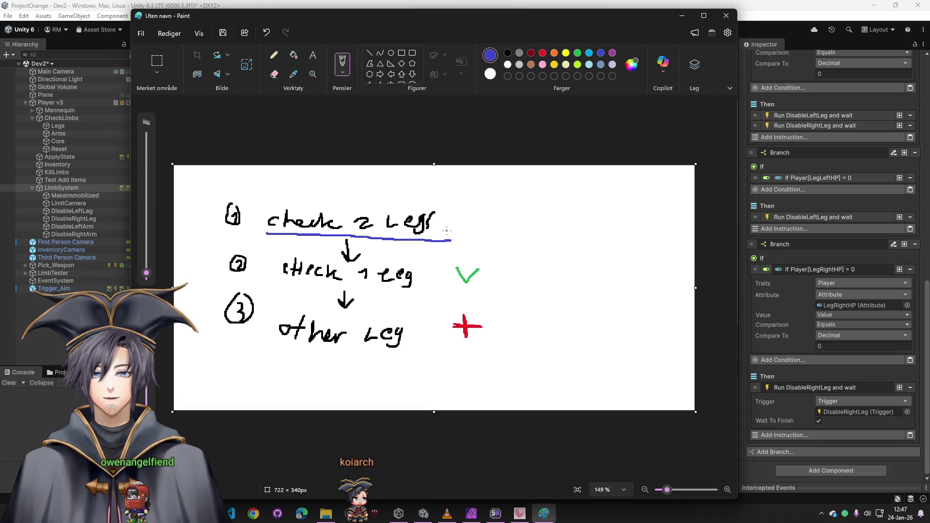
pyautogui.click(726, 16)
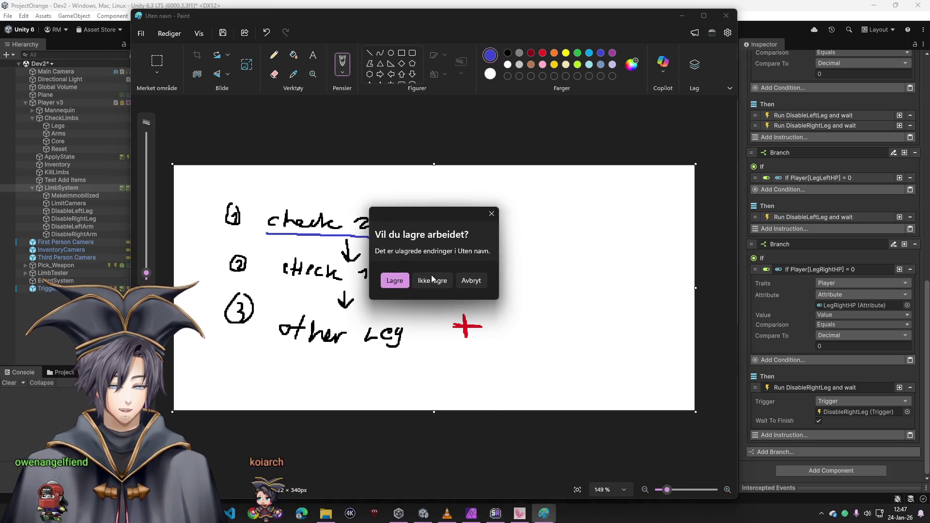
pyautogui.click(431, 275)
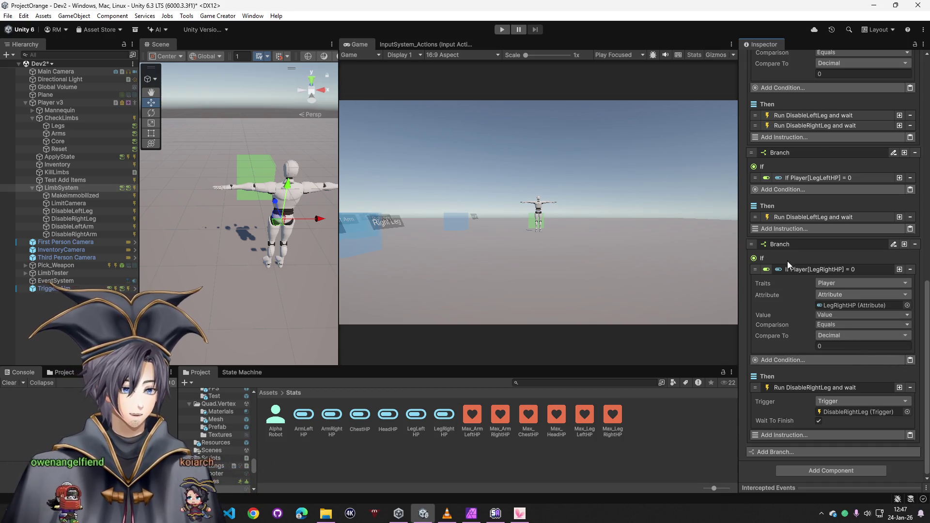
# - Collapse the LegRightHP and DisableRightLeg details and save the scene
pyautogui.click(831, 269)
pyautogui.click(804, 387)
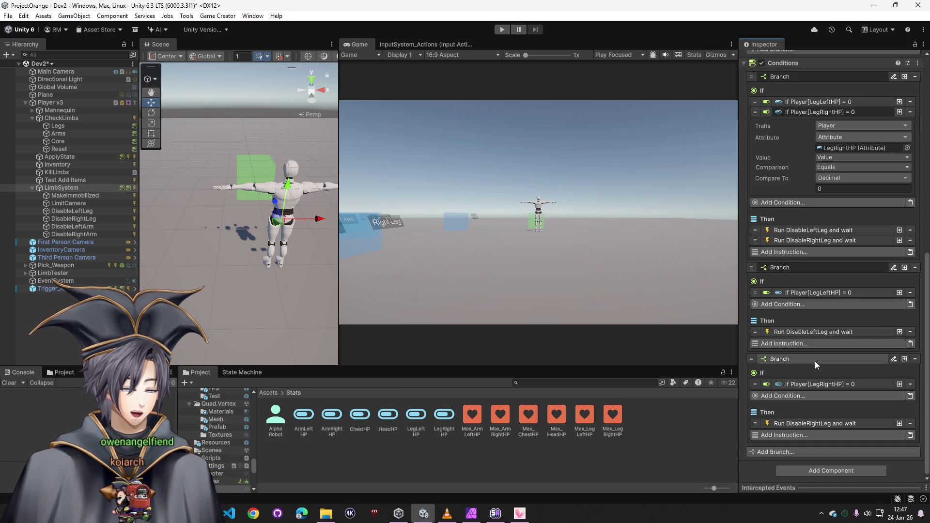
pyautogui.hotkey('ctrl', 's')
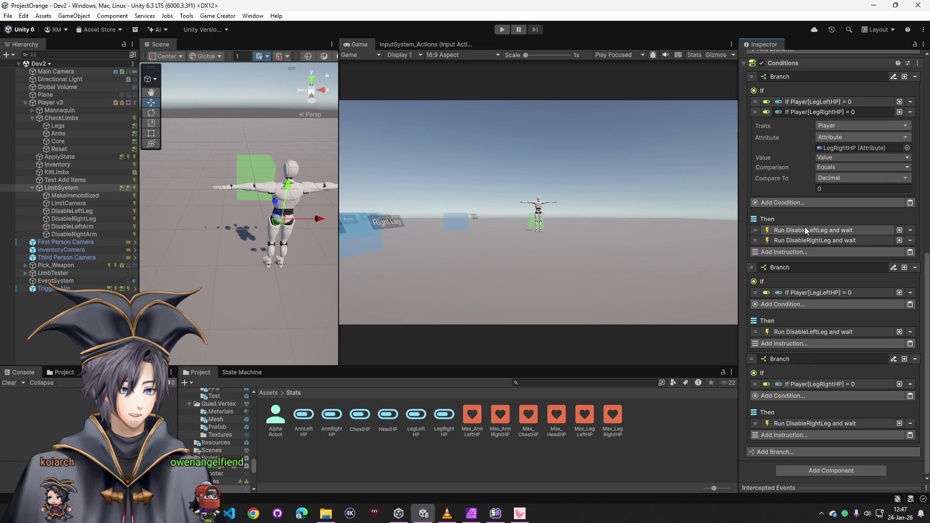
# - Add a Run Conditions instruction to the LimbSystem trigger
pyautogui.scroll(15, 804, 242)
pyautogui.click(797, 204)
pyautogui.write('run con')
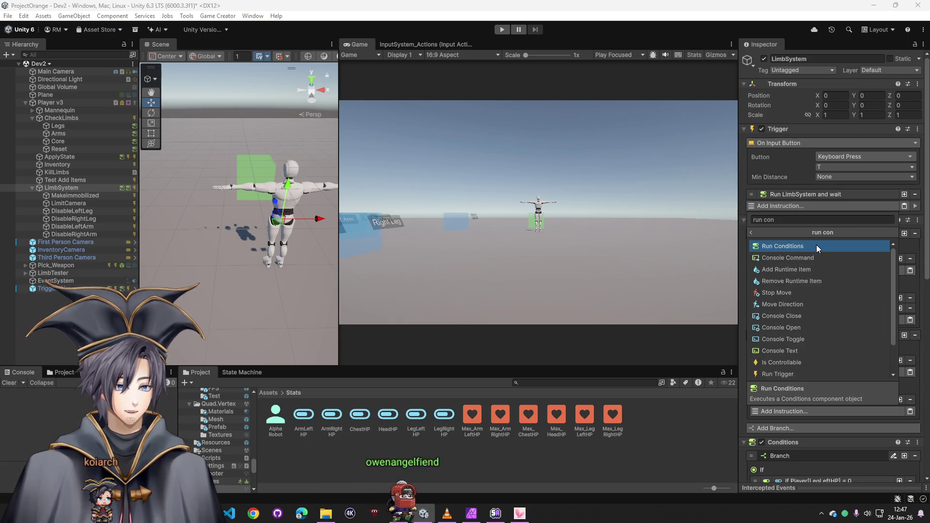
pyautogui.click(816, 246)
# - Copy the second Conditions component and paste it as a new, third Conditions component
pyautogui.click(742, 266)
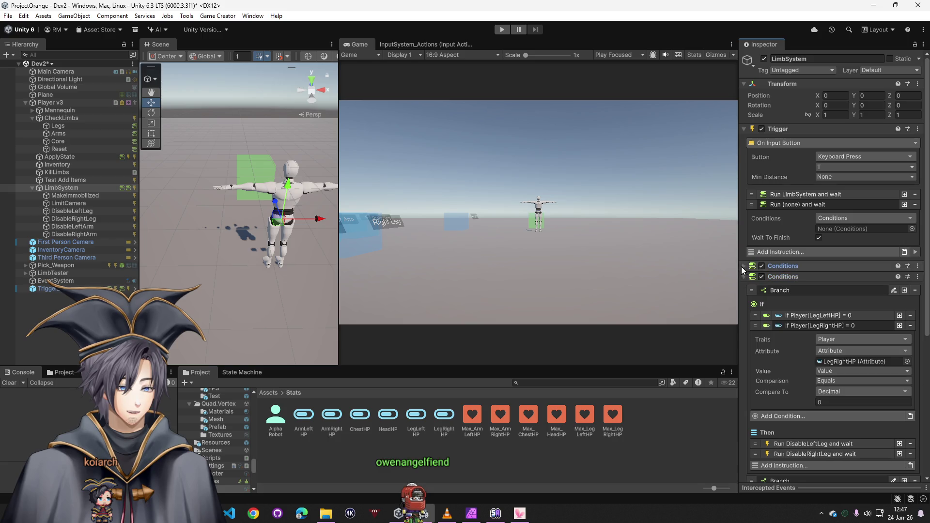
pyautogui.rightClick(788, 277)
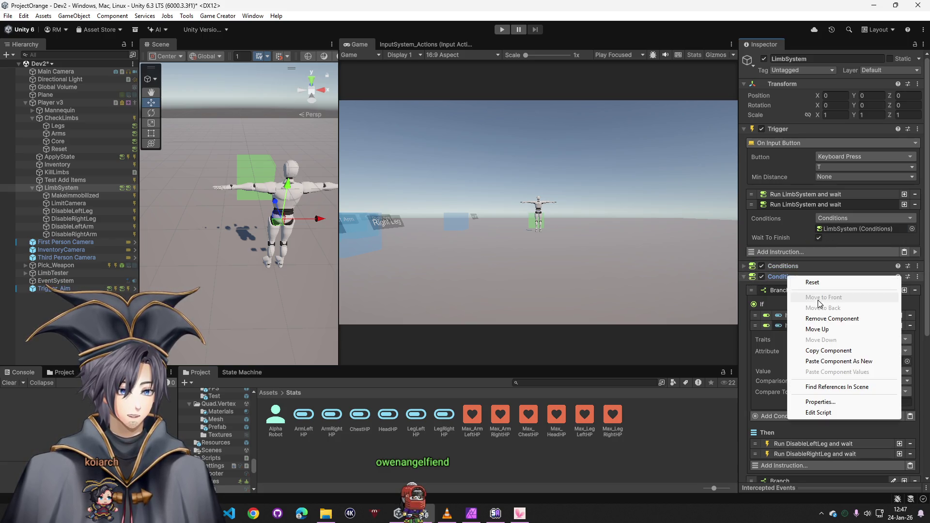
pyautogui.click(829, 351)
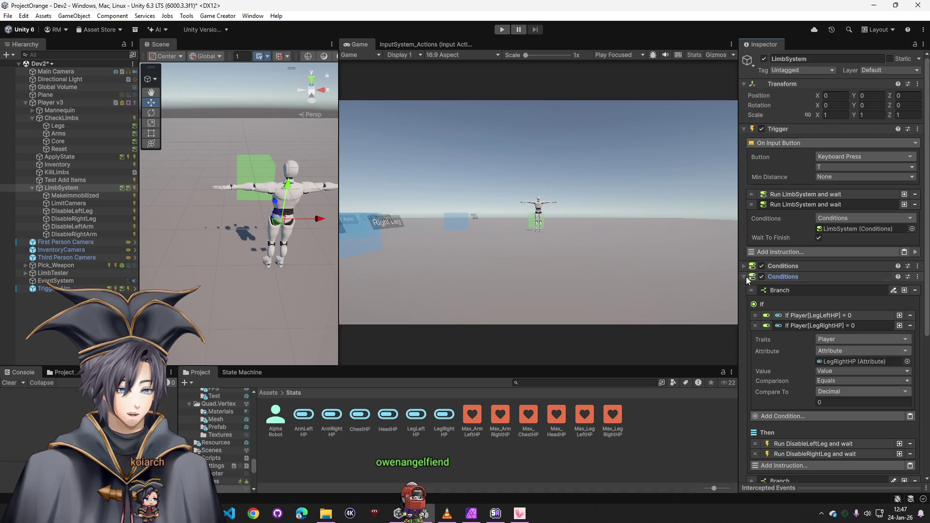
pyautogui.click(793, 277)
pyautogui.rightClick(793, 277)
pyautogui.click(845, 362)
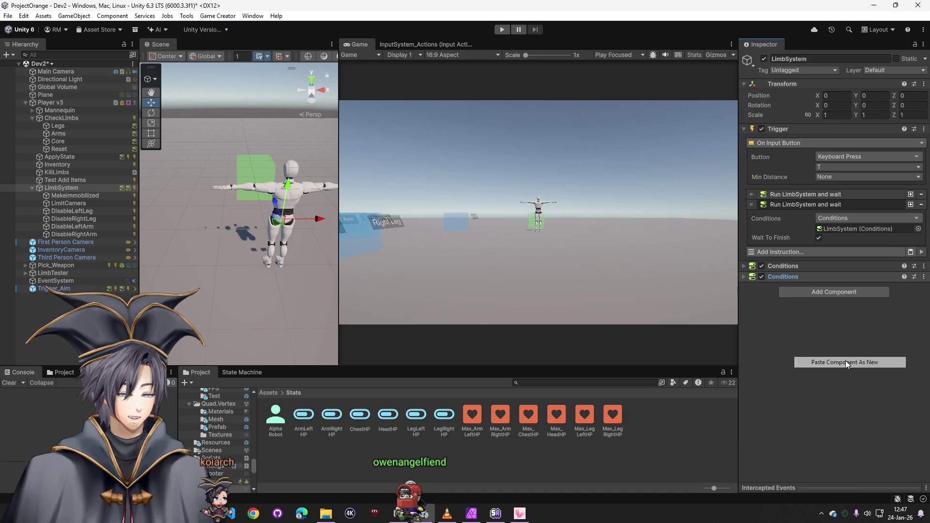
pyautogui.click(745, 289)
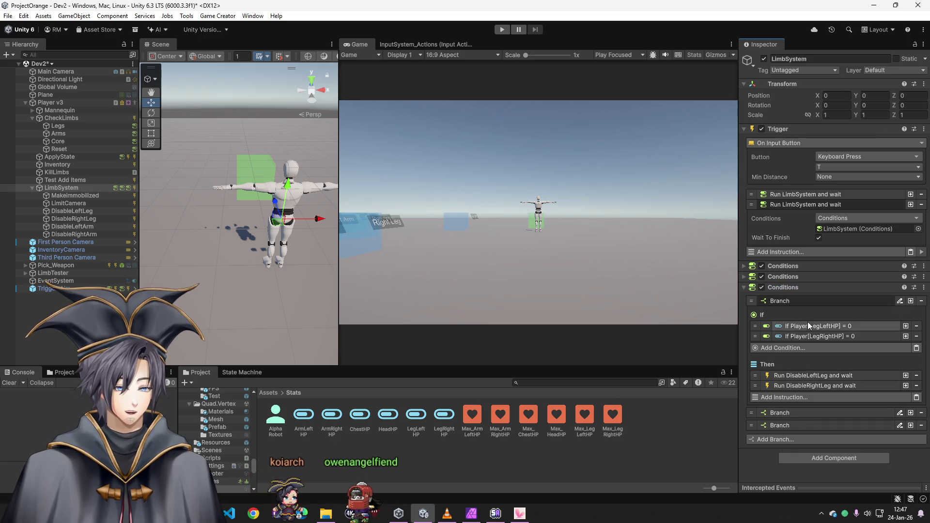
# - Change the third Conditions' checks from LegLeftHP and LegRightHP to ArmLeftHP and ArmRightHP
pyautogui.click(831, 326)
pyautogui.click(908, 362)
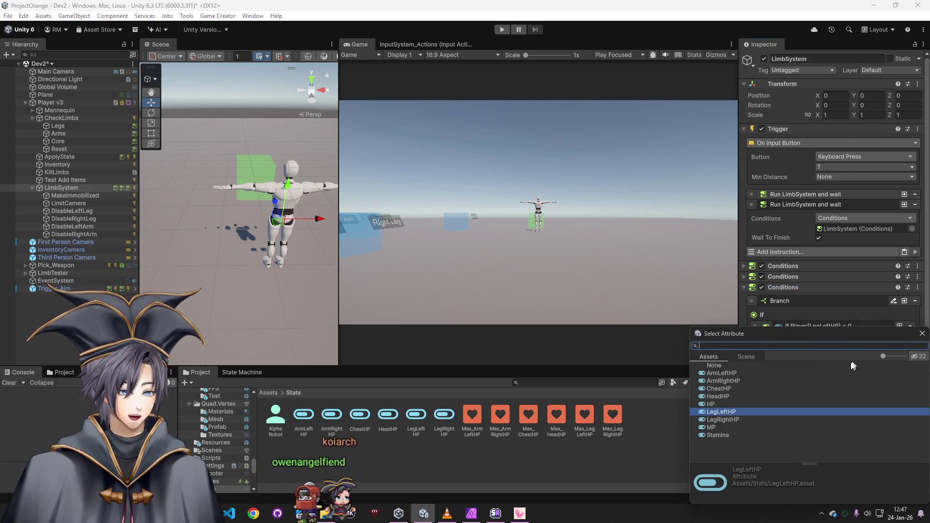
pyautogui.doubleClick(733, 380)
pyautogui.click(819, 329)
pyautogui.click(814, 338)
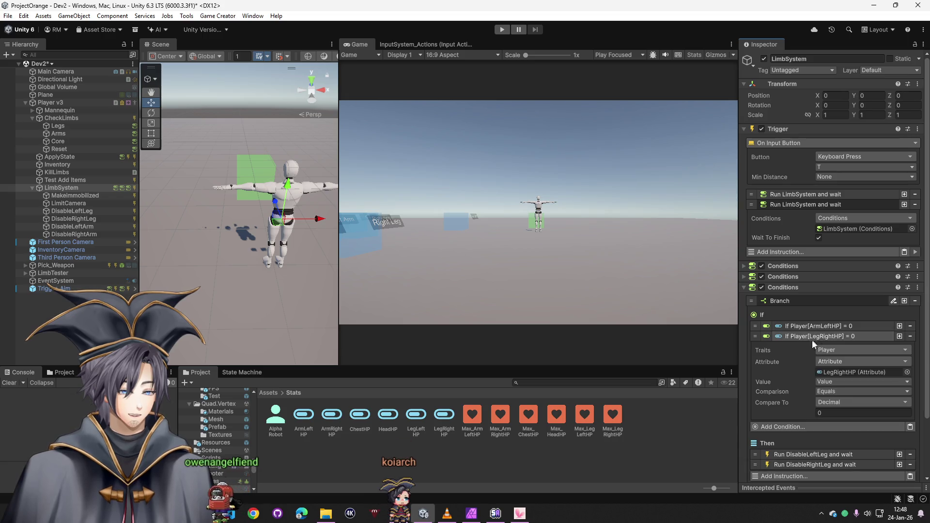
pyautogui.click(908, 372)
pyautogui.doubleClick(728, 383)
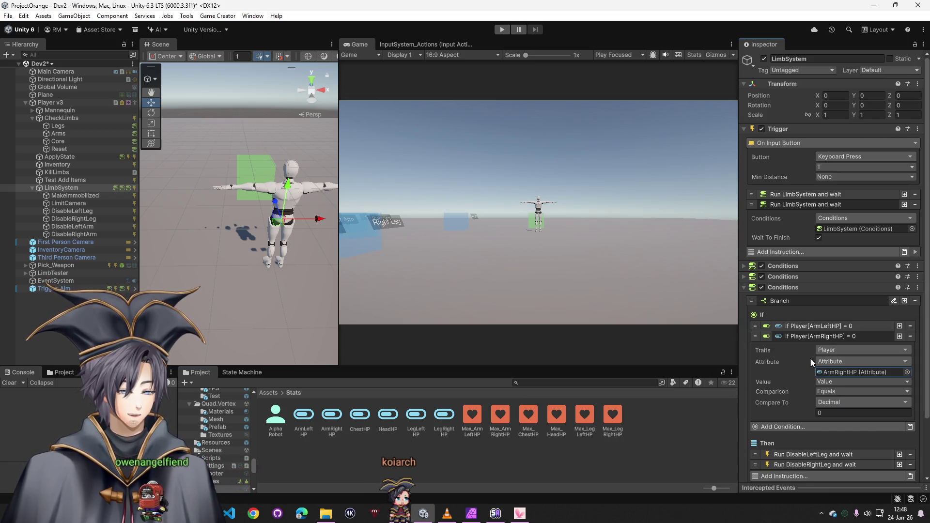
pyautogui.click(833, 336)
# - Make its Then instructions run DisableLeftArm and DisableRightArm instead of the leg triggers
pyautogui.click(804, 376)
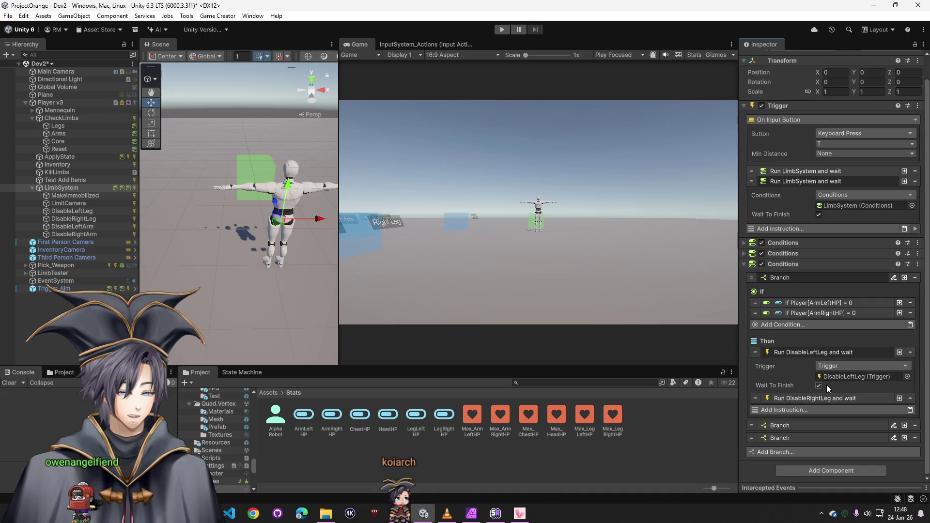
pyautogui.moveTo(68, 227); pyautogui.dragTo(845, 376)
pyautogui.click(789, 356)
pyautogui.click(798, 389)
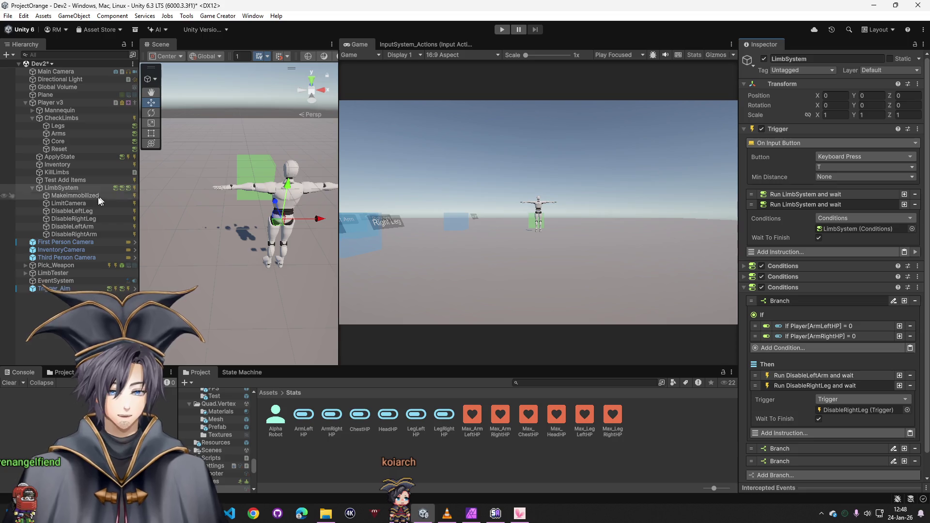
pyautogui.moveTo(86, 236)
pyautogui.mouseDown()
pyautogui.moveTo(179, 291)
pyautogui.moveTo(891, 410)
pyautogui.moveTo(813, 398)
pyautogui.mouseUp()
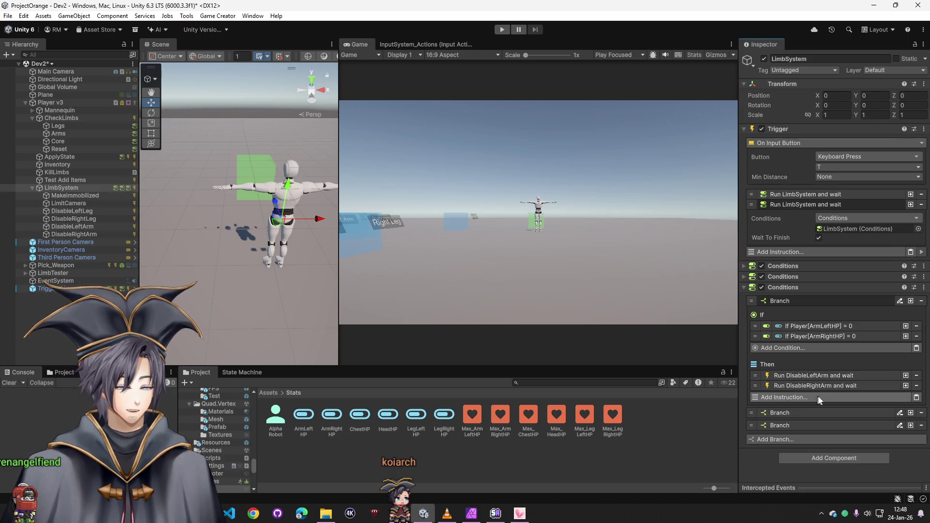
pyautogui.click(62, 179)
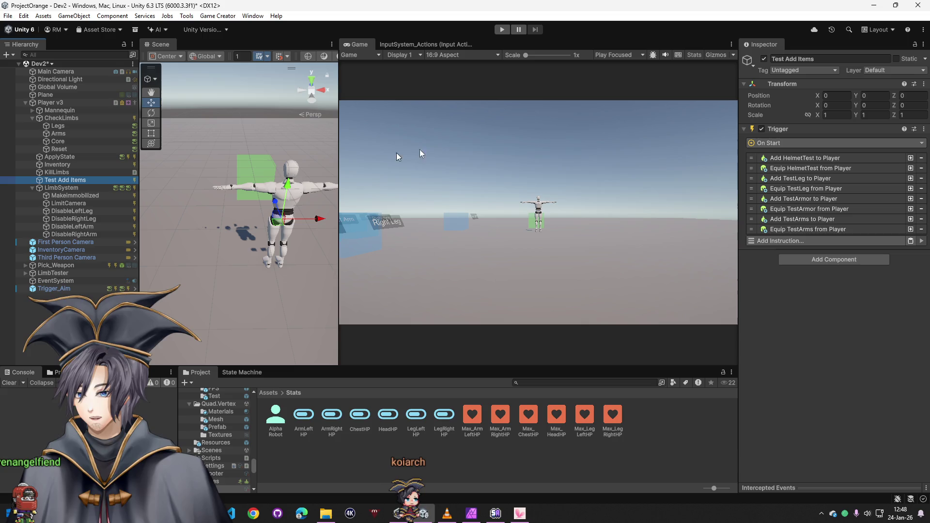
# - Deactivate Test Add Items, ApplyState (Alt+Shift+A) and CheckLimbs, then reselect LimbSystem
pyautogui.click(764, 59)
pyautogui.click(61, 188)
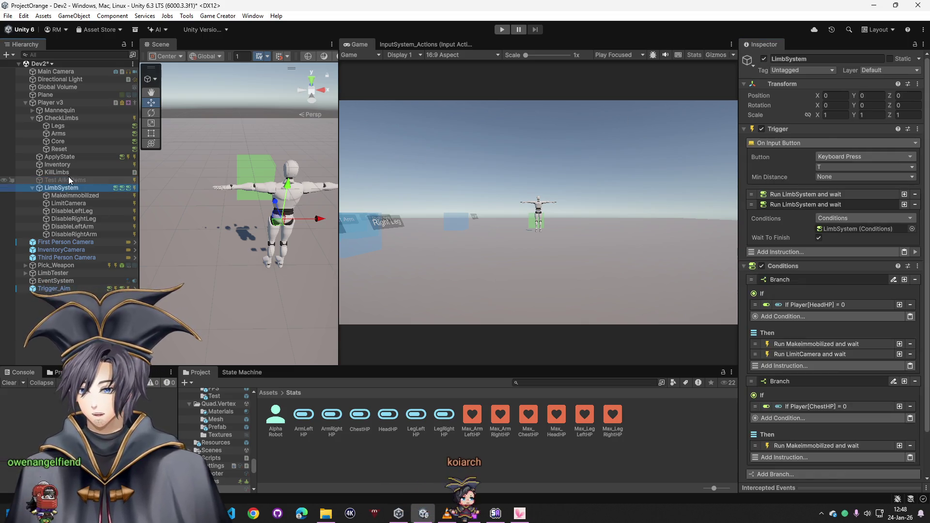
pyautogui.click(56, 172)
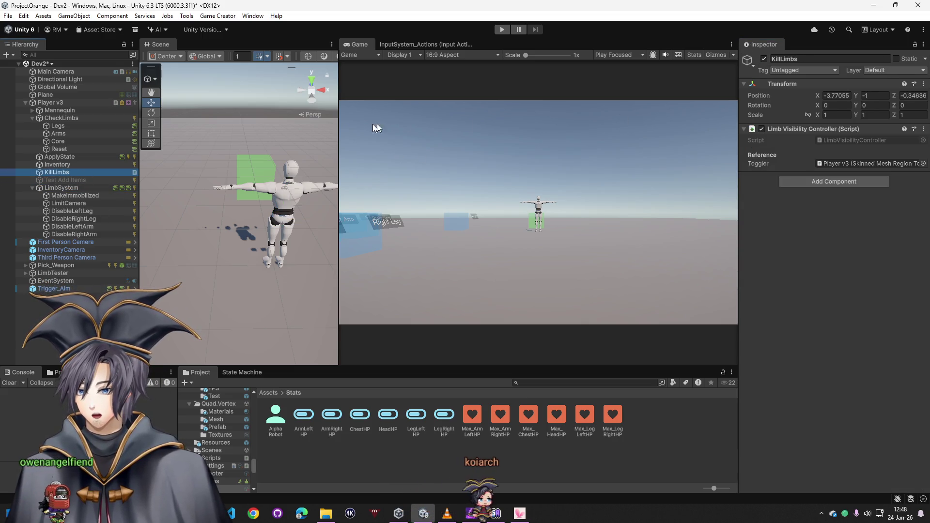
pyautogui.click(64, 164)
pyautogui.click(119, 157)
pyautogui.hotkey('alt', 'shift', 'a')
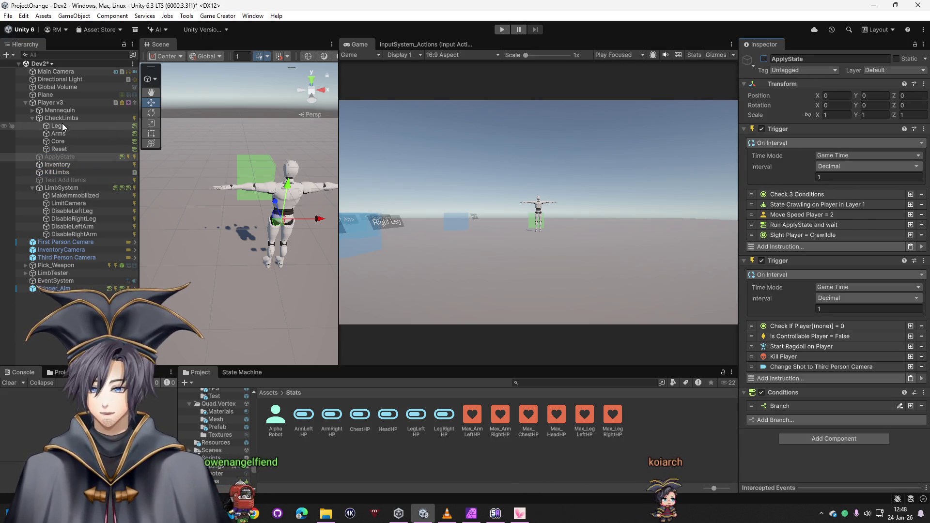
pyautogui.click(54, 119)
pyautogui.click(33, 118)
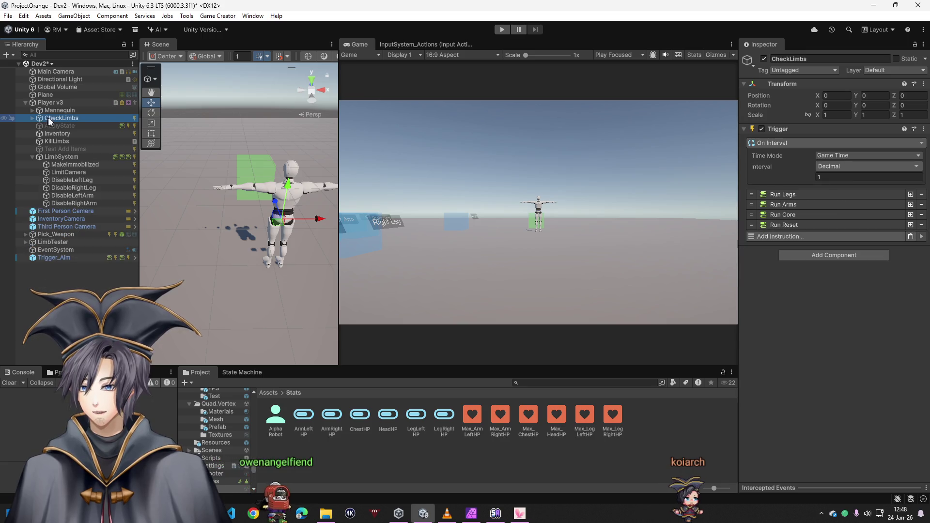
pyautogui.click(764, 59)
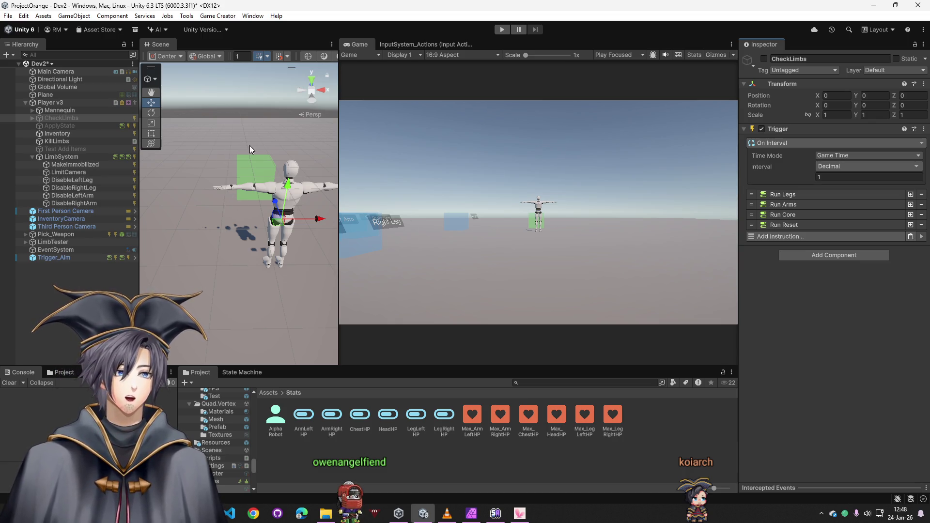
pyautogui.click(63, 156)
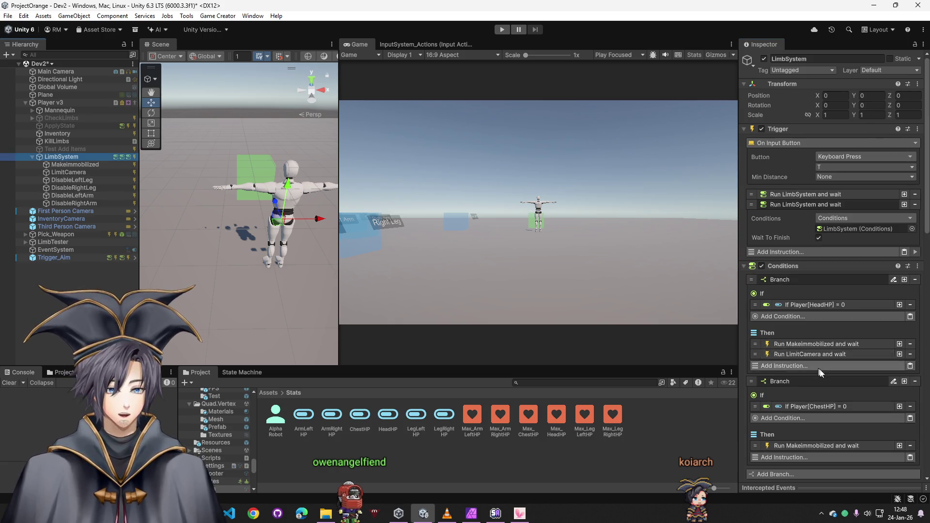
# - Make the first single-arm branch check ArmLeftHP and run DisableLeftArm
pyautogui.scroll(-10, 818, 389)
pyautogui.scroll(-10, 819, 389)
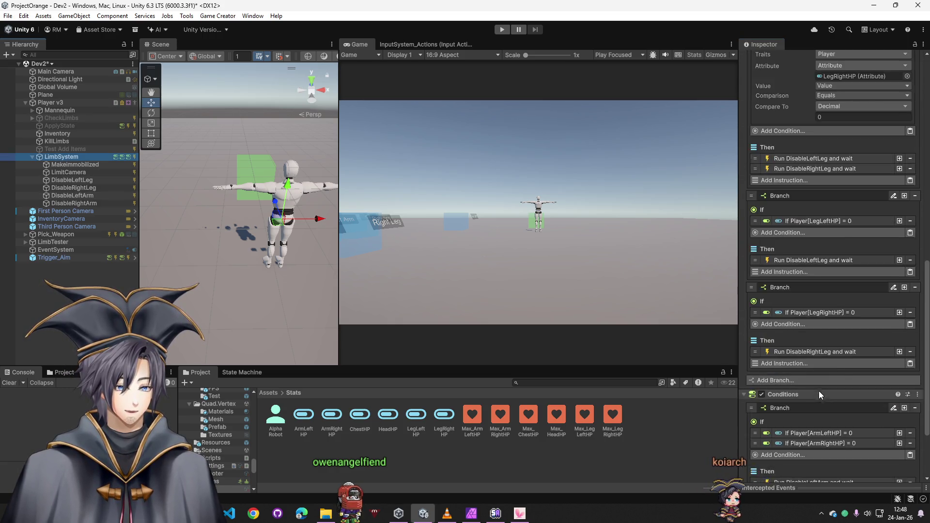
pyautogui.scroll(-3, 808, 425)
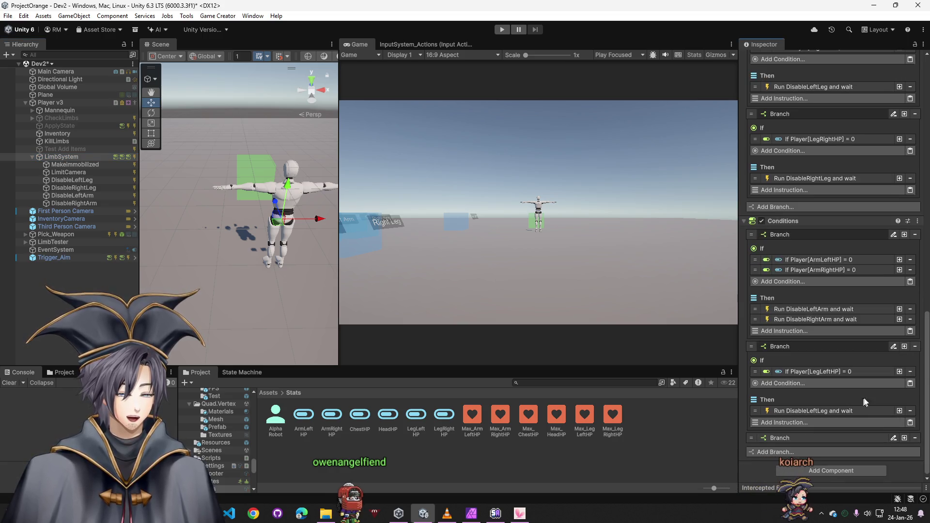
pyautogui.click(848, 371)
pyautogui.click(905, 406)
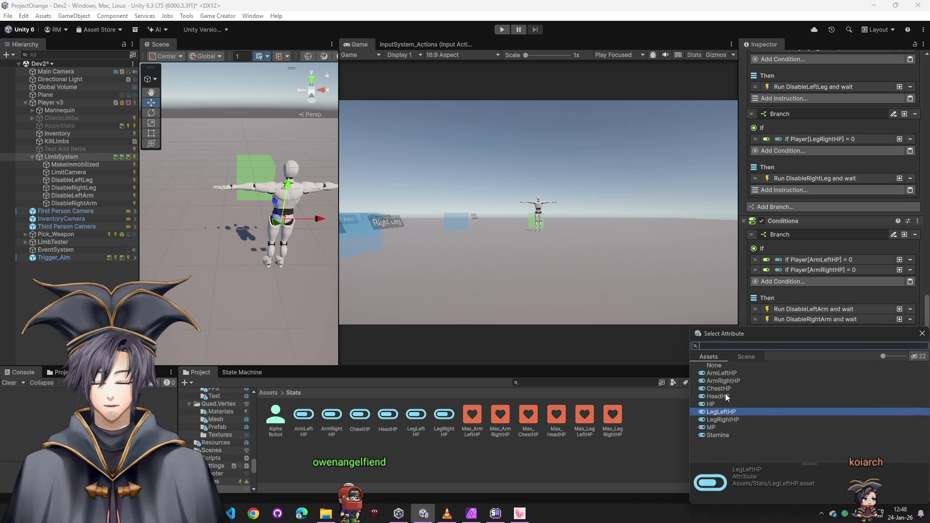
pyautogui.doubleClick(724, 374)
pyautogui.scroll(-3, 795, 412)
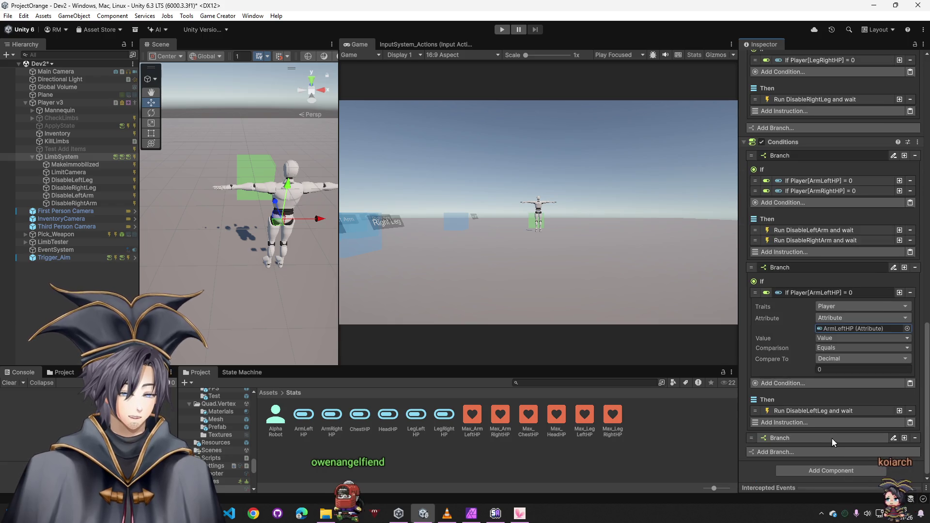
pyautogui.click(808, 411)
pyautogui.moveTo(76, 196)
pyautogui.mouseDown()
pyautogui.moveTo(823, 412)
pyautogui.moveTo(856, 433)
pyautogui.mouseUp()
pyautogui.click(807, 411)
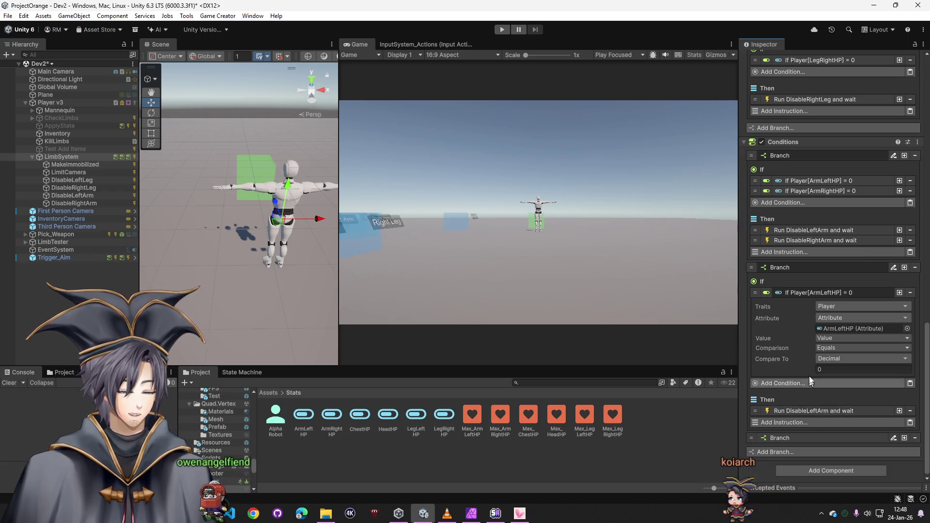
pyautogui.click(806, 293)
# - Make the last branch check ArmRightHP and run DisableRightArm
pyautogui.click(801, 438)
pyautogui.scroll(-2, 821, 402)
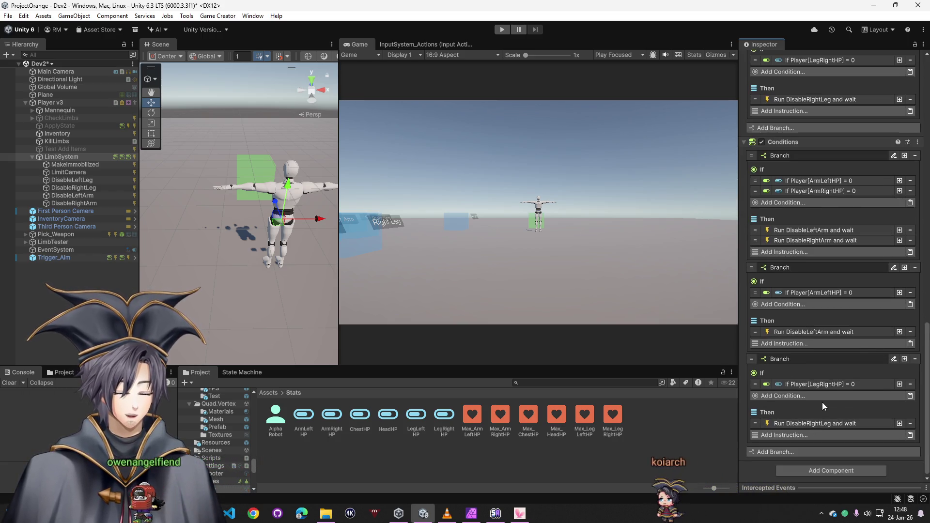
pyautogui.click(821, 402)
pyautogui.click(895, 400)
pyautogui.doubleClick(723, 380)
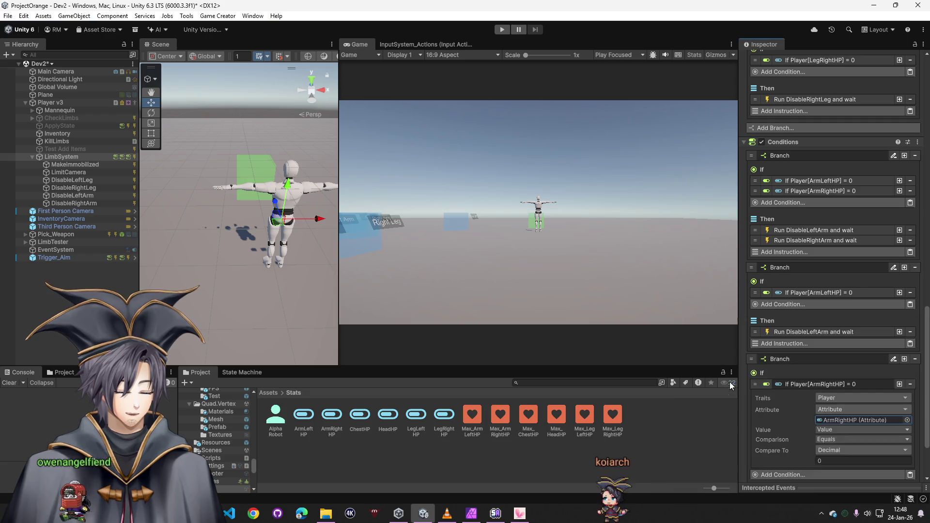
pyautogui.scroll(-2, 821, 448)
pyautogui.click(816, 425)
pyautogui.moveTo(74, 201); pyautogui.dragTo(842, 448)
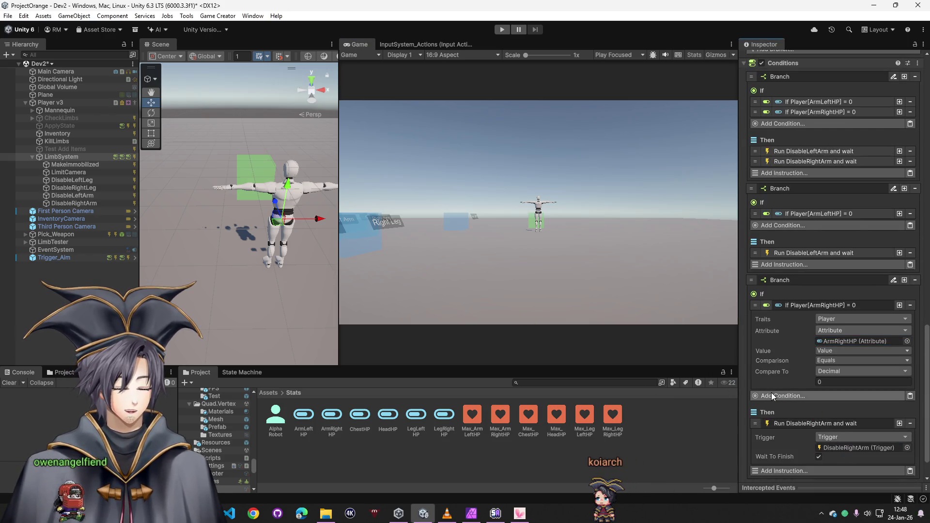
pyautogui.click(801, 423)
pyautogui.click(819, 305)
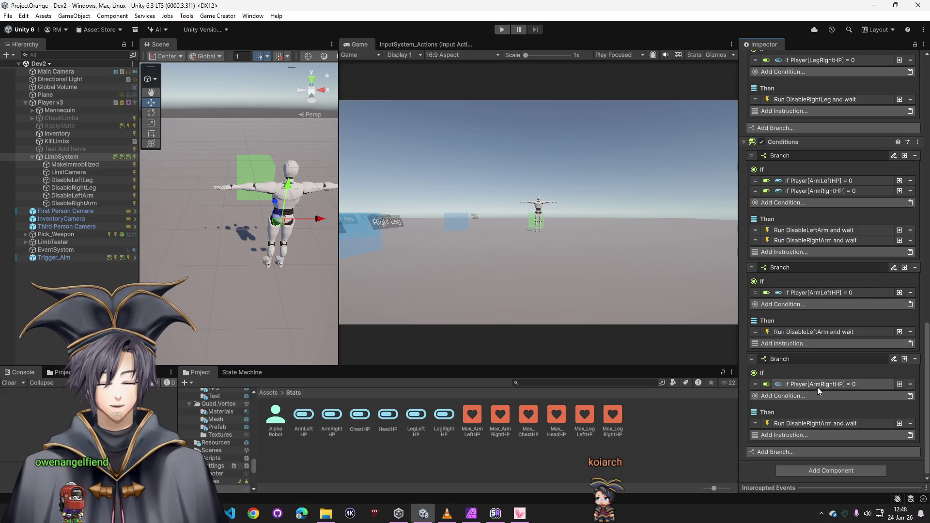
pyautogui.scroll(5, 818, 387)
pyautogui.scroll(5, 808, 354)
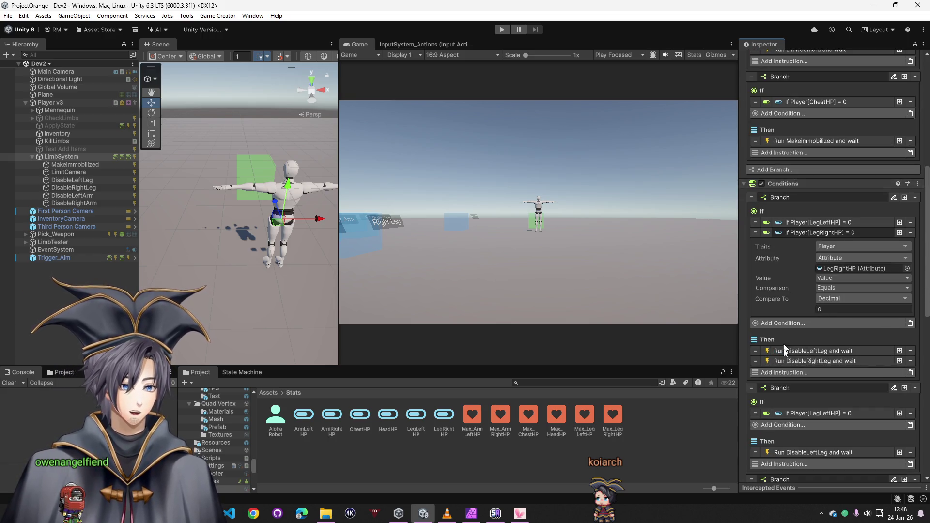
# - Collapse the ChestHP branch and add another Run Conditions instruction to the trigger
pyautogui.scroll(4, 787, 305)
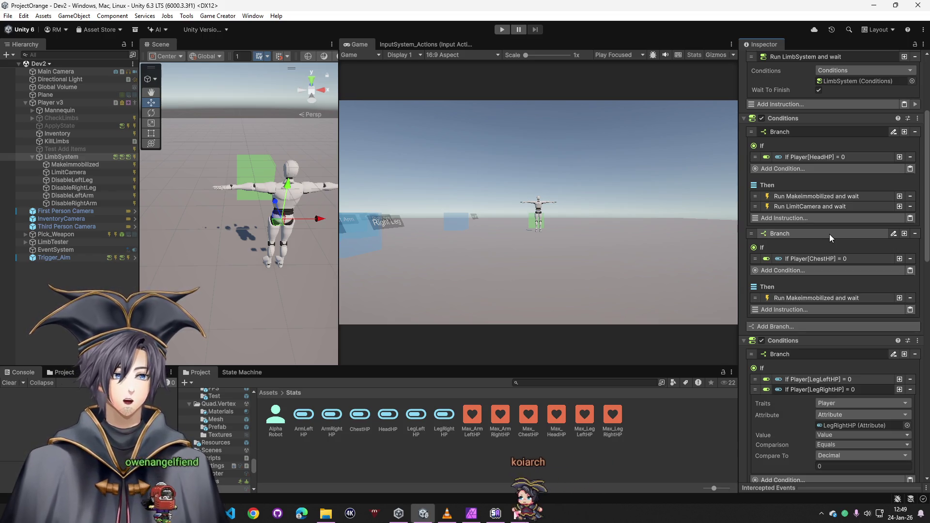
pyautogui.click(814, 233)
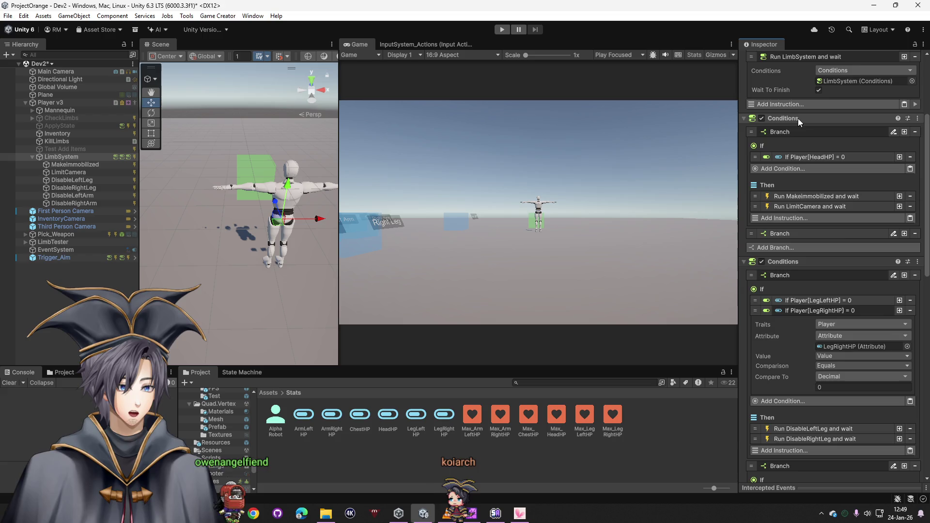
pyautogui.scroll(1, 798, 118)
pyautogui.click(797, 155)
pyautogui.write('run br')
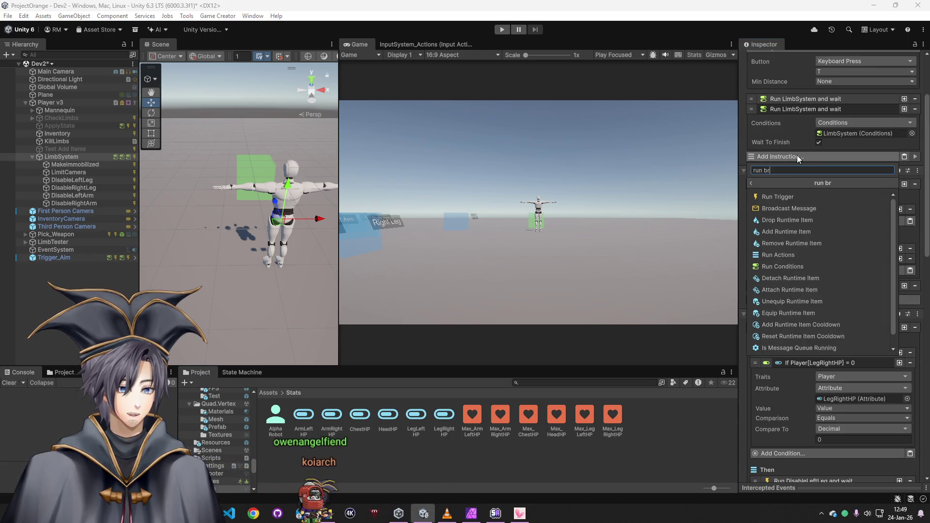
pyautogui.click(801, 194)
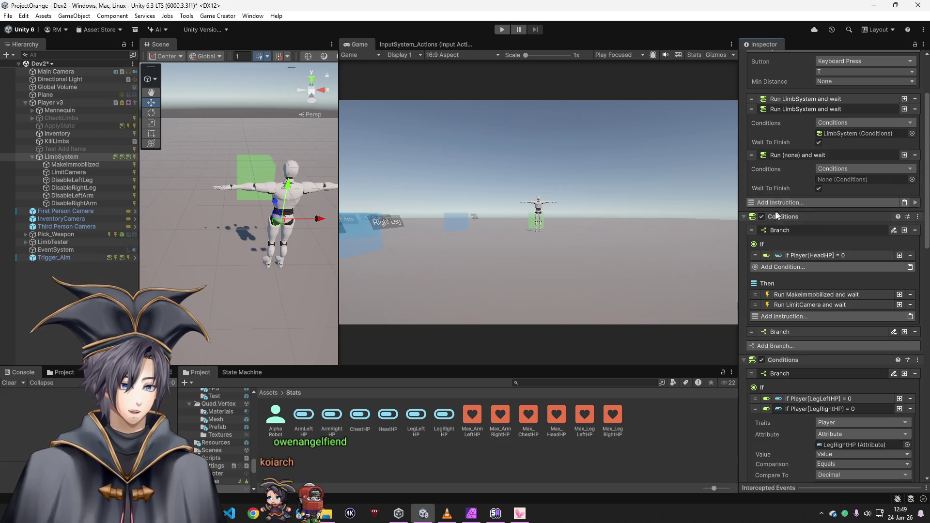
# - Assign the third, arm Conditions component to the new instruction and clear the object's name
pyautogui.click(743, 217)
pyautogui.click(746, 227)
pyautogui.moveTo(788, 239); pyautogui.dragTo(842, 183)
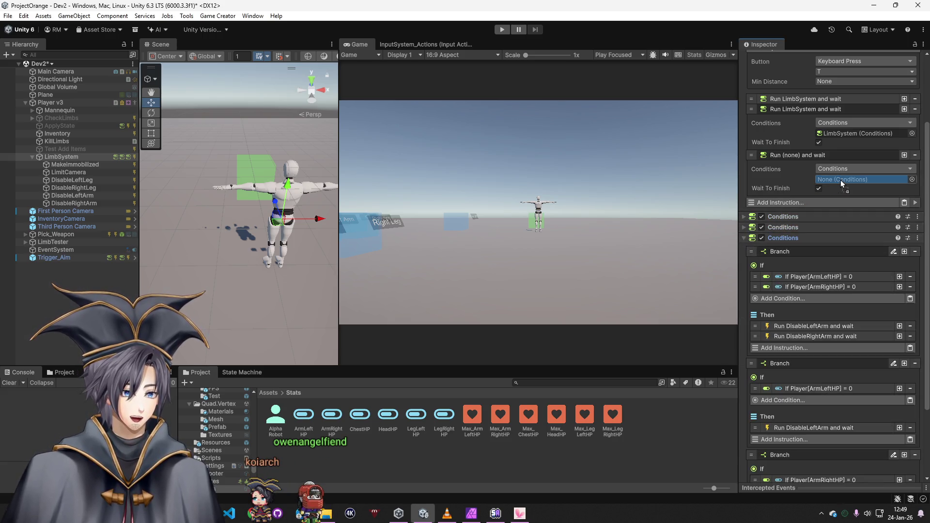
pyautogui.click(799, 158)
pyautogui.click(803, 147)
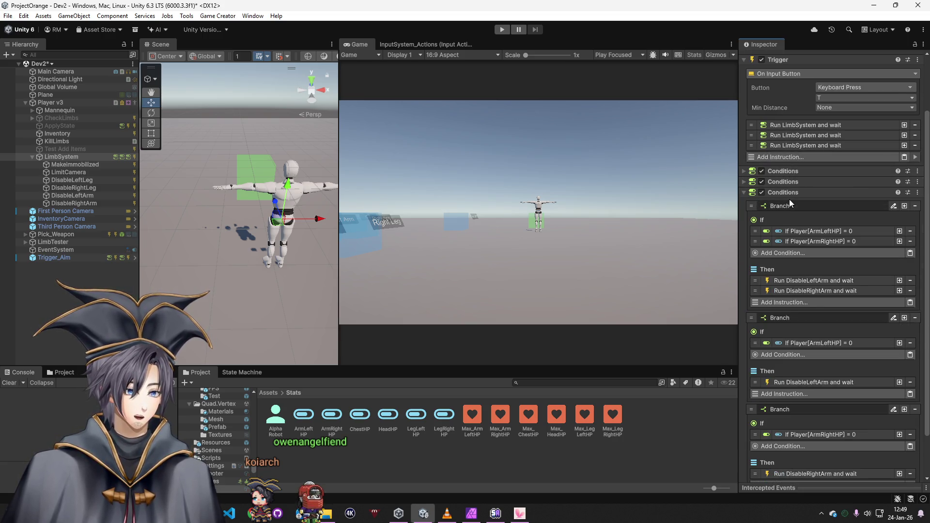
pyautogui.scroll(3, 789, 203)
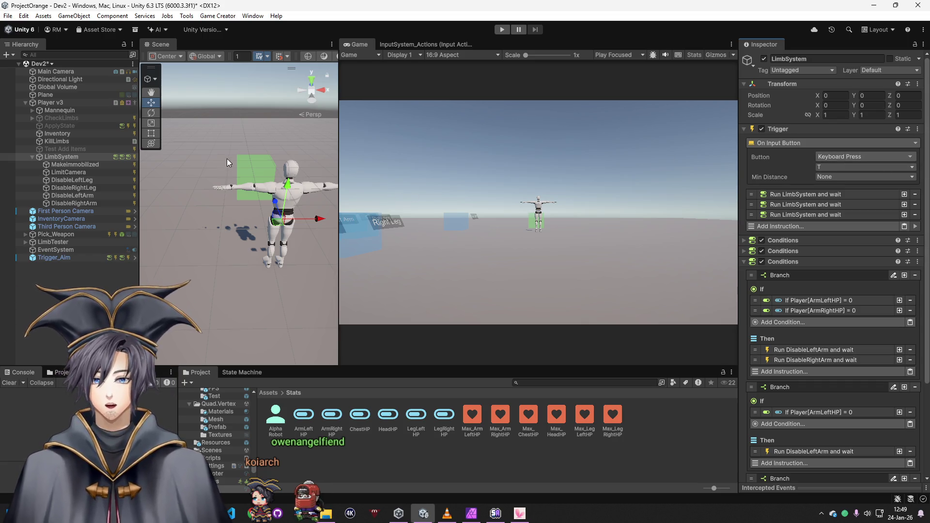
pyautogui.click(829, 59)
pyautogui.press('BackSpace')
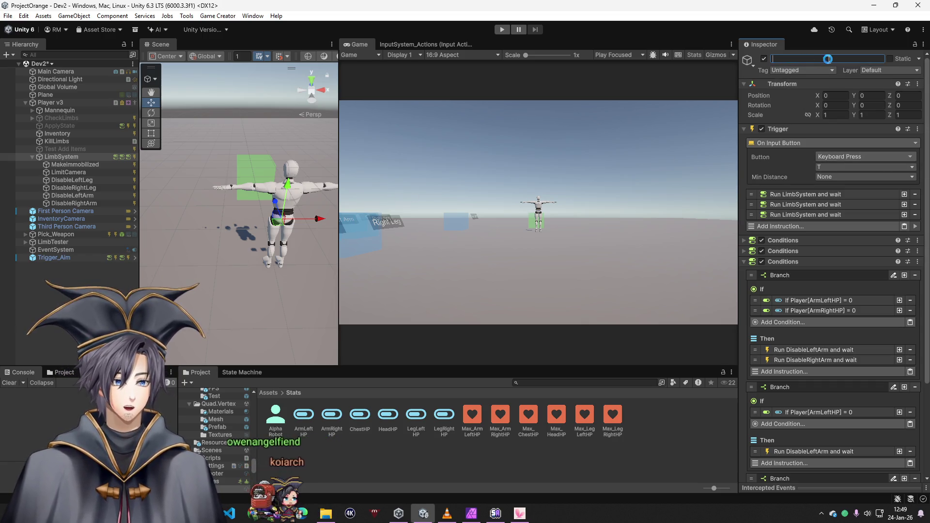
# - Name the object 'LimbSystem - When we take damage', then select MakeImmobilized
pyautogui.write('LimbSystem')
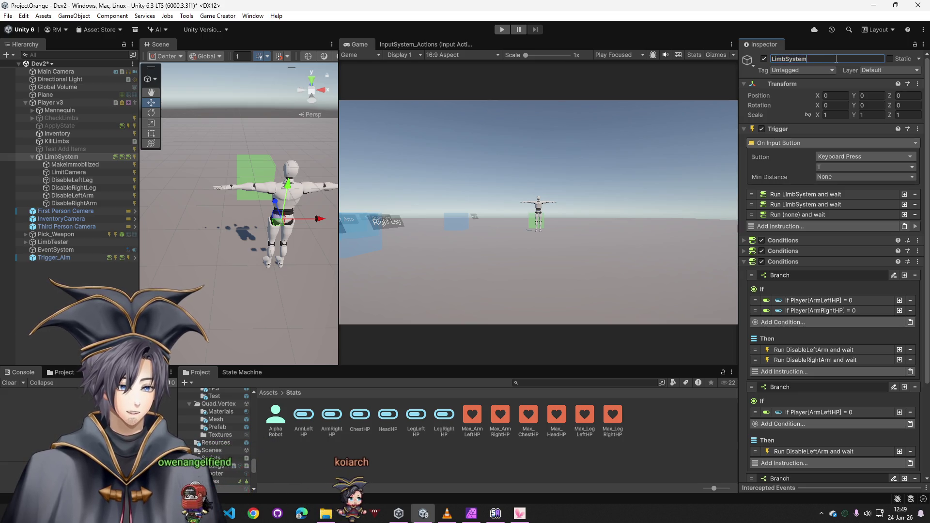
pyautogui.write(' - When we ake')
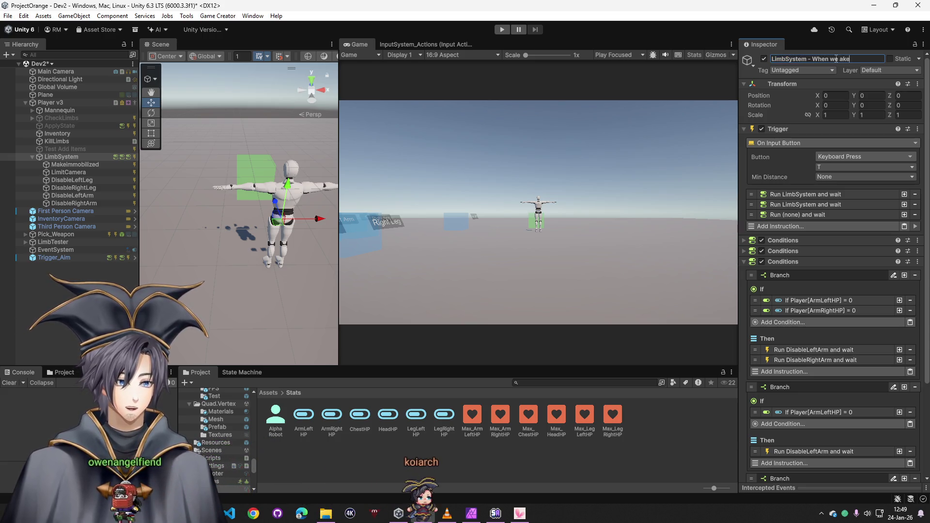
pyautogui.press('BackSpace')
pyautogui.press('BackSpace')
pyautogui.press('BackSpace')
pyautogui.write('take damage')
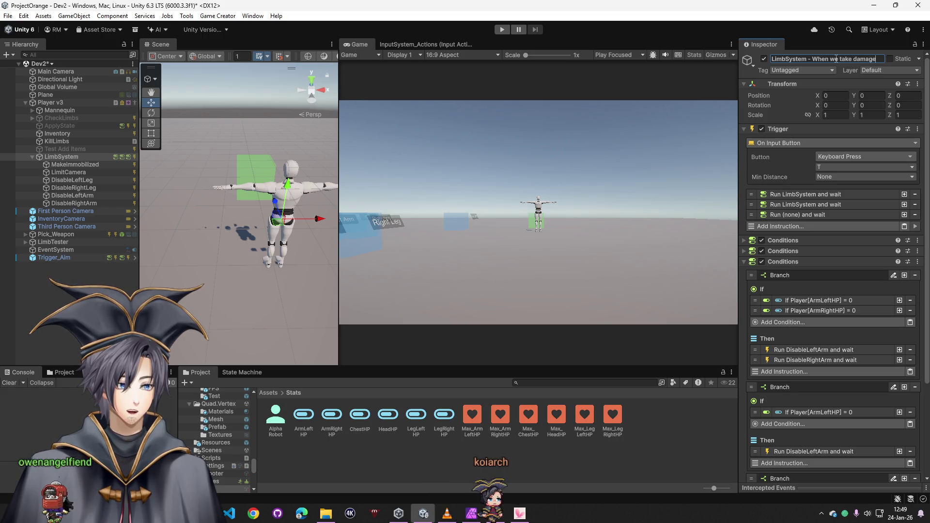
pyautogui.press('Return')
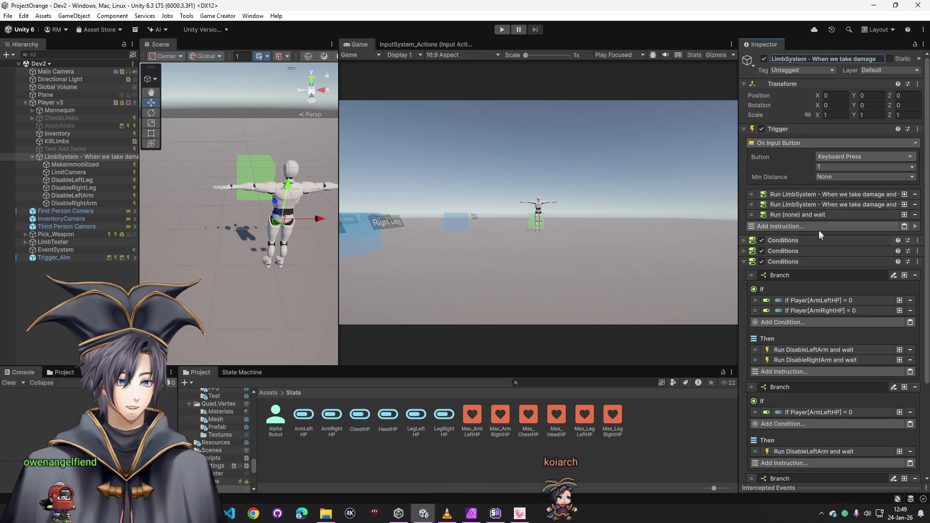
pyautogui.scroll(-2, 822, 286)
pyautogui.scroll(-4, 822, 287)
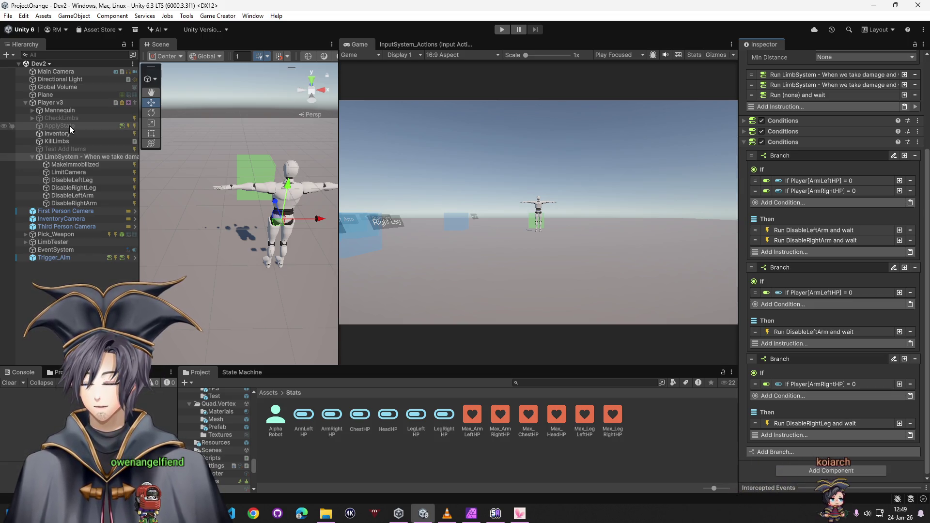
pyautogui.click(76, 165)
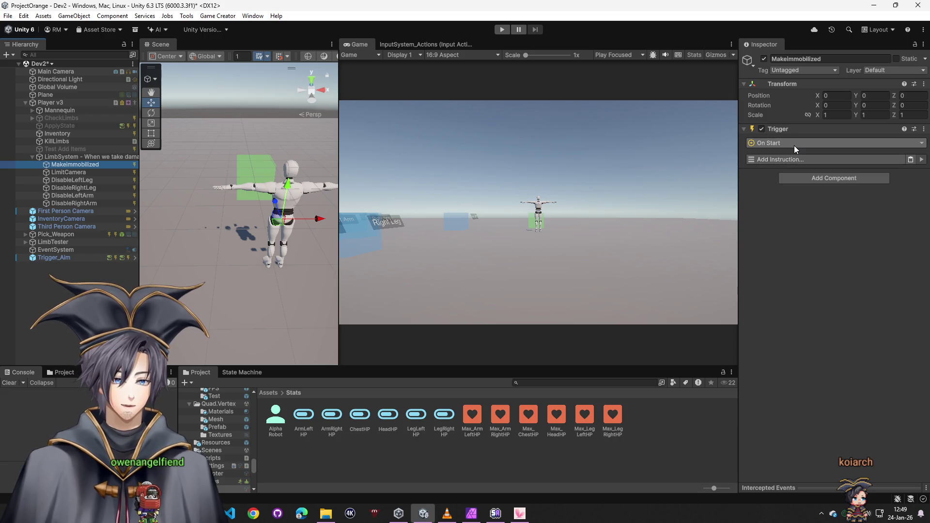
# - Search the trigger events for 'run' but keep On Start, open Add Instruction, then select ApplyState
pyautogui.click(800, 144)
pyautogui.write('run')
pyautogui.hotkey('ctrl', 'a')
pyautogui.write('on run')
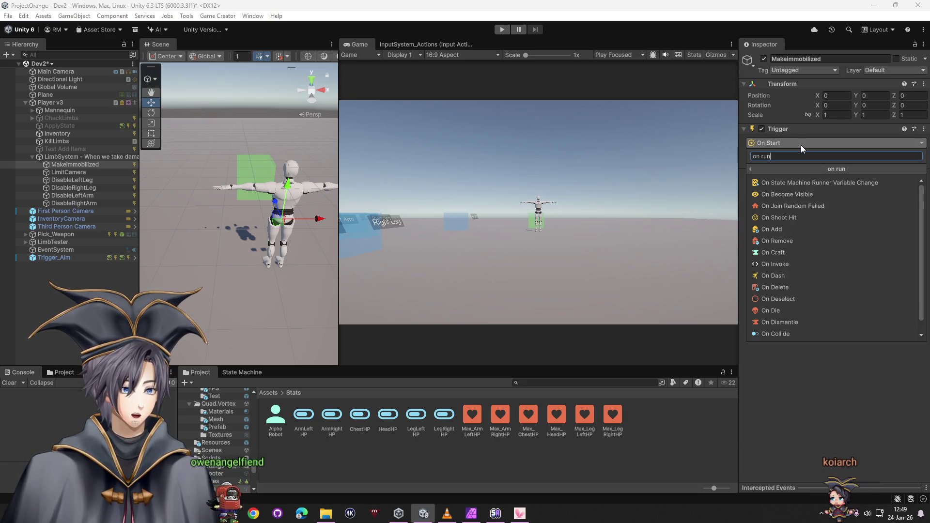
pyautogui.hotkey('ctrl', 'a')
pyautogui.press('BackSpace')
pyautogui.click(844, 358)
pyautogui.click(786, 160)
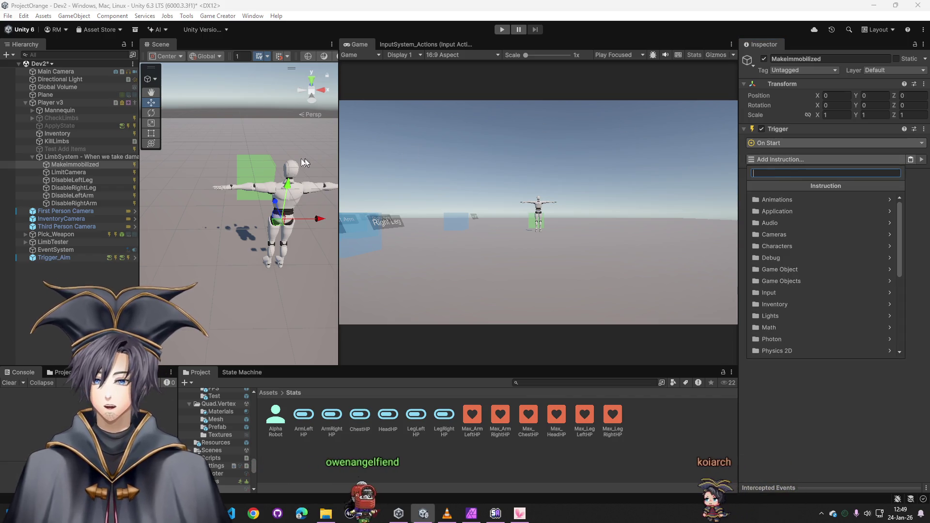
pyautogui.click(69, 127)
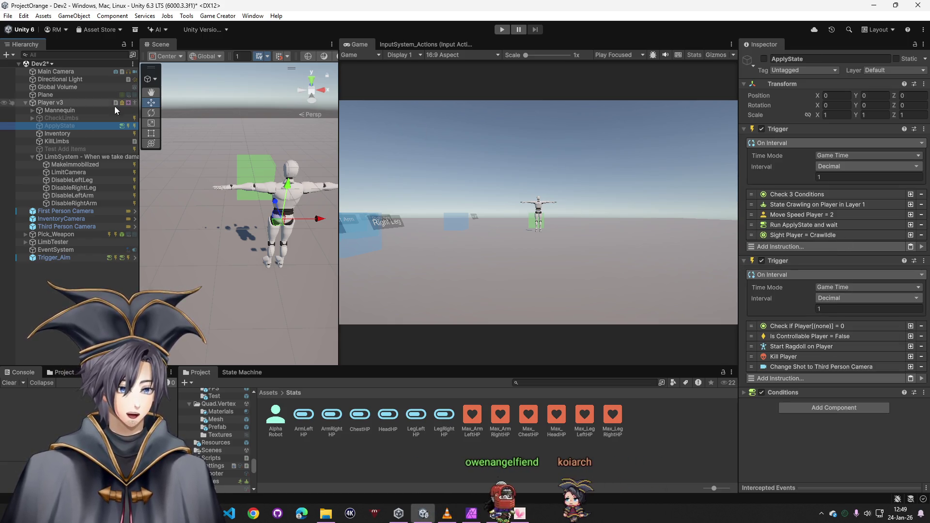
# - Copy the Player[LegLeftHP] = 0 instruction from the first LimbTest box and select MakeImmobilized
pyautogui.click(25, 242)
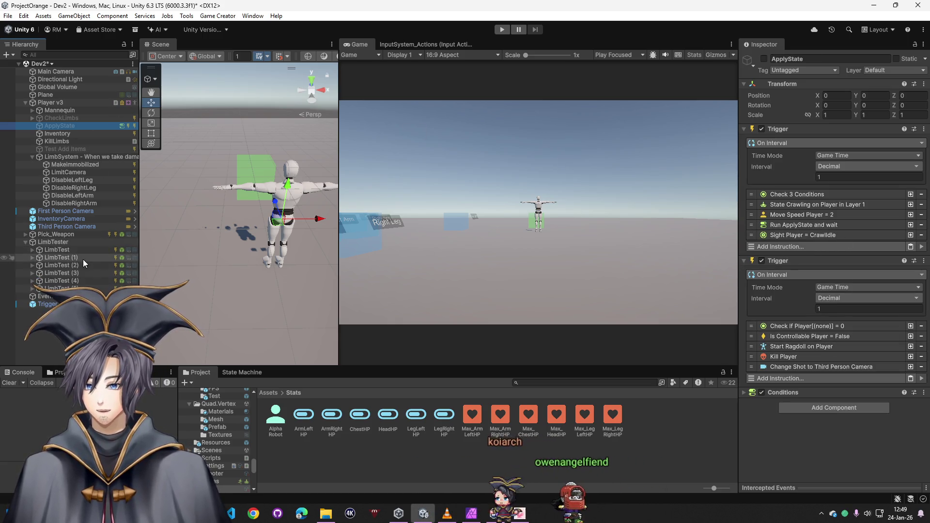
pyautogui.click(62, 252)
pyautogui.scroll(-3, 796, 321)
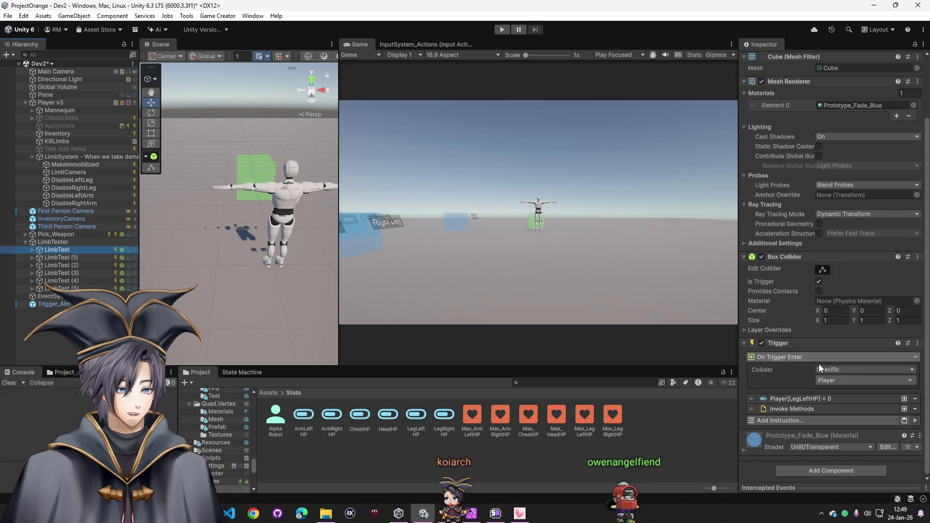
pyautogui.rightClick(804, 400)
pyautogui.rightClick(810, 406)
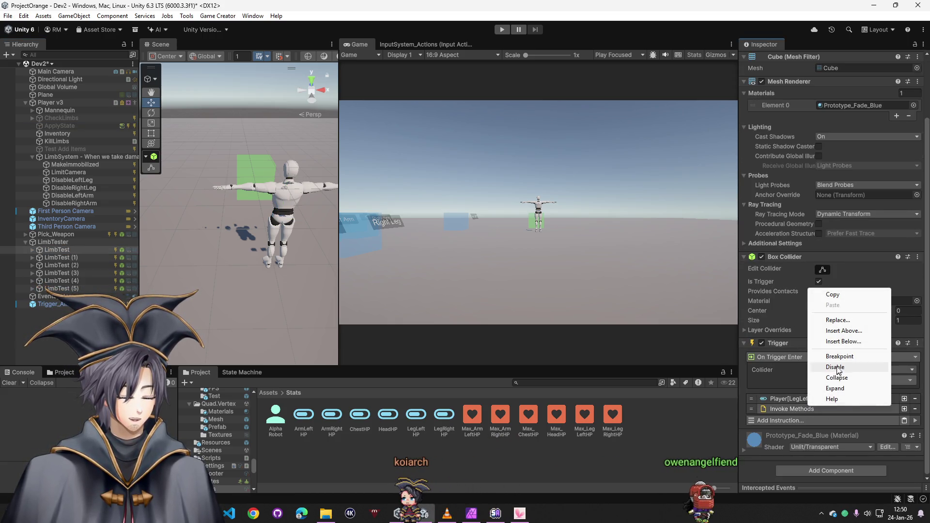
pyautogui.click(840, 300)
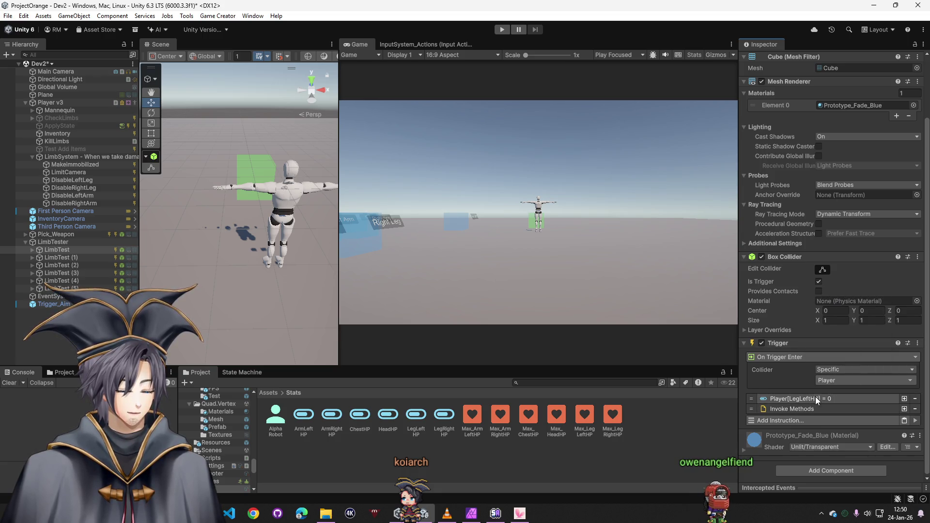
pyautogui.click(68, 172)
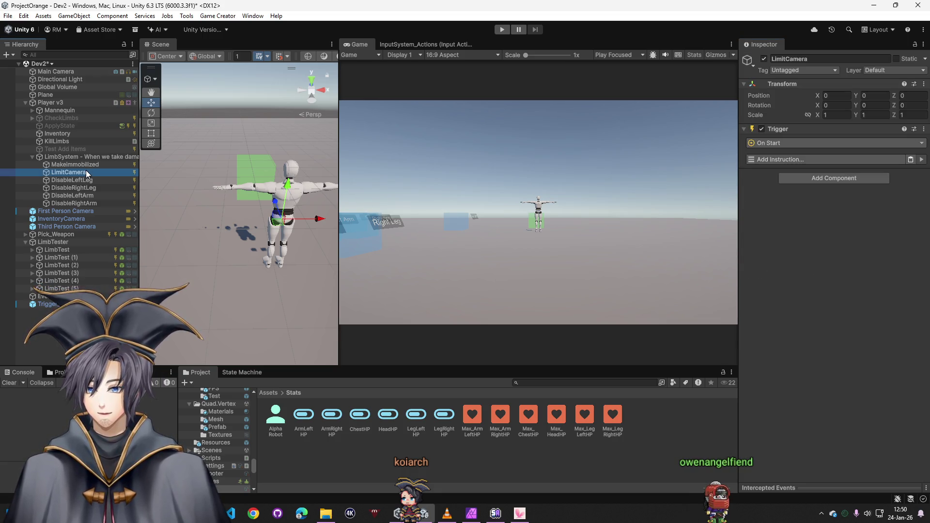
pyautogui.click(788, 159)
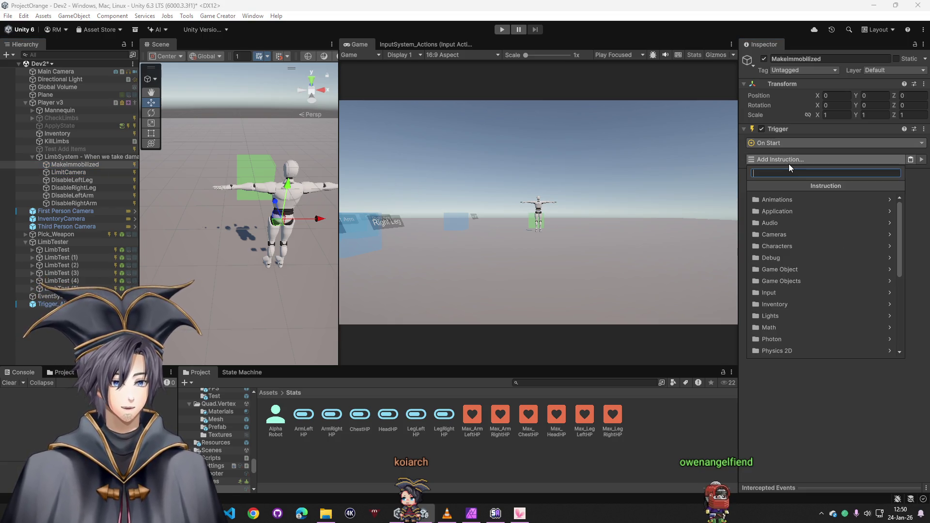
pyautogui.write('attr')
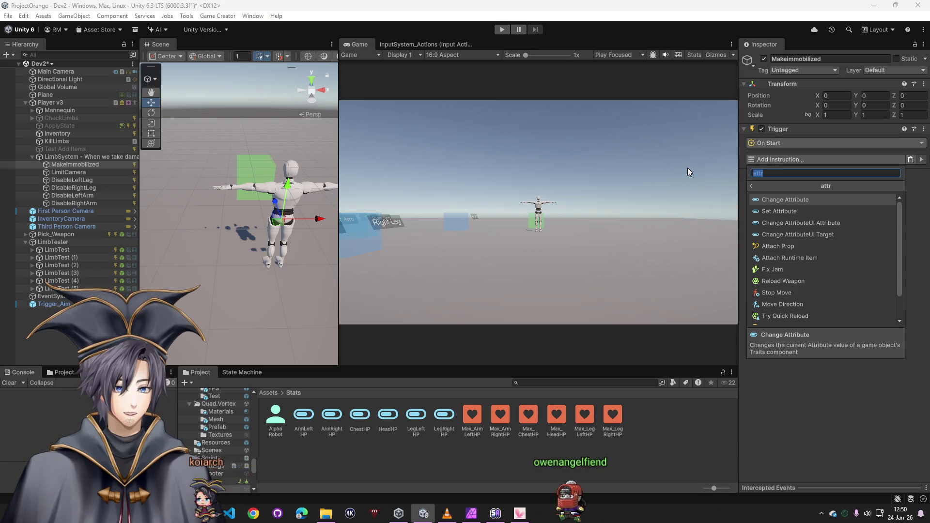
pyautogui.press('BackSpace')
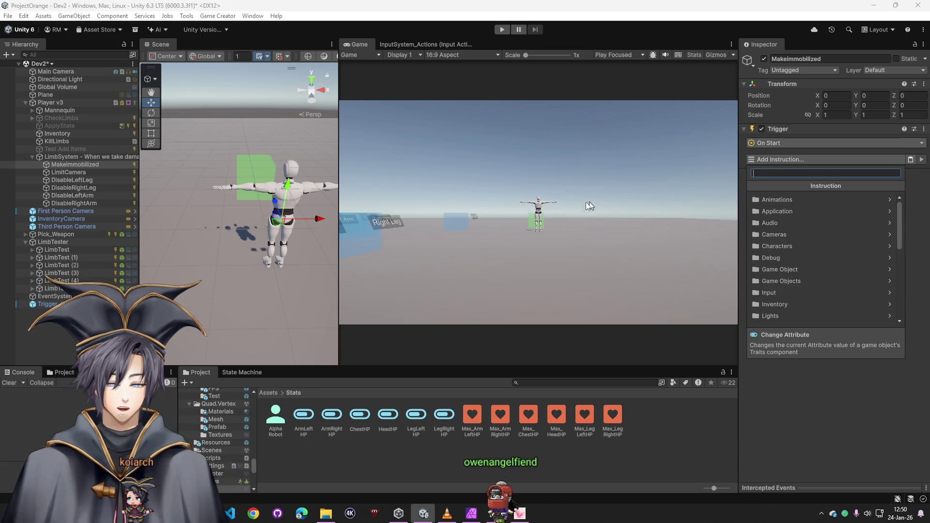
pyautogui.click(57, 288)
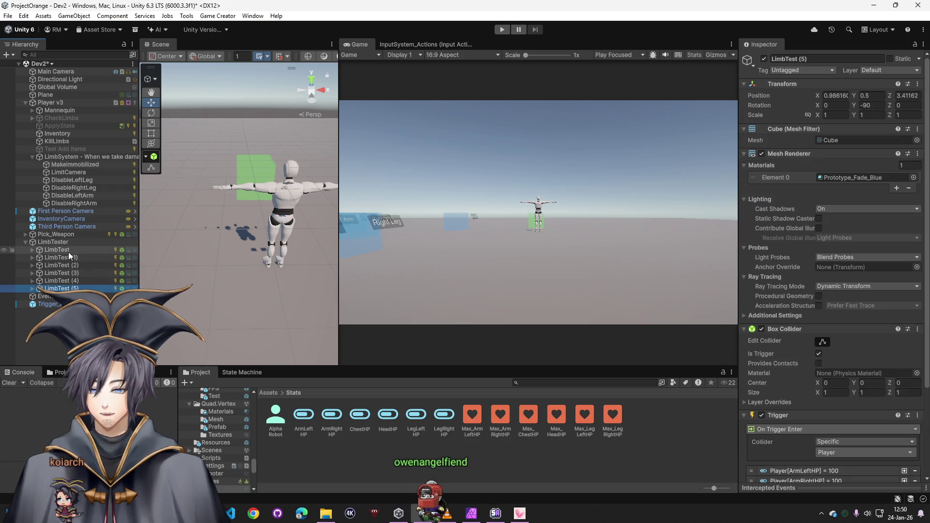
pyautogui.click(68, 257)
pyautogui.click(77, 265)
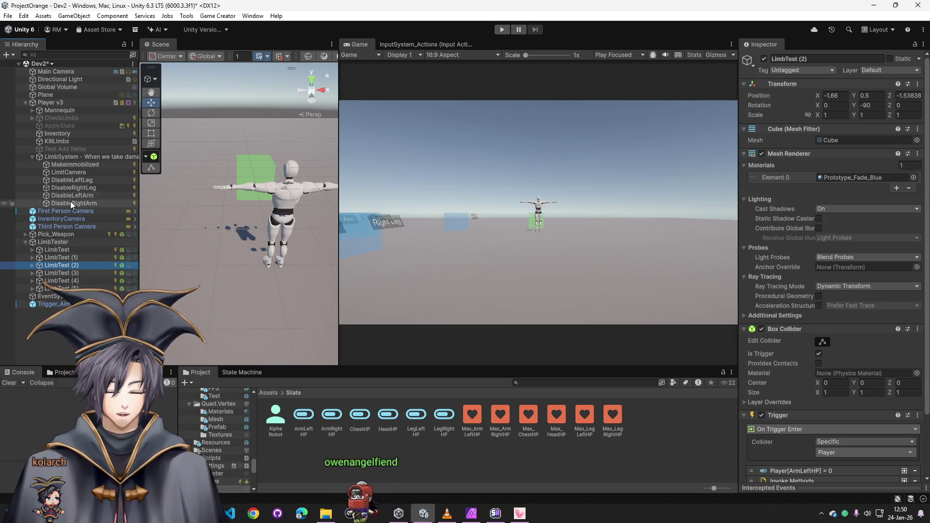
pyautogui.click(73, 165)
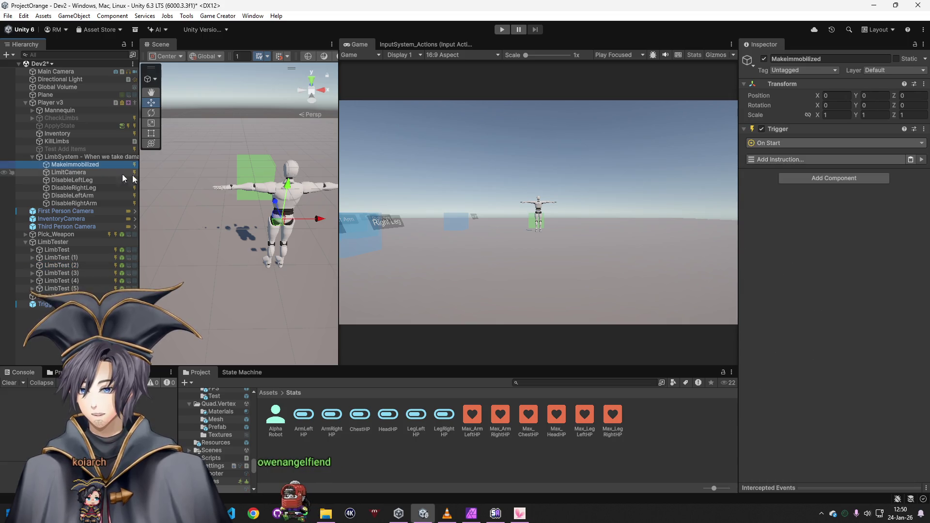
# - Add an Invoke Methods instruction that calls HideLeftArm on KillLimbs
pyautogui.click(814, 160)
pyautogui.click(911, 159)
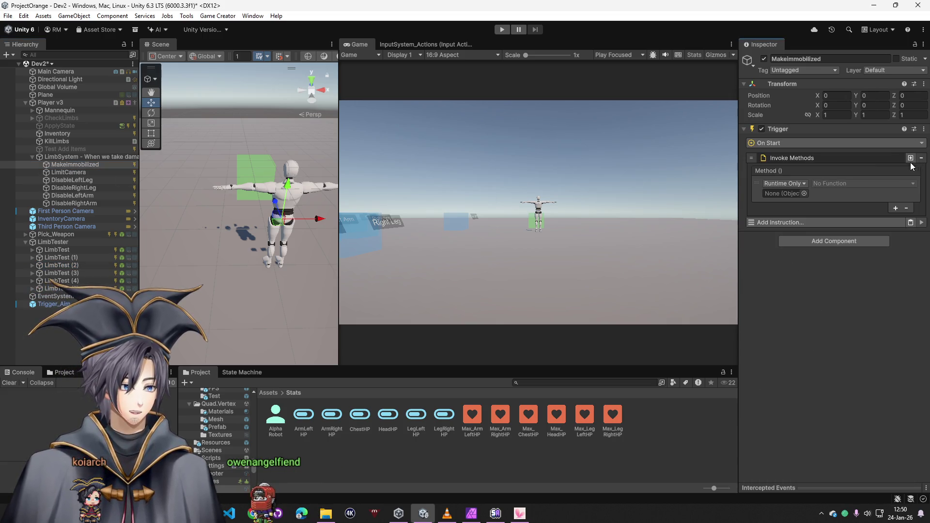
pyautogui.moveTo(57, 140)
pyautogui.mouseDown()
pyautogui.moveTo(816, 214)
pyautogui.moveTo(782, 193)
pyautogui.mouseUp()
pyautogui.click(854, 183)
pyautogui.moveTo(848, 220)
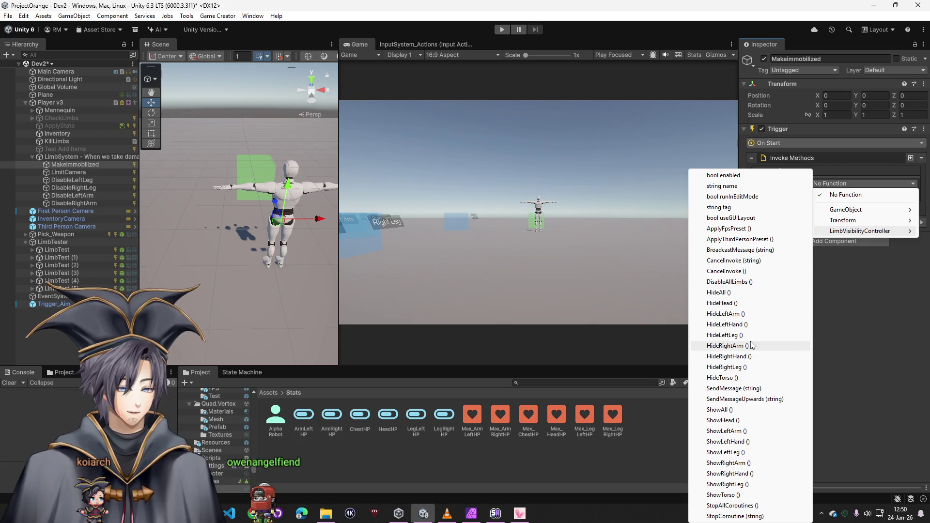
pyautogui.click(734, 315)
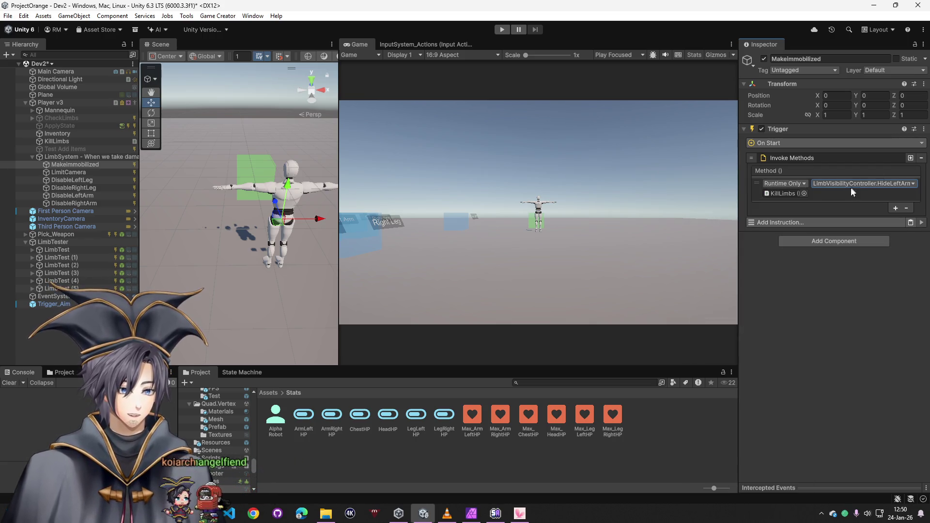
# - Copy that Invoke Methods instruction and paste three more copies below it
pyautogui.rightClick(903, 159)
pyautogui.click(879, 166)
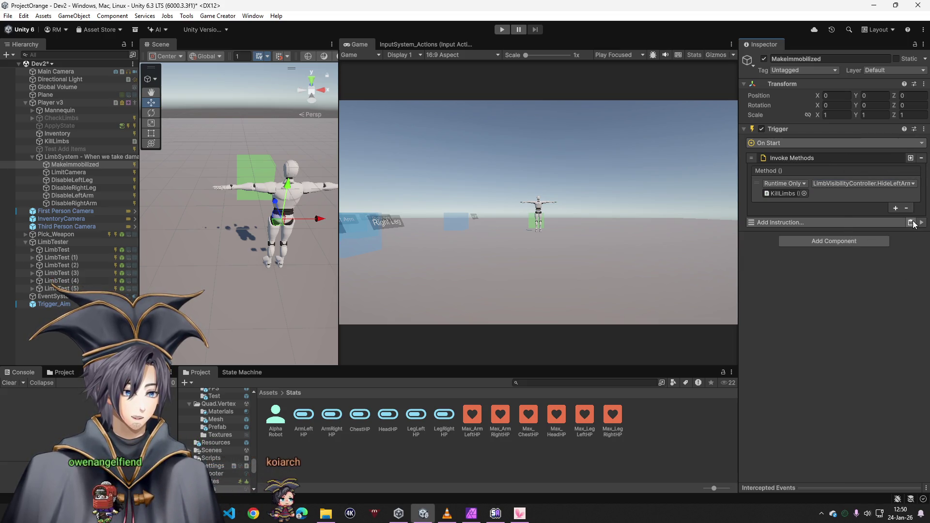
pyautogui.click(911, 223)
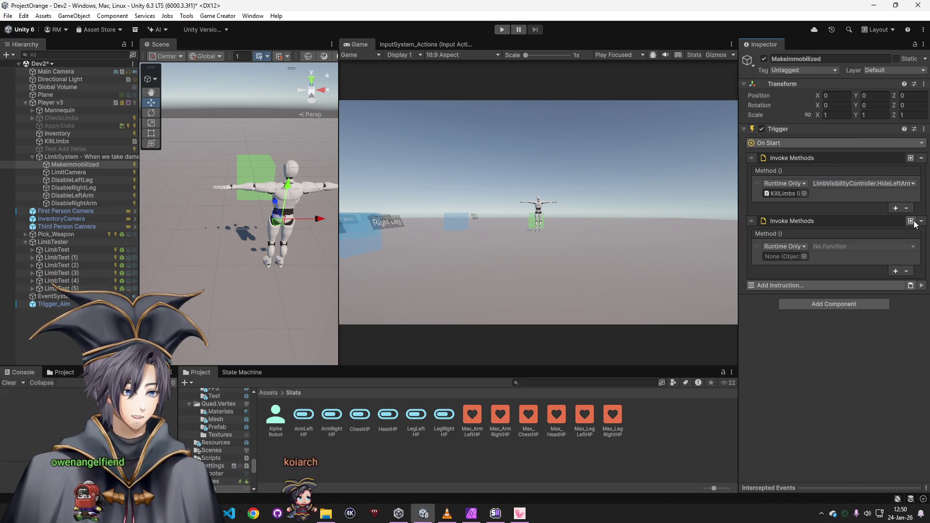
pyautogui.click(910, 286)
pyautogui.click(910, 349)
# - Assign KillLimbs as the target object of the pasted Invoke Methods instructions
pyautogui.click(803, 257)
pyautogui.click(909, 245)
pyautogui.moveTo(785, 194); pyautogui.dragTo(789, 257)
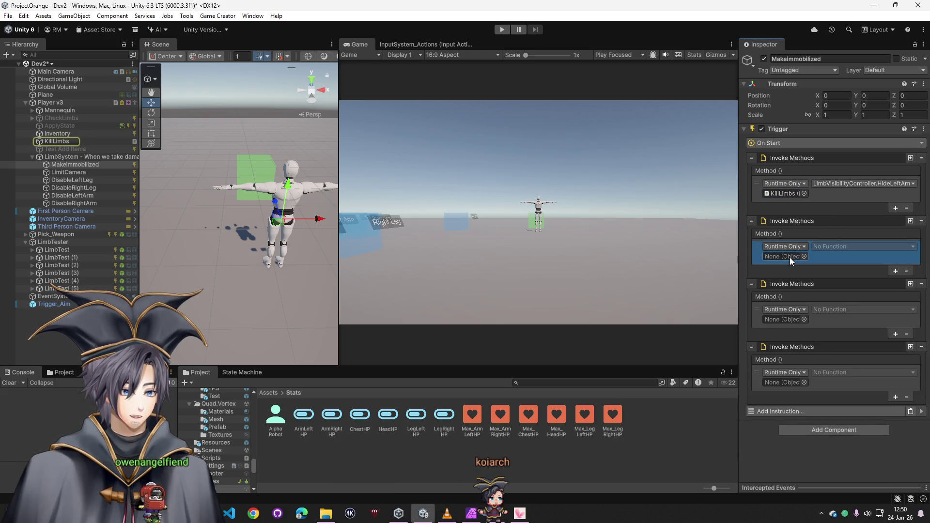
pyautogui.moveTo(95, 142); pyautogui.dragTo(784, 260)
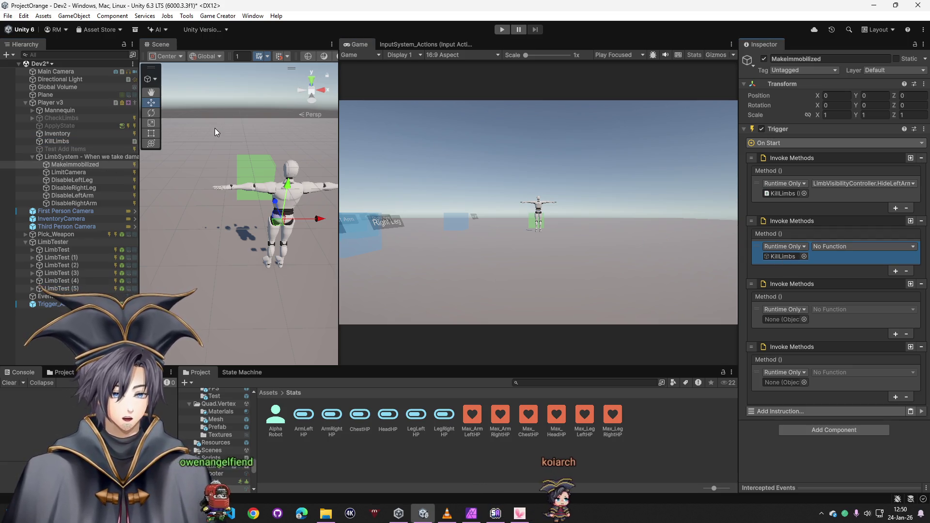
pyautogui.moveTo(51, 141)
pyautogui.mouseDown()
pyautogui.moveTo(799, 298)
pyautogui.moveTo(783, 320)
pyautogui.moveTo(795, 384)
pyautogui.mouseUp()
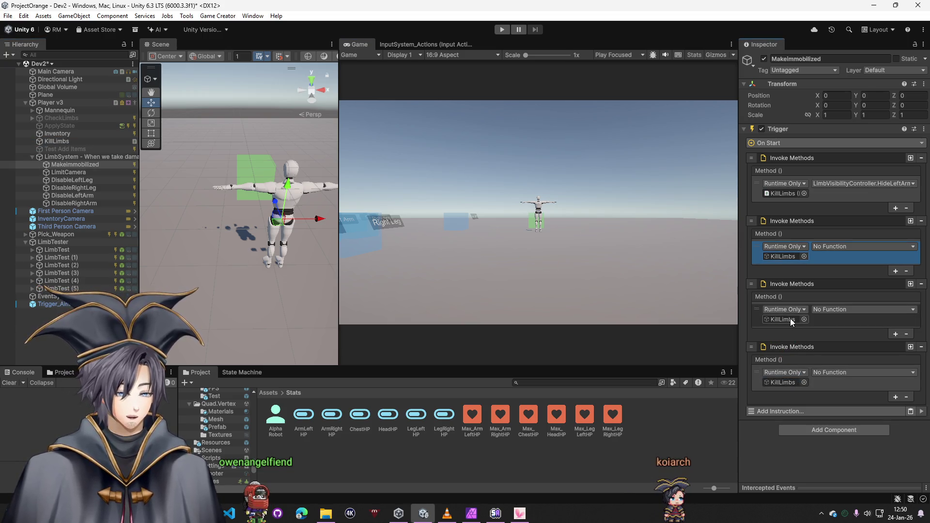
pyautogui.click(868, 246)
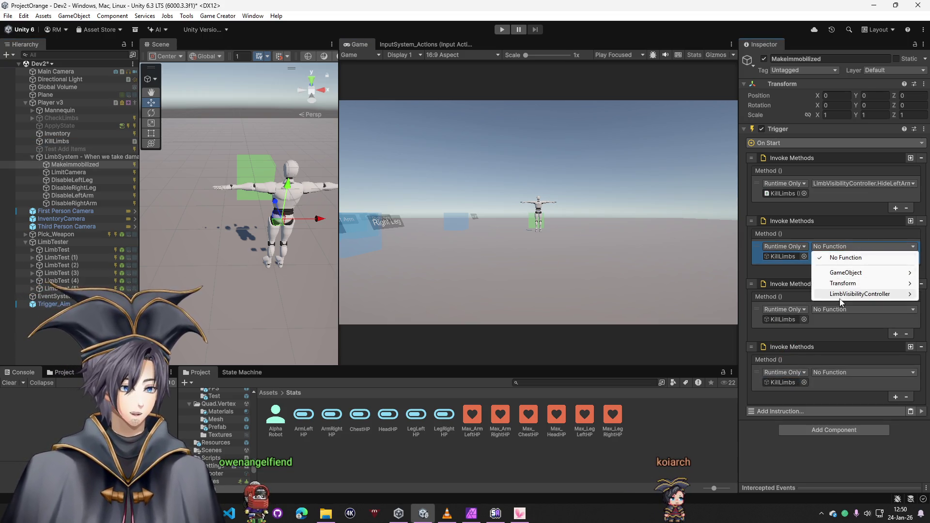
pyautogui.moveTo(852, 294)
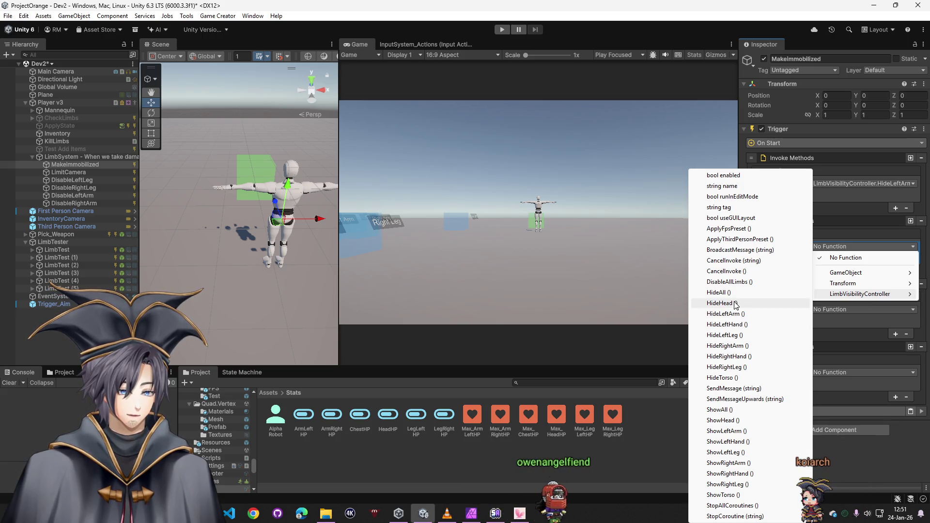
pyautogui.click(877, 449)
# - Dock the Scene view in its own widened panel beside the Game view
pyautogui.click(85, 275)
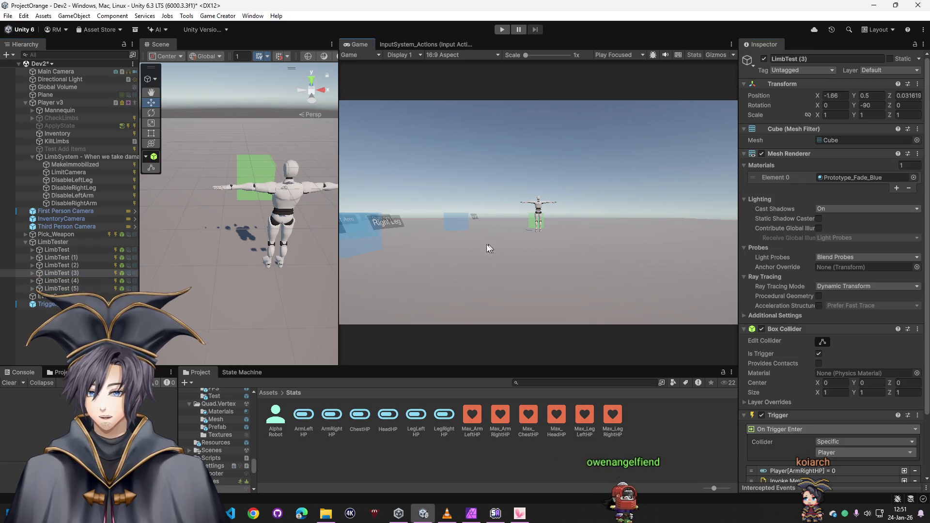
pyautogui.moveTo(252, 204)
pyautogui.mouseDown()
pyautogui.moveTo(139, 249)
pyautogui.moveTo(242, 135)
pyautogui.mouseUp()
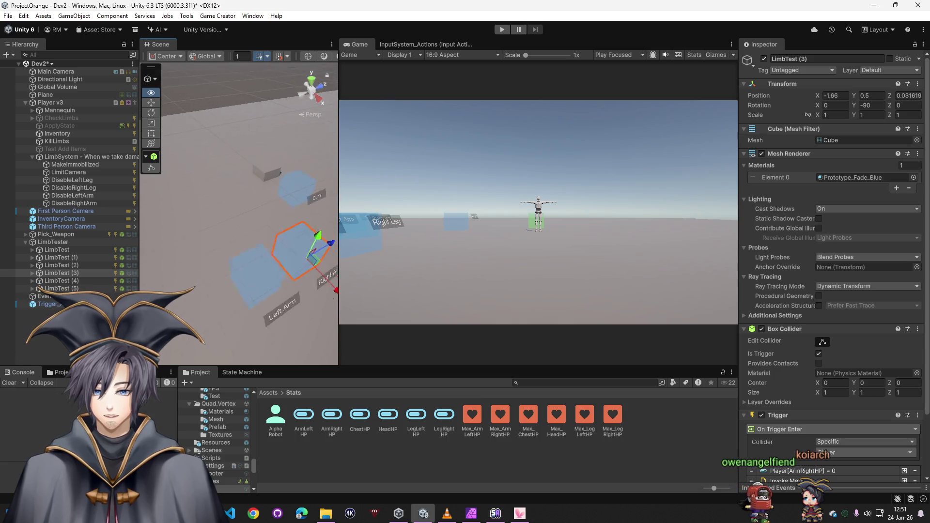
pyautogui.moveTo(156, 45)
pyautogui.mouseDown()
pyautogui.moveTo(349, 37)
pyautogui.moveTo(345, 46)
pyautogui.mouseUp()
pyautogui.moveTo(257, 44); pyautogui.dragTo(276, 152)
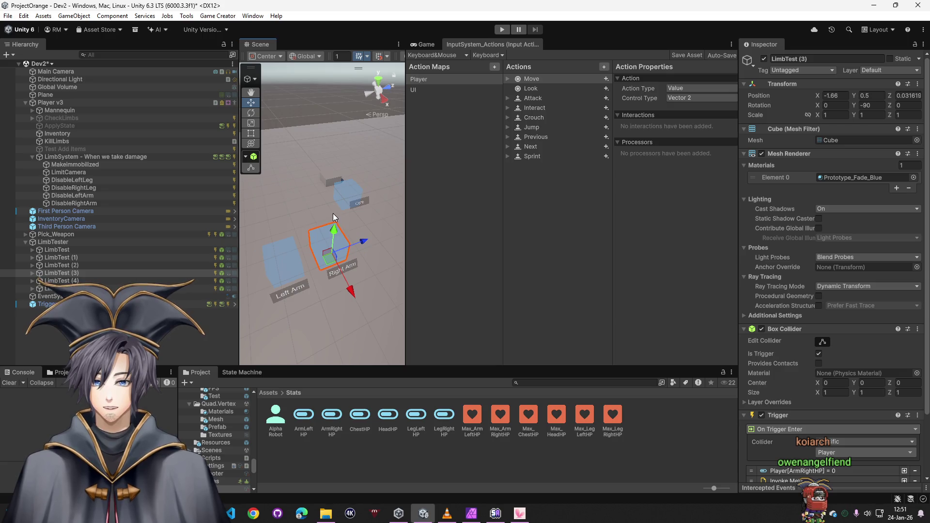
pyautogui.moveTo(405, 197); pyautogui.dragTo(453, 197)
pyautogui.click(466, 45)
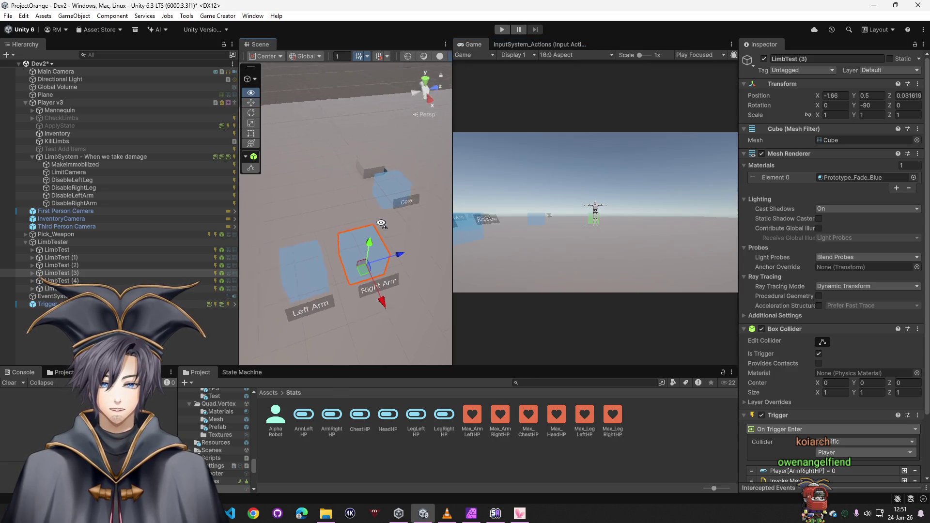
pyautogui.moveTo(394, 218); pyautogui.dragTo(369, 208)
# - Review LimbTest (2)'s ArmLeftHP and Invoke Methods instructions, then reselect MakeImmobilized
pyautogui.click(90, 265)
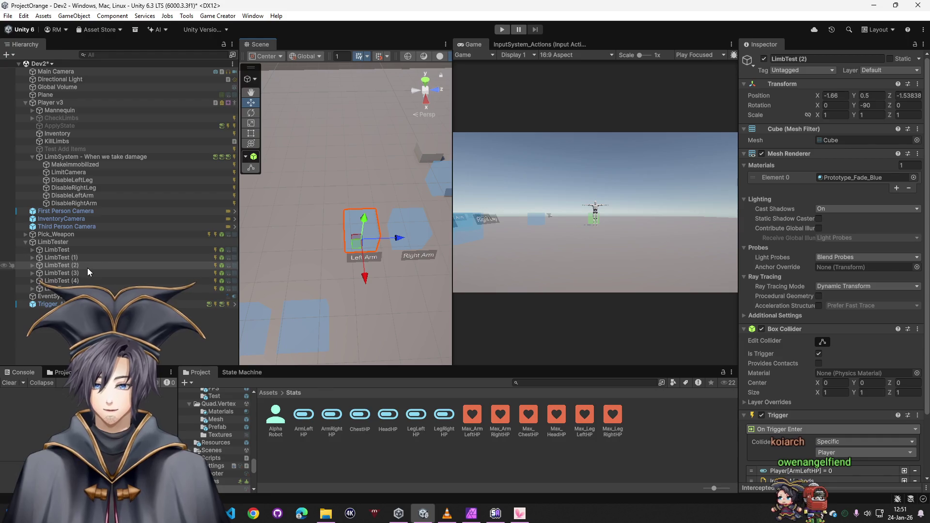
pyautogui.scroll(-3, 867, 305)
pyautogui.click(806, 399)
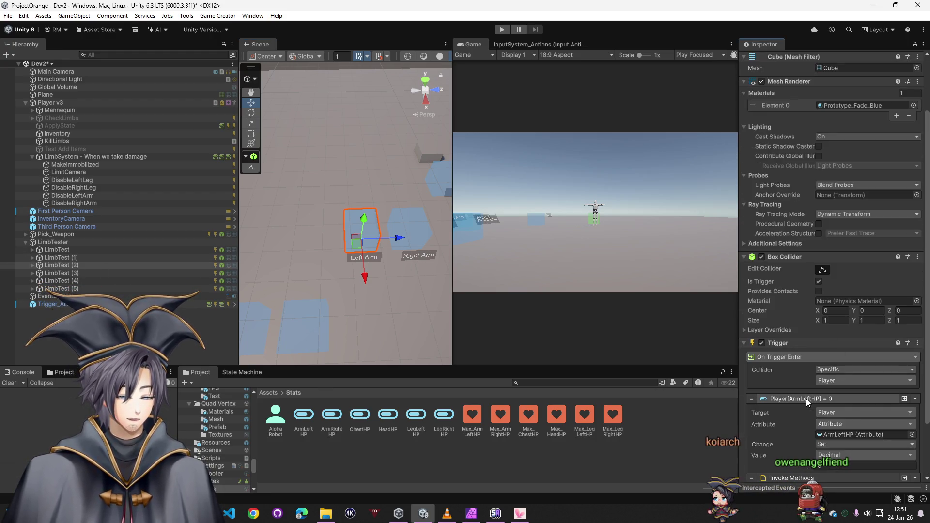
pyautogui.click(806, 400)
pyautogui.click(804, 410)
pyautogui.scroll(-3, 807, 411)
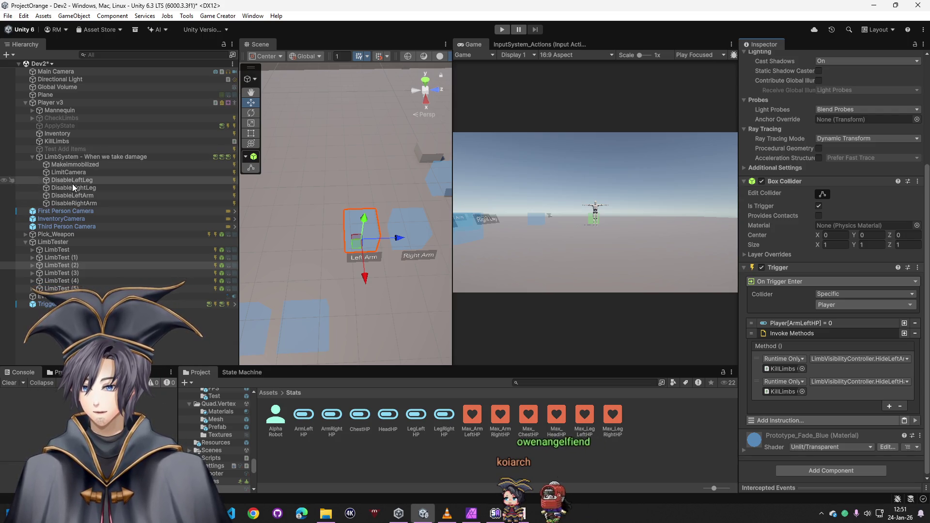
pyautogui.click(72, 164)
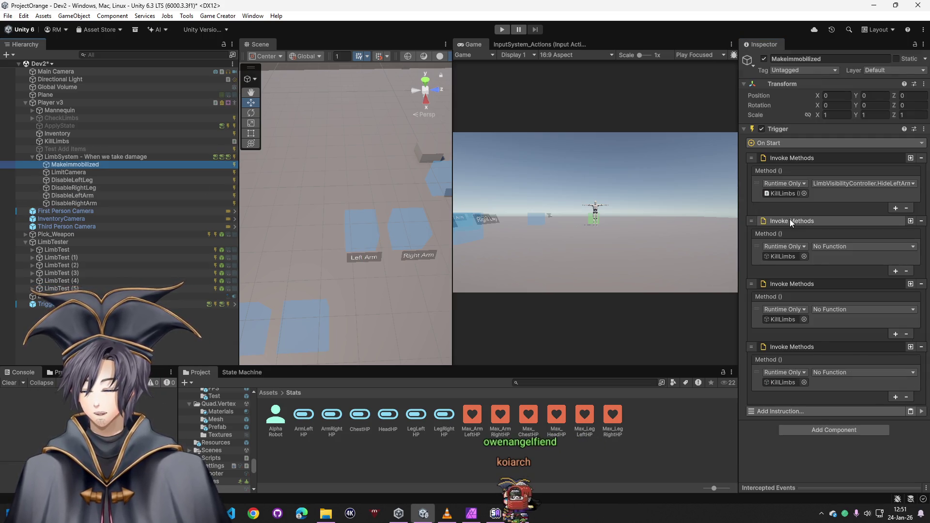
# - Delete the extra Invoke Methods instructions and add five more method calls to the first
pyautogui.click(921, 221)
pyautogui.click(922, 221)
pyautogui.click(921, 221)
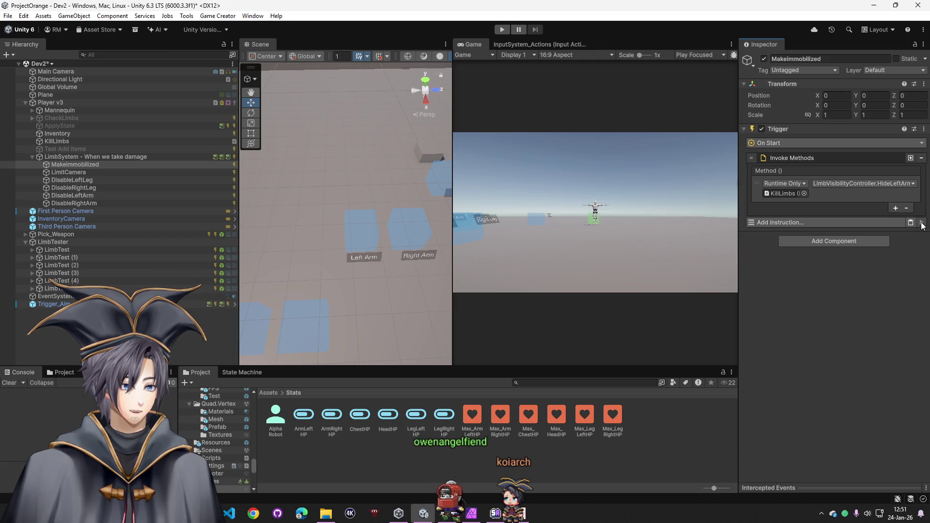
pyautogui.click(894, 209)
pyautogui.click(896, 231)
pyautogui.click(896, 253)
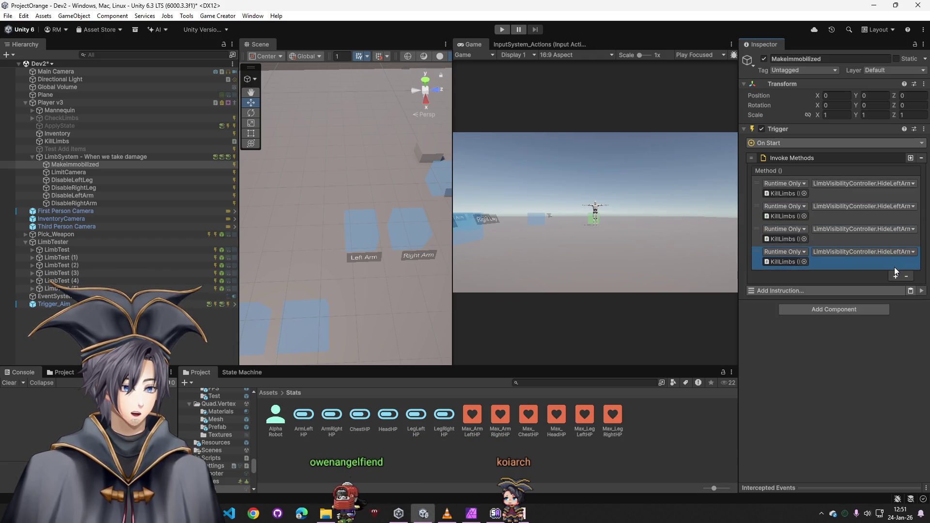
pyautogui.click(897, 277)
pyautogui.click(894, 298)
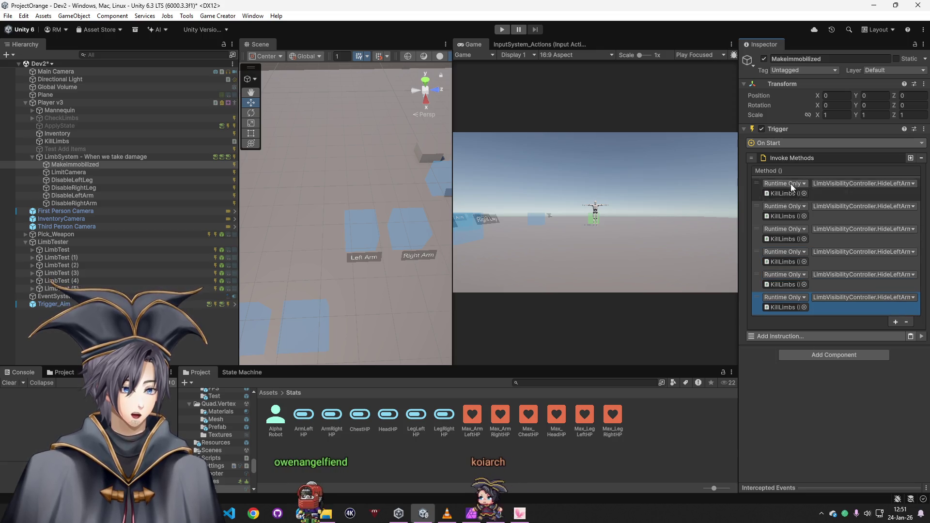
# - Set the second and third calls to HideLeftHand and HideRightArm
pyautogui.click(849, 206)
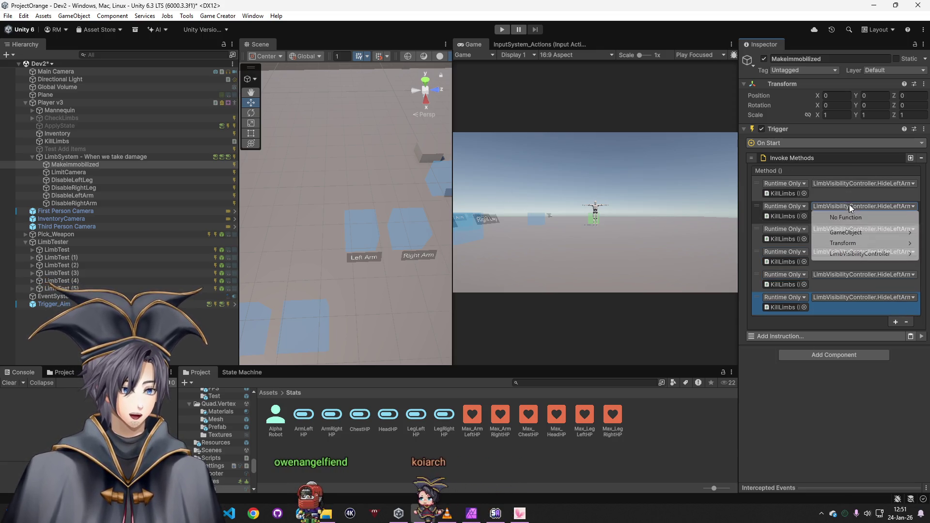
pyautogui.moveTo(865, 241)
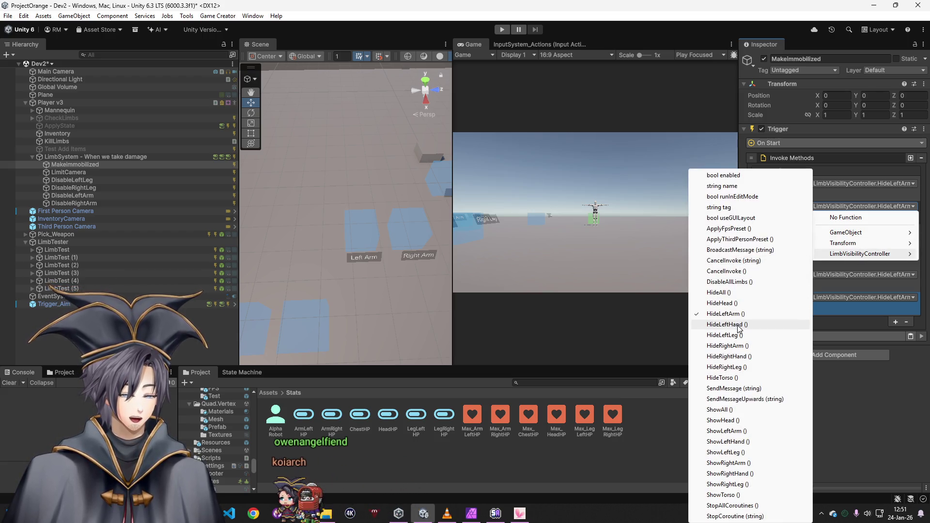
pyautogui.click(737, 325)
pyautogui.click(867, 228)
pyautogui.moveTo(856, 269)
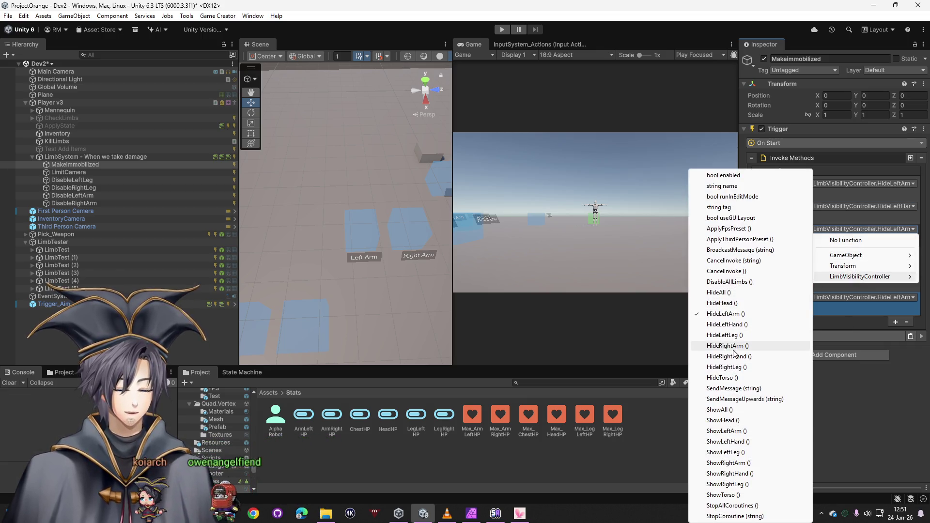
pyautogui.click(732, 349)
# - Set the fourth, fifth and sixth calls to HideRightHand, HideLeftLeg and HideRightLeg
pyautogui.click(865, 252)
pyautogui.moveTo(860, 300)
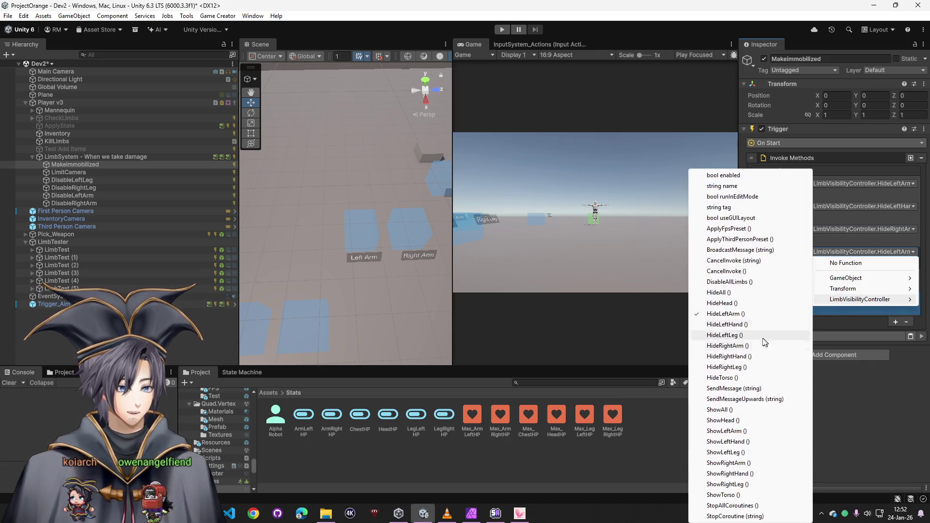
pyautogui.click(745, 329)
pyautogui.click(864, 251)
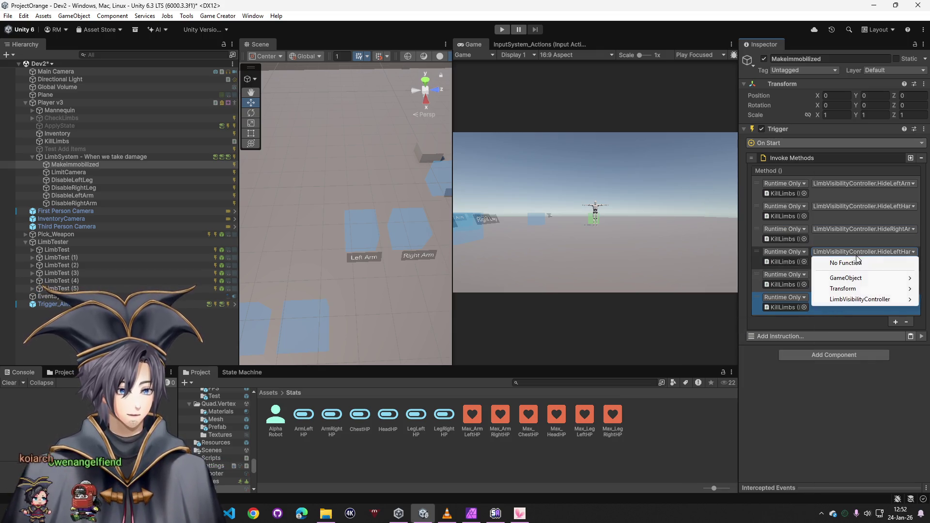
pyautogui.moveTo(851, 291)
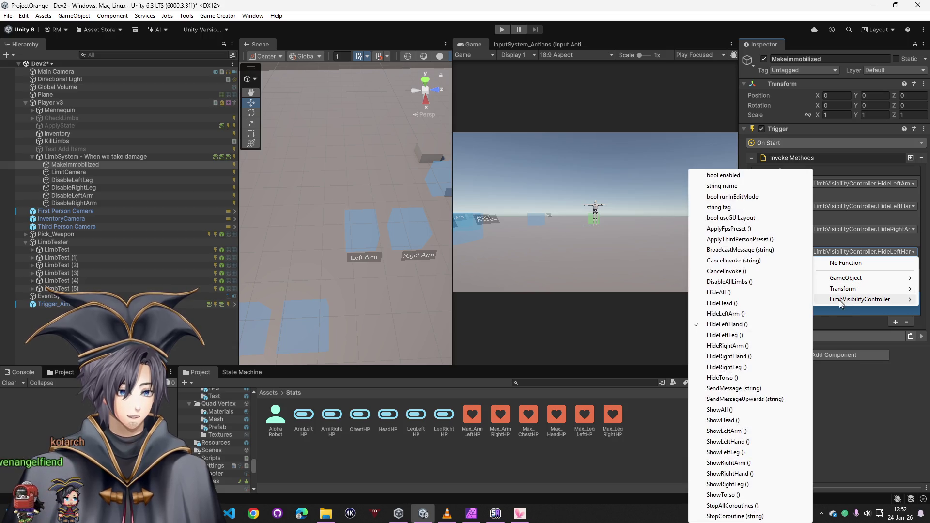
pyautogui.click(736, 359)
pyautogui.click(844, 274)
pyautogui.moveTo(840, 322)
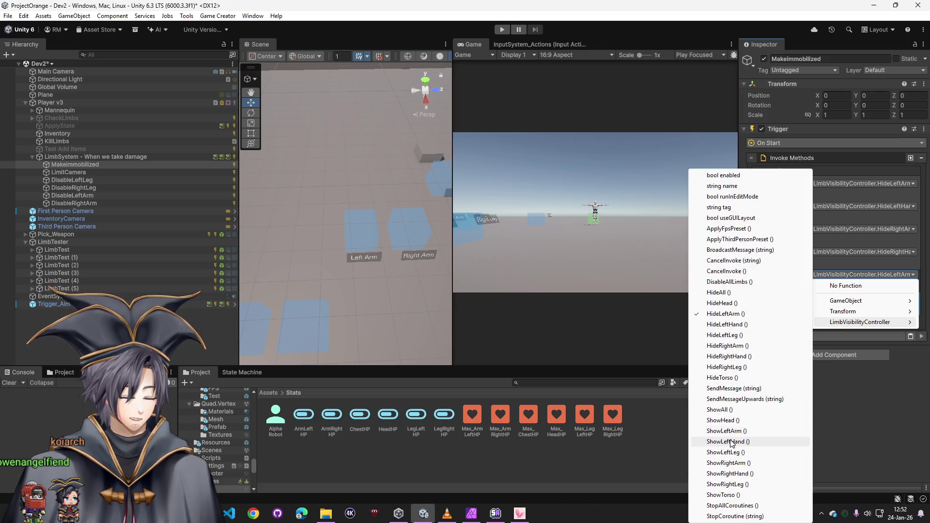
pyautogui.click(734, 340)
pyautogui.click(852, 297)
pyautogui.moveTo(860, 344)
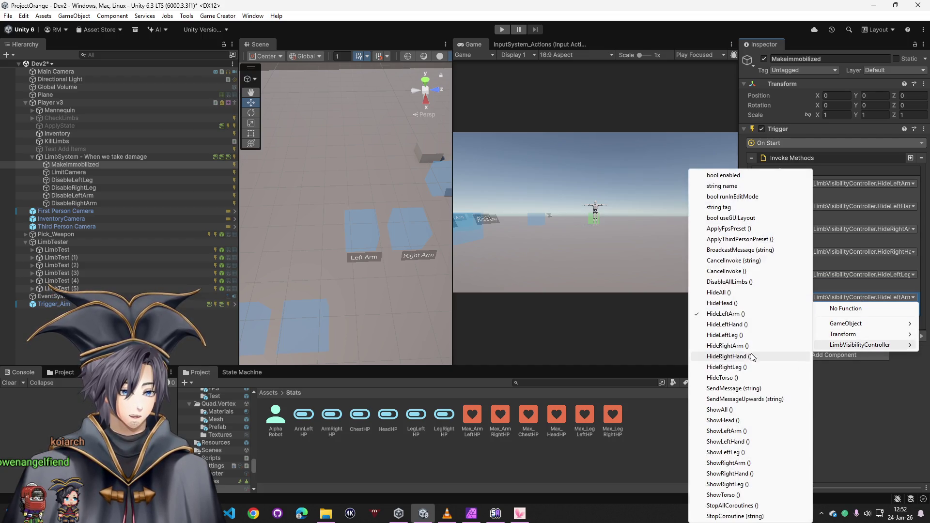
pyautogui.click(737, 367)
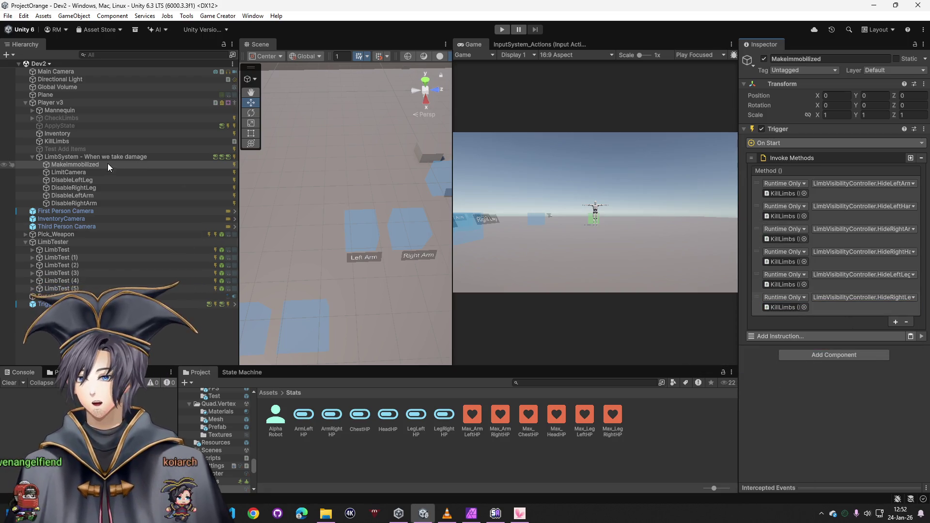
# - Inspect LimbSystem's first Conditions branch, which runs MakeImmobilized and LimitCamera at zero head HP
pyautogui.click(77, 167)
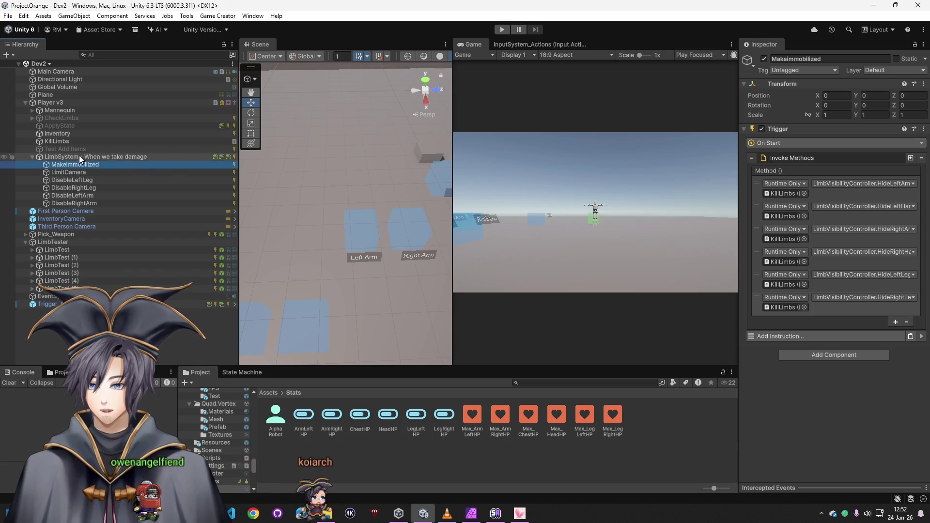
pyautogui.click(114, 157)
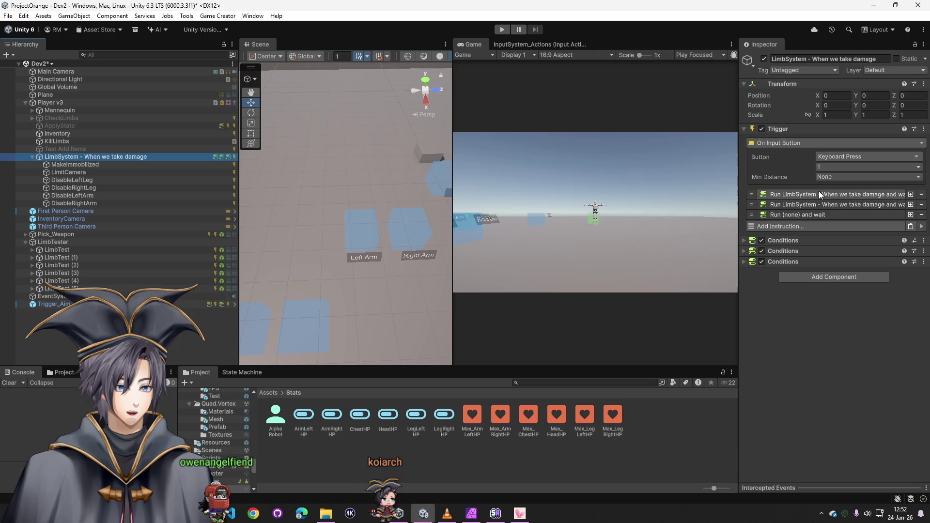
pyautogui.click(792, 239)
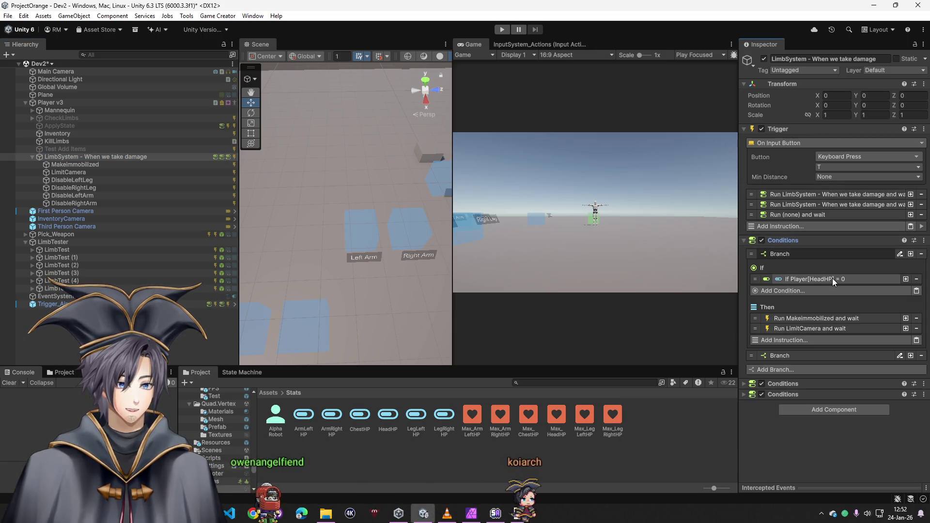
pyautogui.click(798, 253)
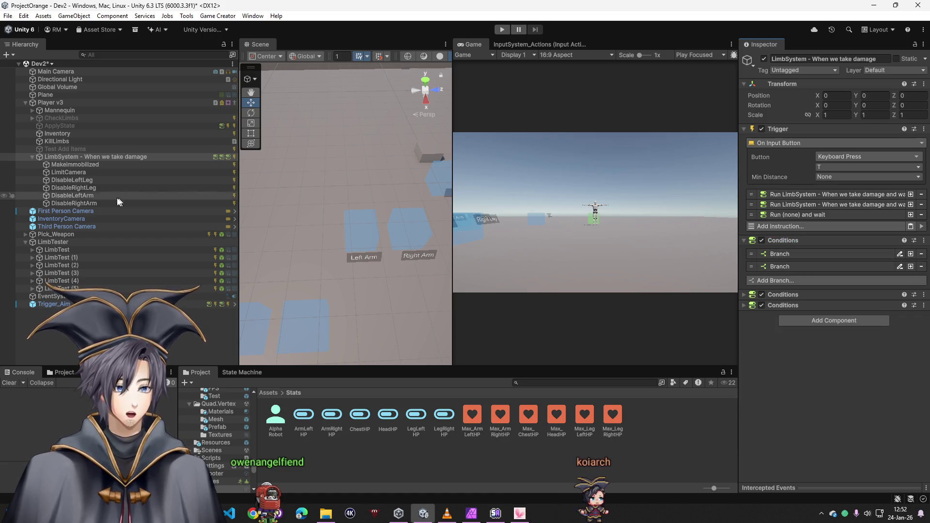
pyautogui.moveTo(329, 267)
pyautogui.mouseDown()
pyautogui.moveTo(378, 257)
pyautogui.moveTo(383, 186)
pyautogui.mouseUp()
# - Make LimbTest (4) set the player's ChestHP to 0, removing its Invoke Methods instruction
pyautogui.click(370, 188)
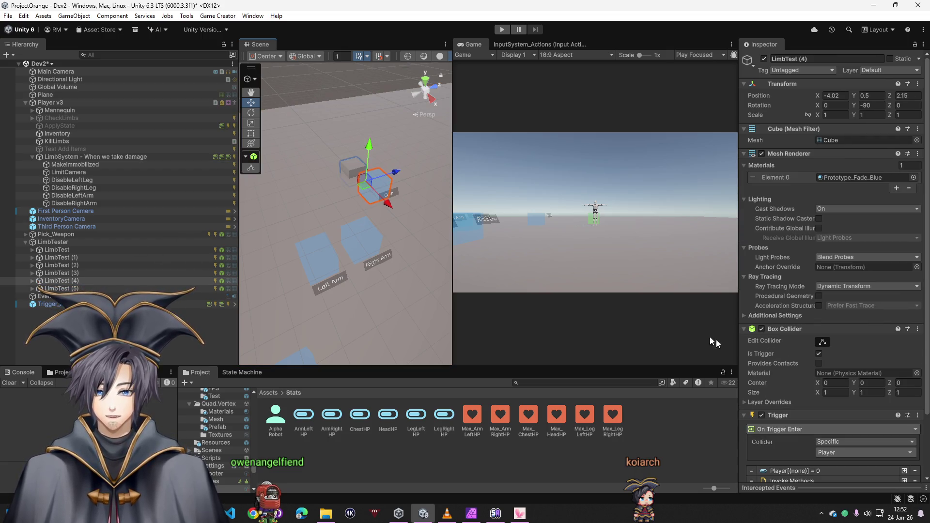
pyautogui.scroll(-5, 810, 389)
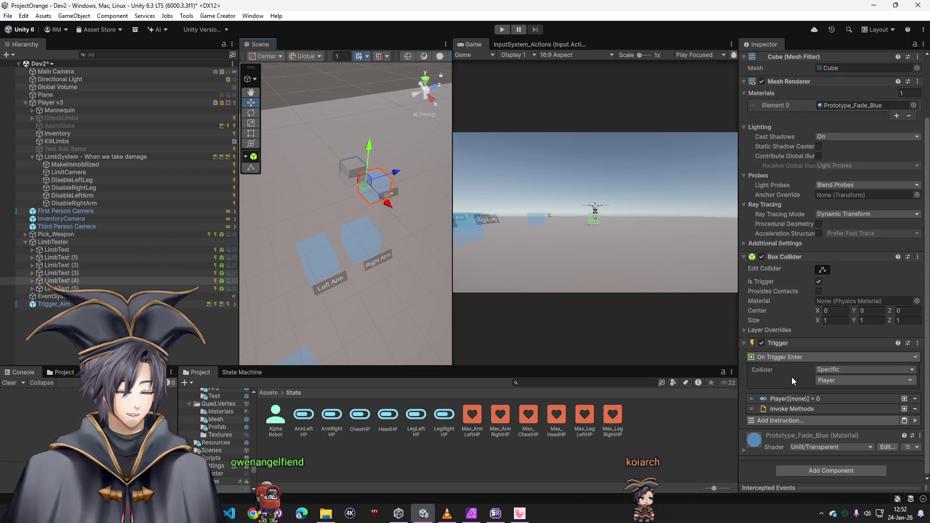
pyautogui.click(810, 401)
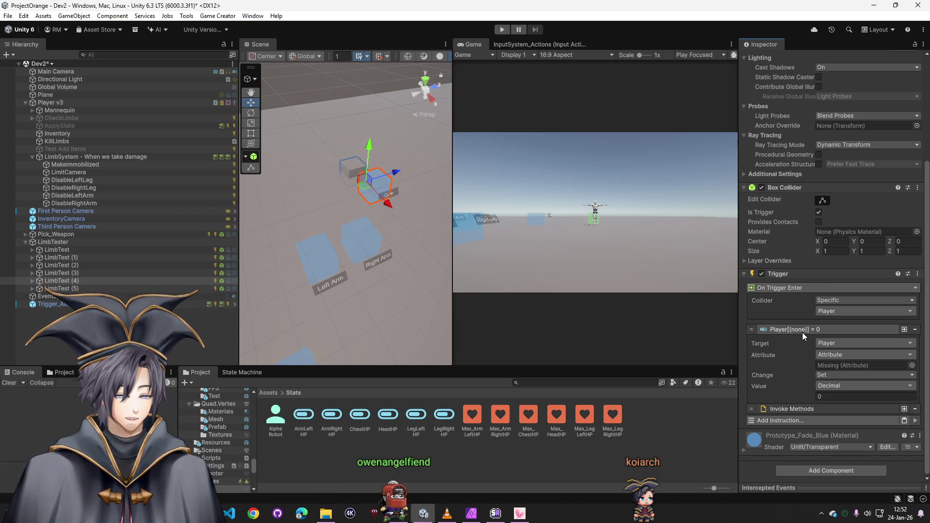
pyautogui.click(915, 408)
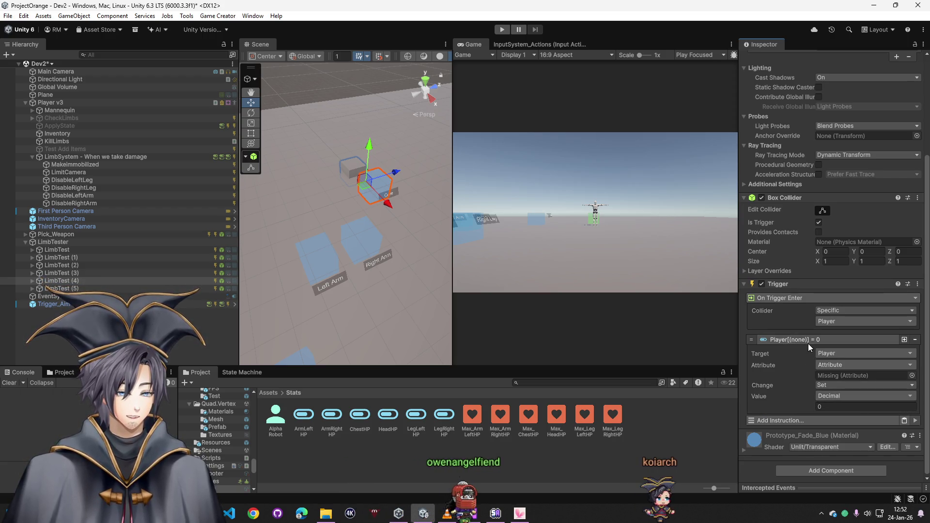
pyautogui.click(912, 375)
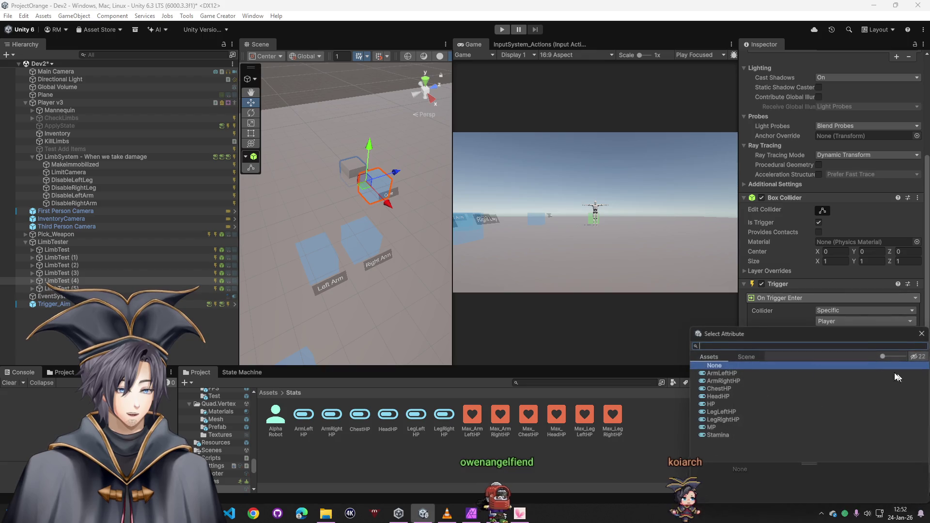
pyautogui.doubleClick(725, 389)
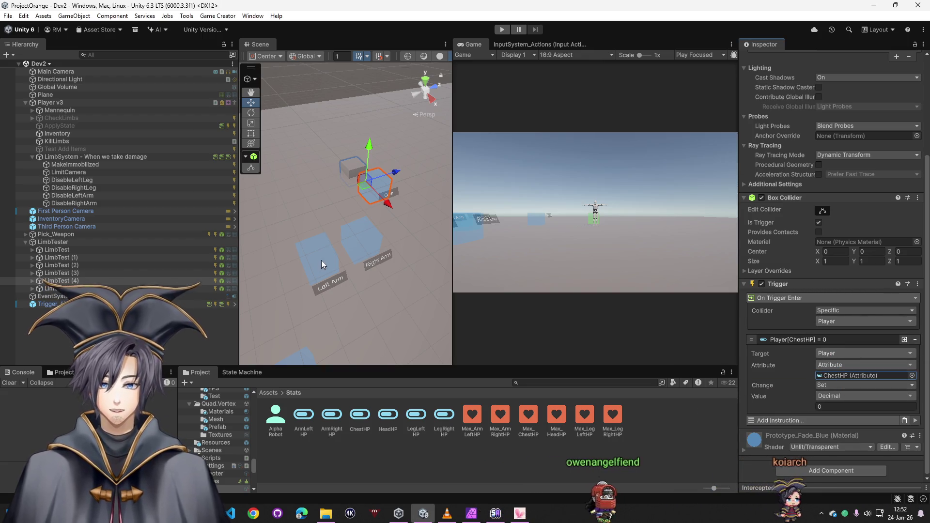
# - Add a Start Ragdoll on Player instruction to MakeImmobilized's trigger and start play mode
pyautogui.click(86, 157)
pyautogui.click(137, 166)
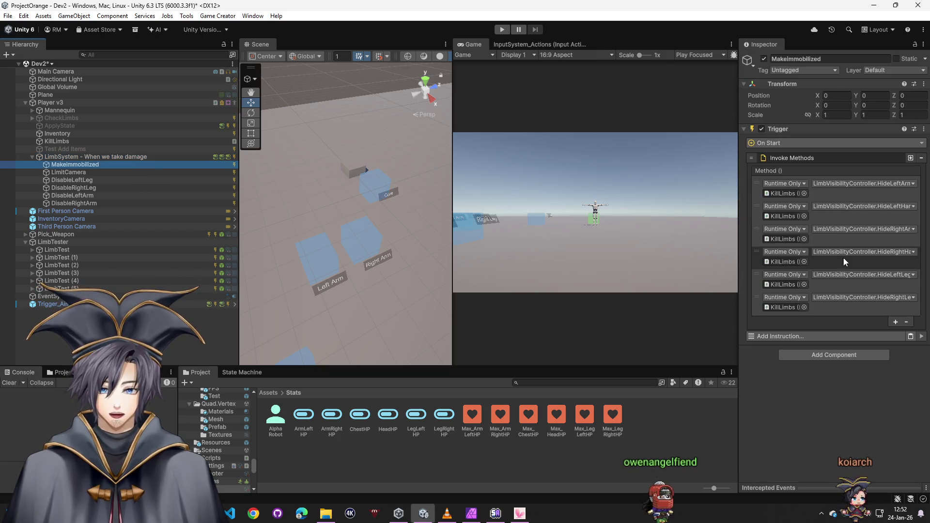
pyautogui.click(810, 336)
pyautogui.write('rag')
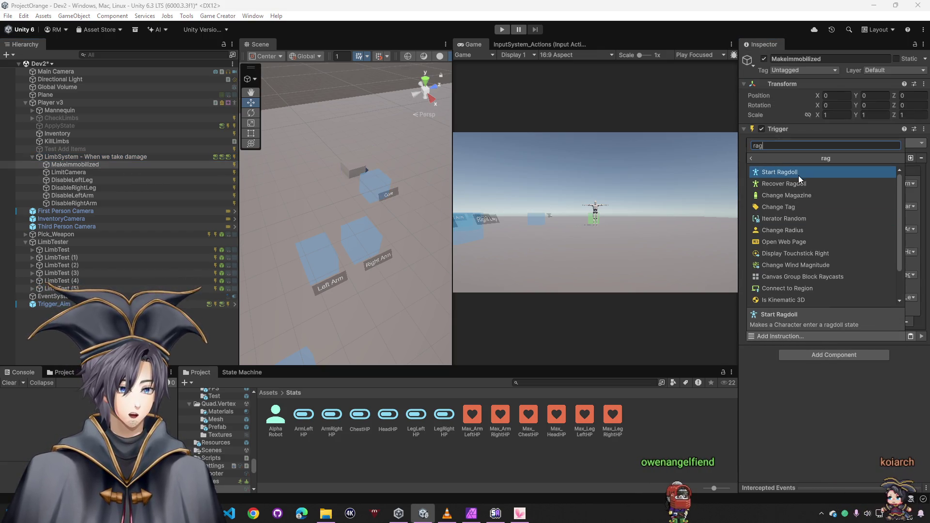
pyautogui.click(803, 173)
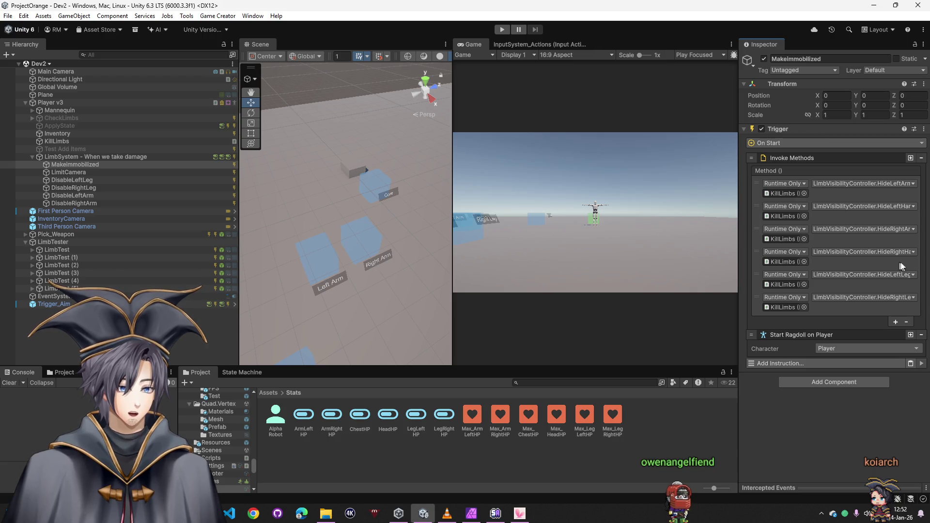
pyautogui.click(503, 31)
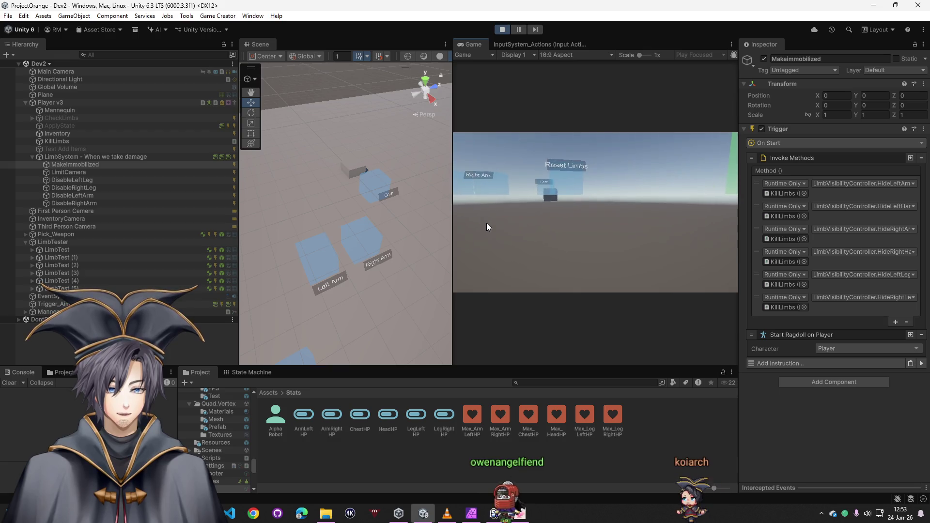
# - Inspect LimbSystem and Player v3's limb HP while the player ragdolls, then stop playing
pyautogui.click(72, 156)
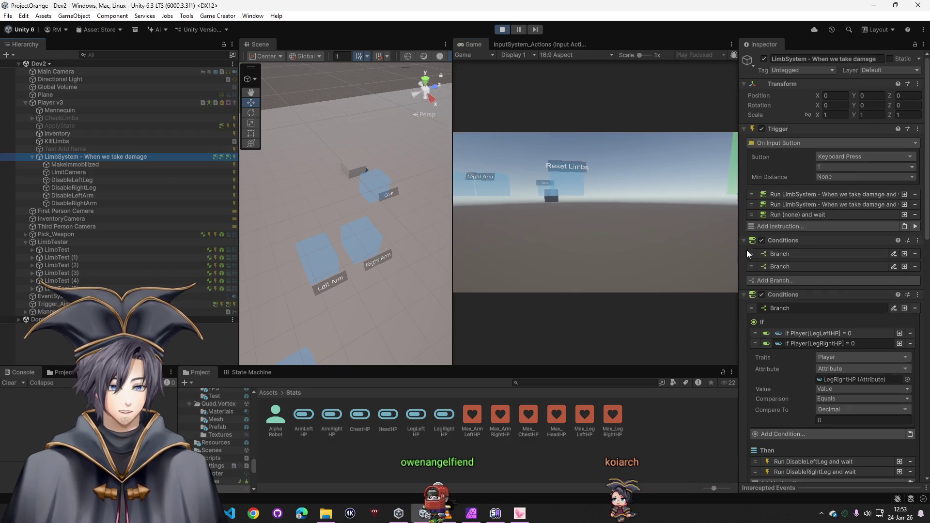
pyautogui.click(50, 102)
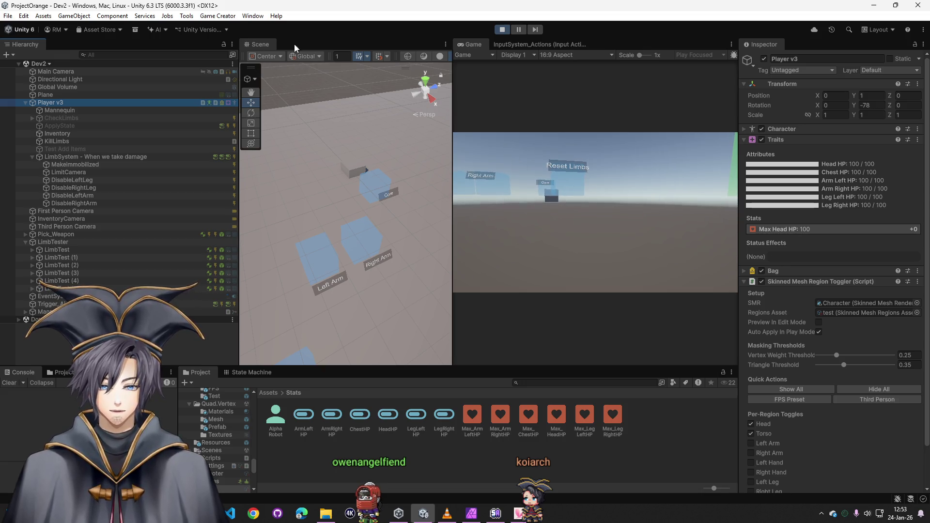
pyautogui.click(509, 235)
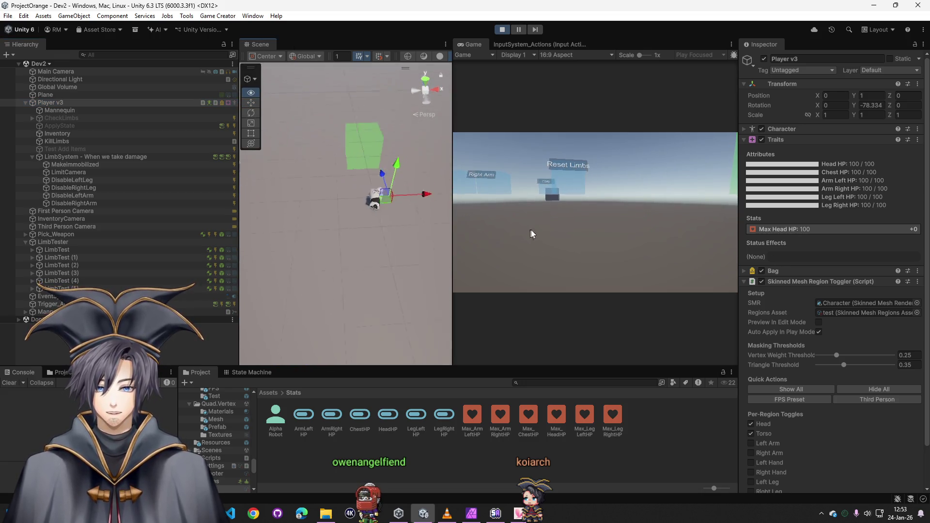
pyautogui.moveTo(311, 186); pyautogui.dragTo(293, 182)
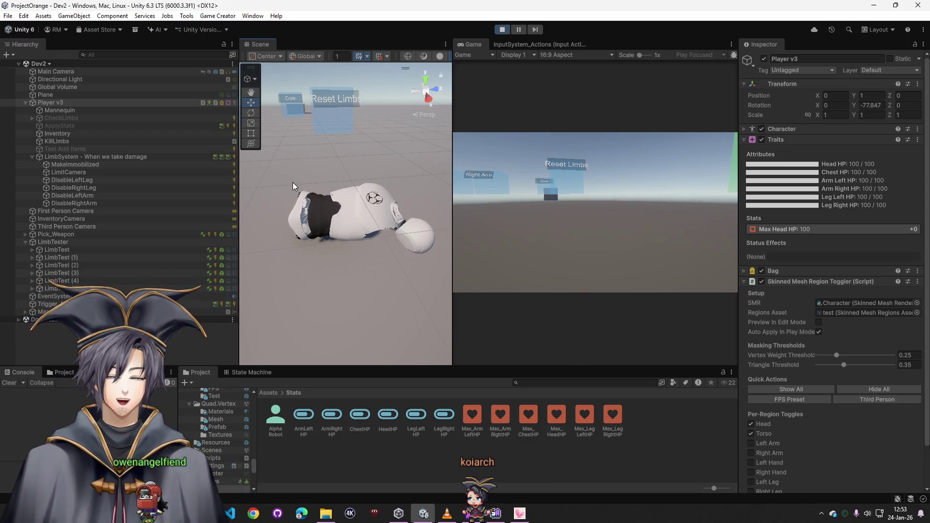
pyautogui.click(500, 31)
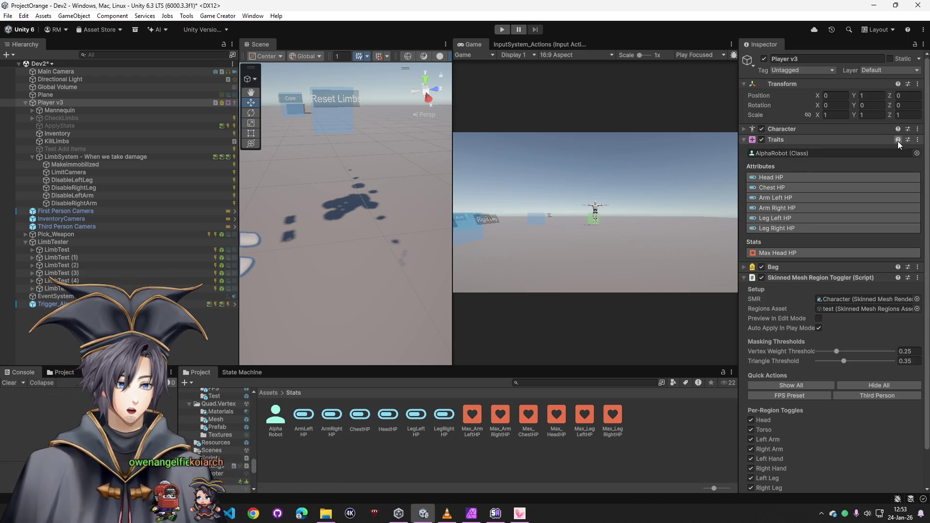
# - Replace Player v3's Traits with a fresh component below Character using the AlphaRobot class
pyautogui.click(916, 141)
pyautogui.click(845, 186)
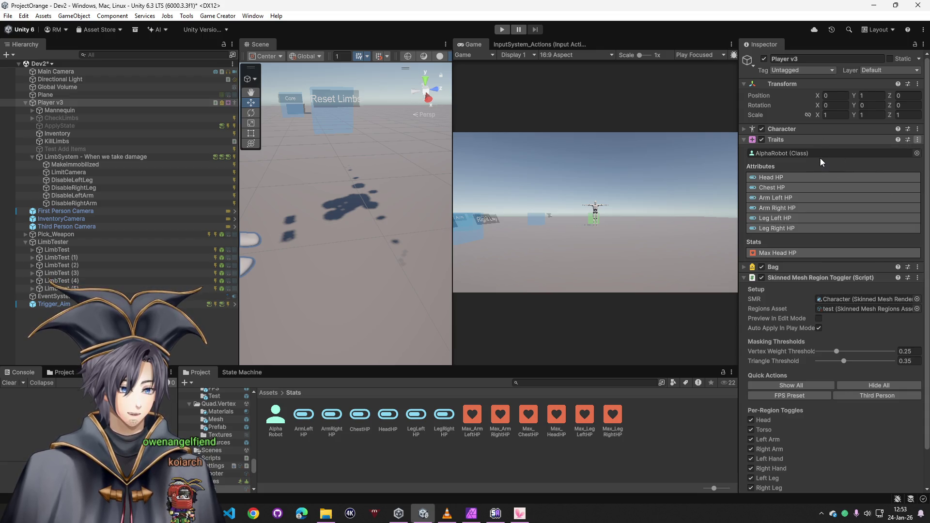
pyautogui.click(830, 396)
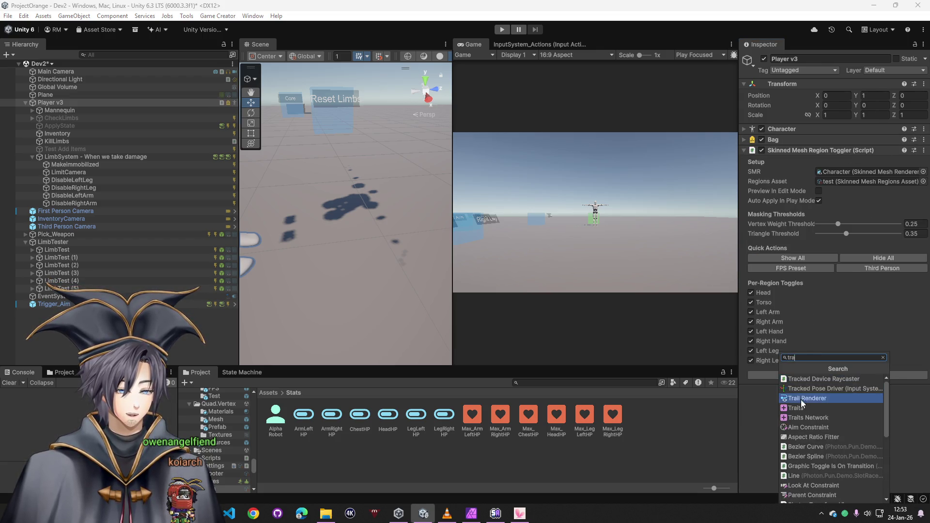
pyautogui.click(819, 395)
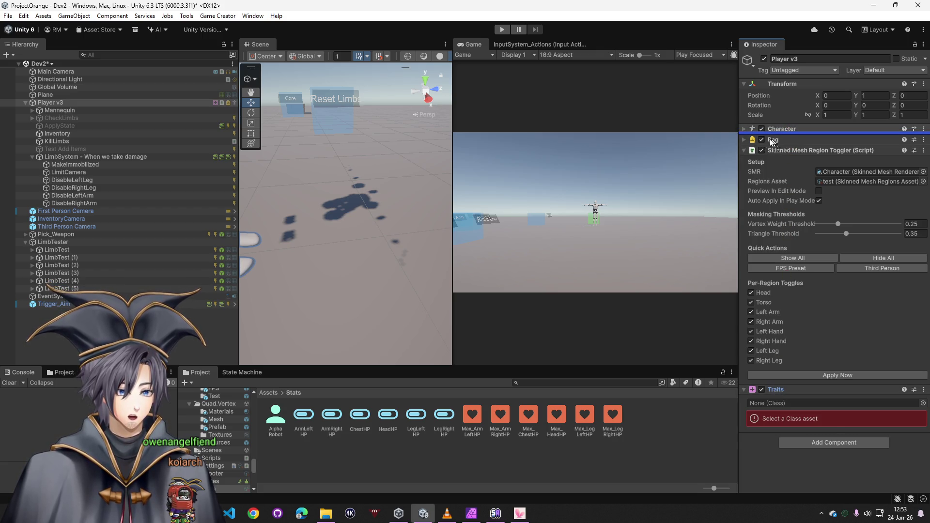
pyautogui.moveTo(778, 141); pyautogui.dragTo(779, 141)
pyautogui.click(922, 154)
pyautogui.doubleClick(723, 182)
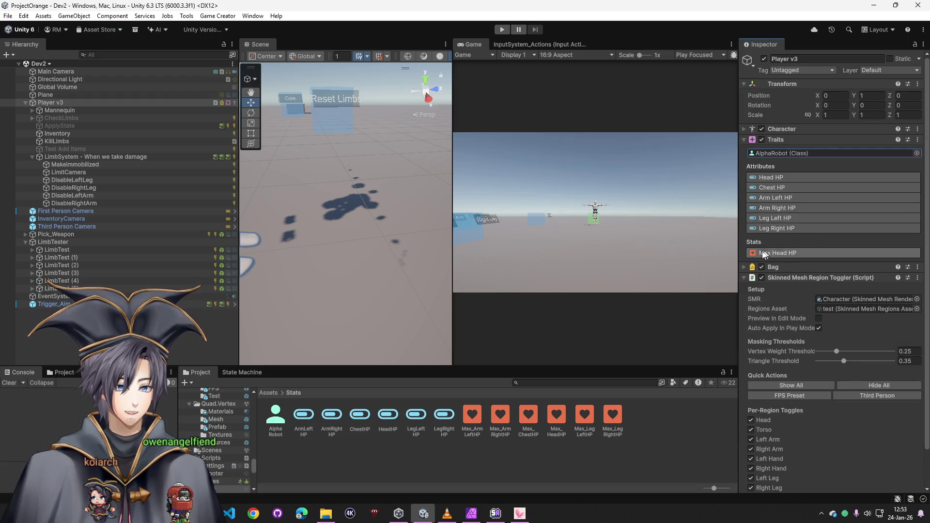
# - Toggle Max Chest HP visibility in the Alpha Robot class asset, then reselect Player v3
pyautogui.doubleClick(784, 153)
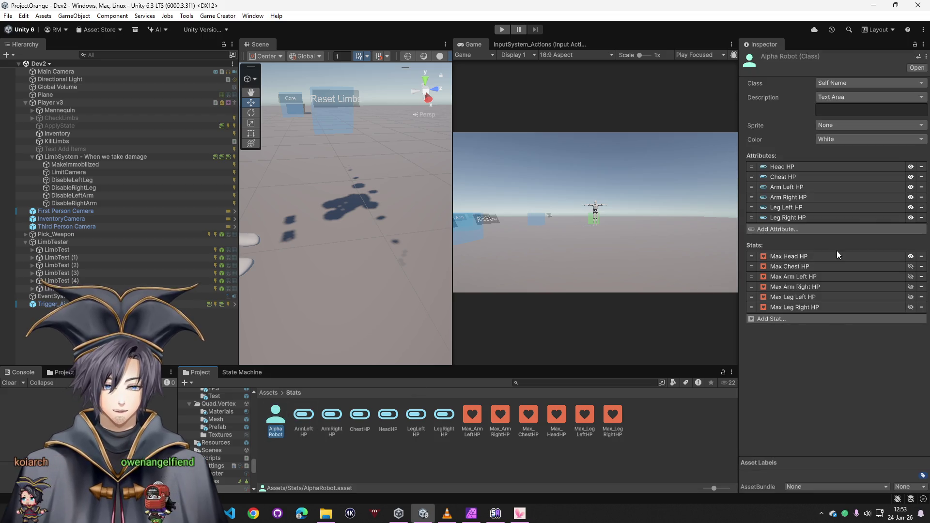
pyautogui.click(910, 267)
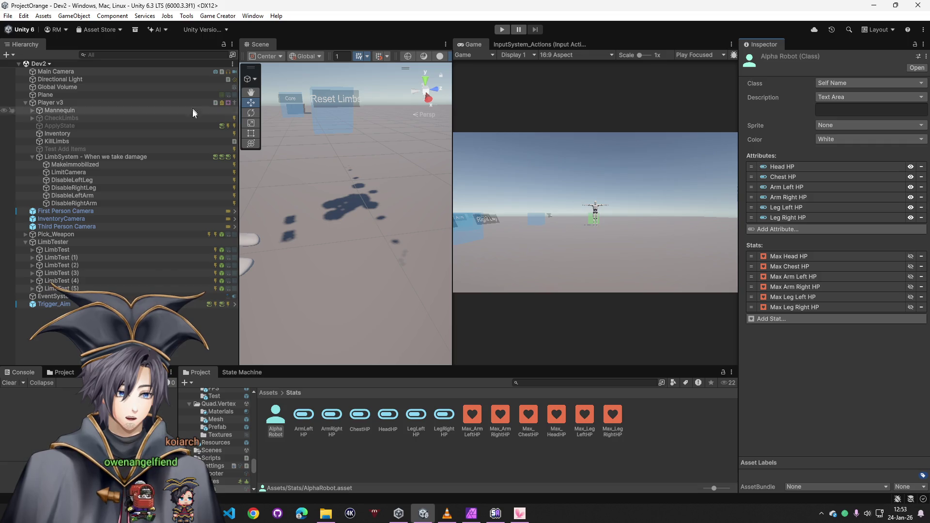
pyautogui.click(47, 102)
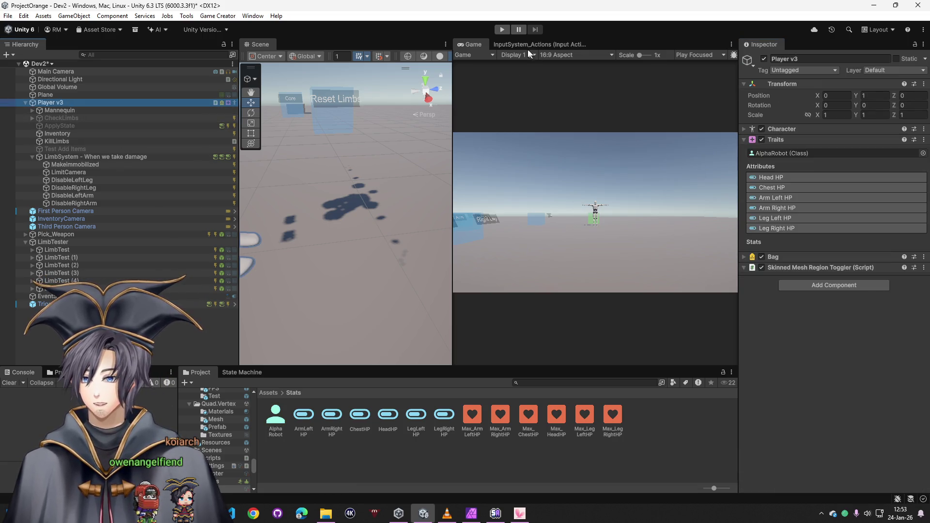
pyautogui.click(502, 27)
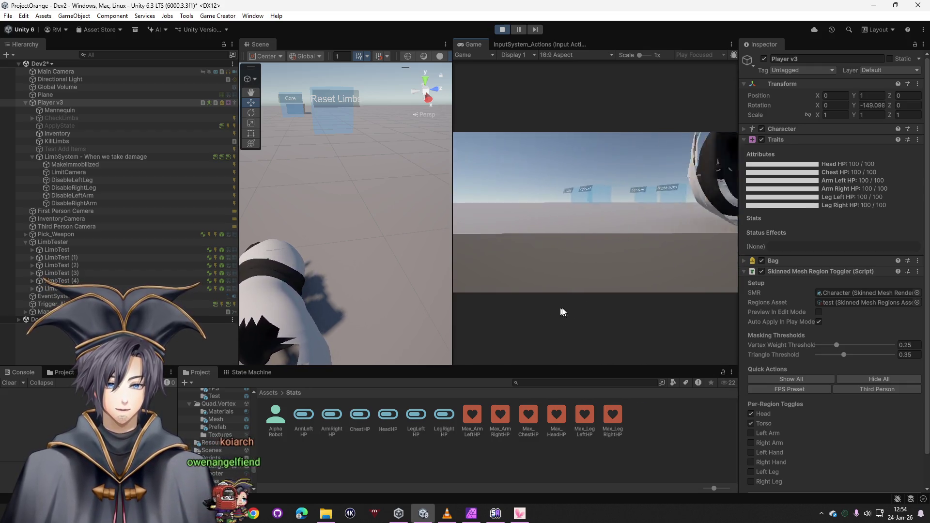
pyautogui.press('super')
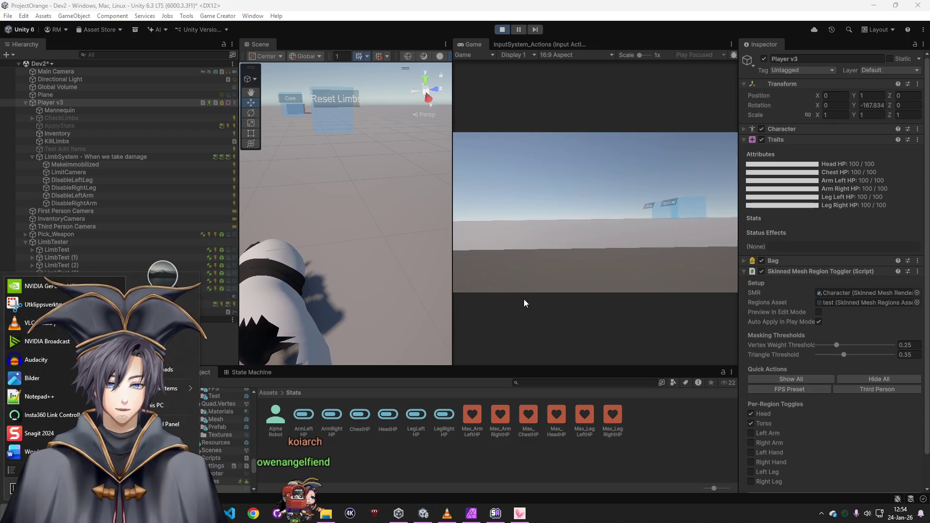
pyautogui.click(501, 33)
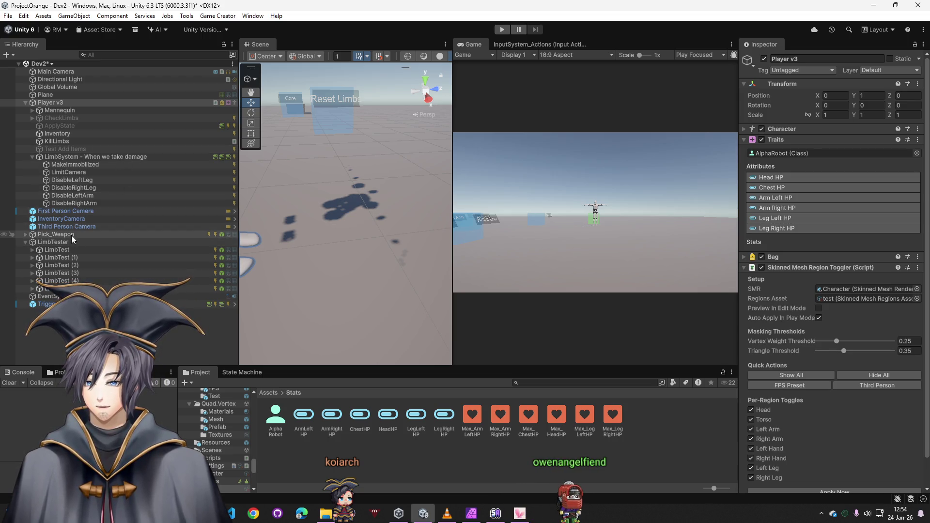
pyautogui.click(54, 243)
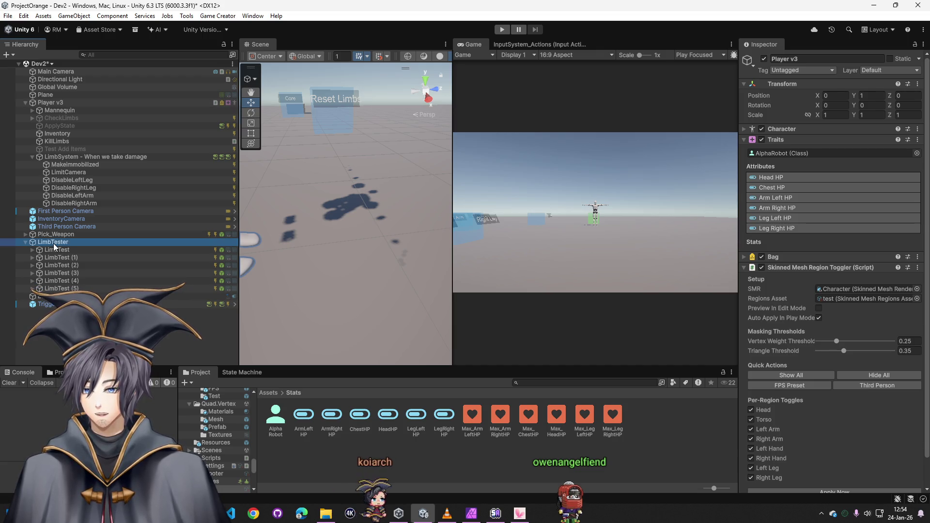
pyautogui.click(68, 250)
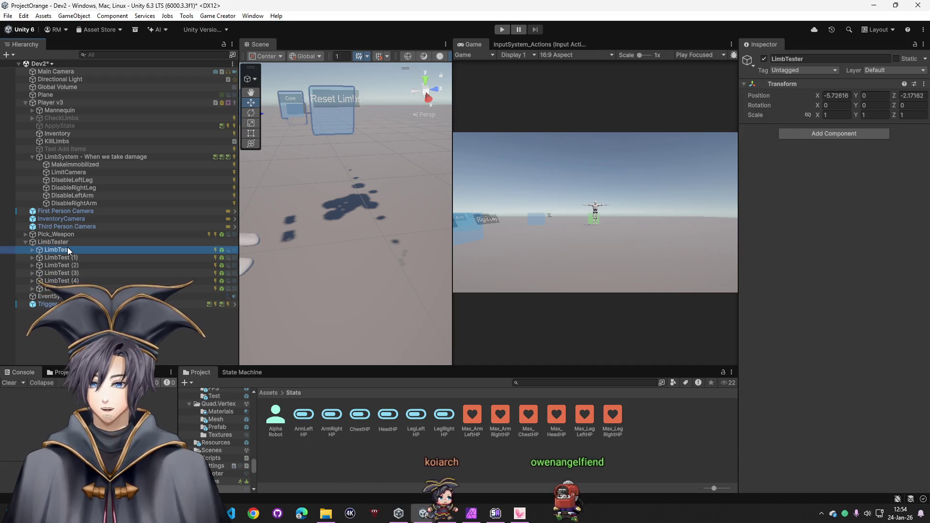
pyautogui.scroll(-3, 805, 346)
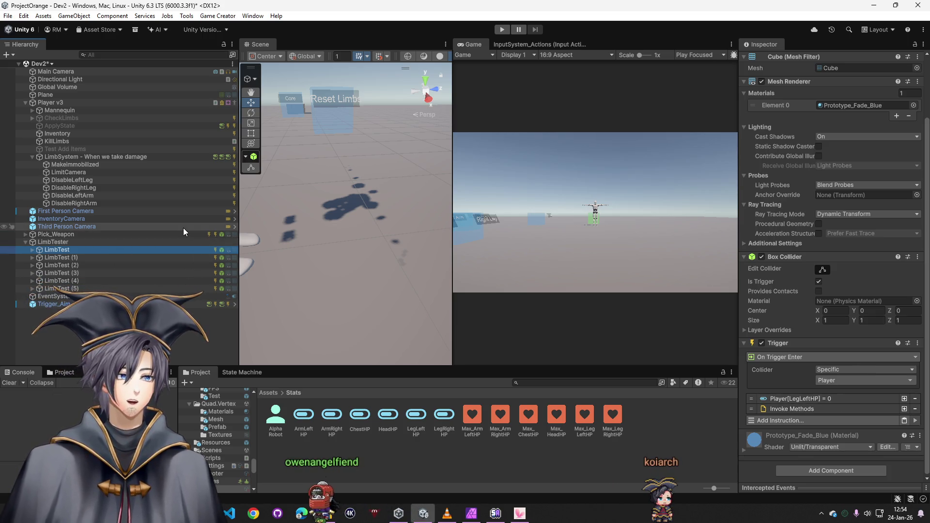
pyautogui.click(116, 158)
pyautogui.click(108, 166)
pyautogui.click(108, 160)
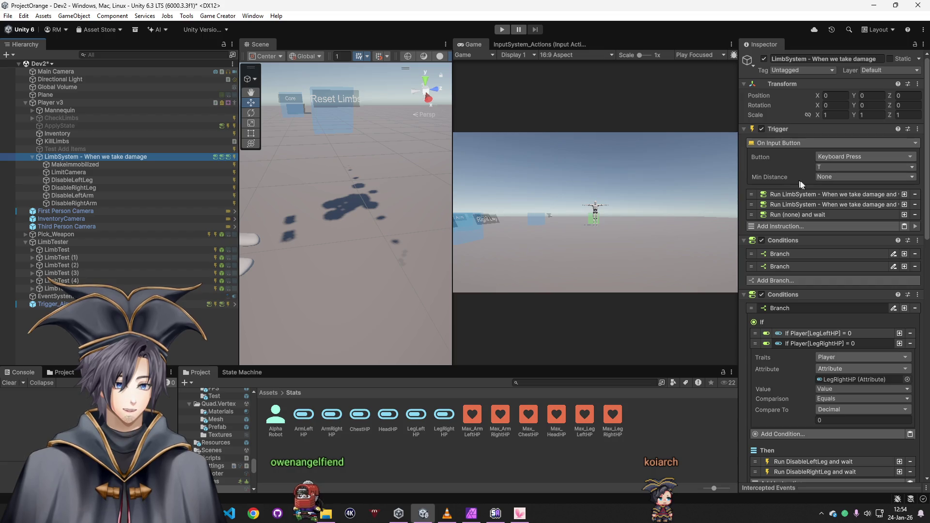
pyautogui.click(60, 103)
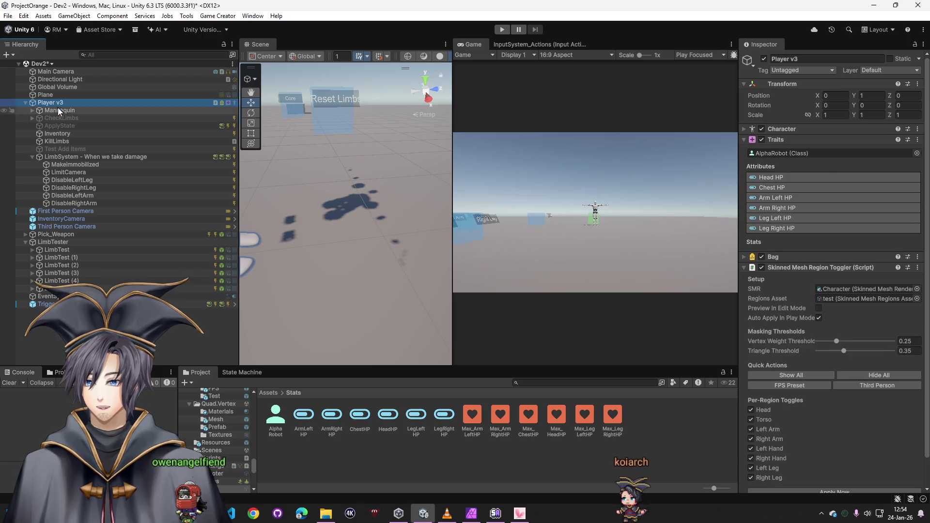
pyautogui.click(63, 120)
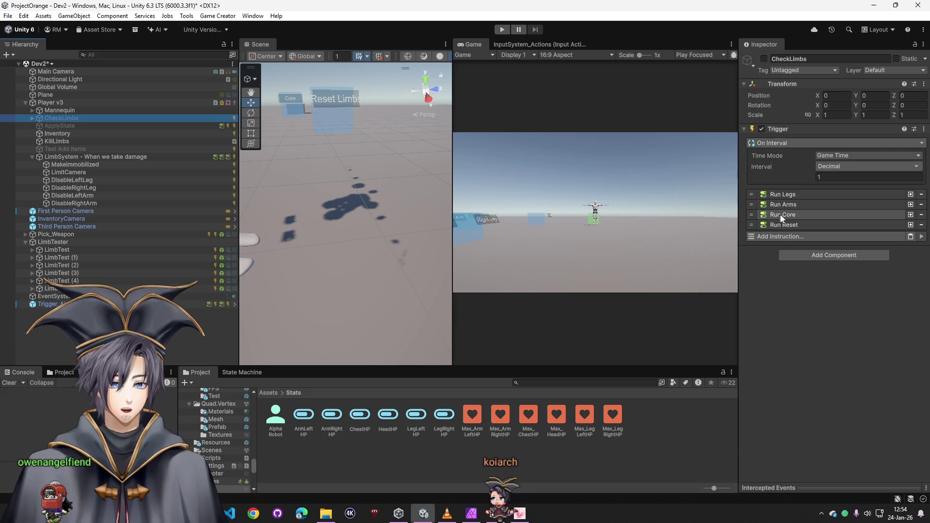
pyautogui.click(806, 206)
pyautogui.click(801, 205)
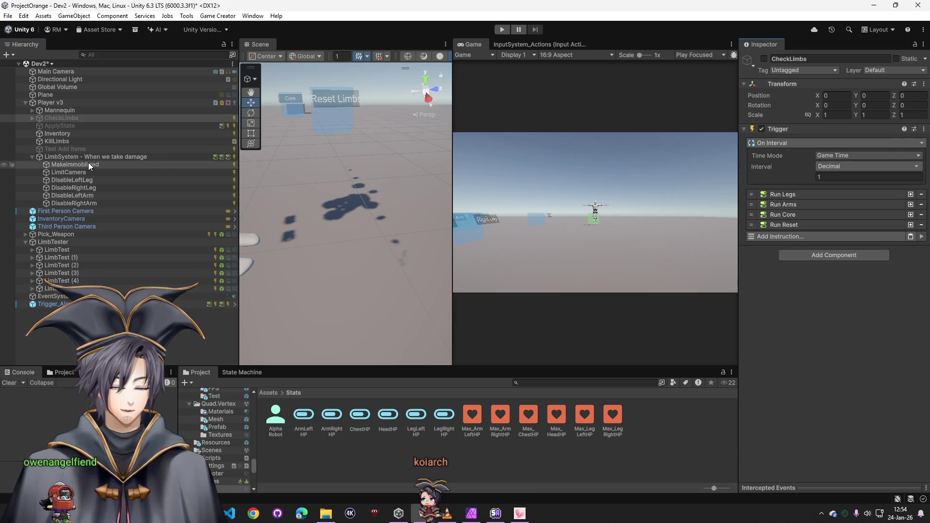
pyautogui.click(72, 143)
pyautogui.click(68, 135)
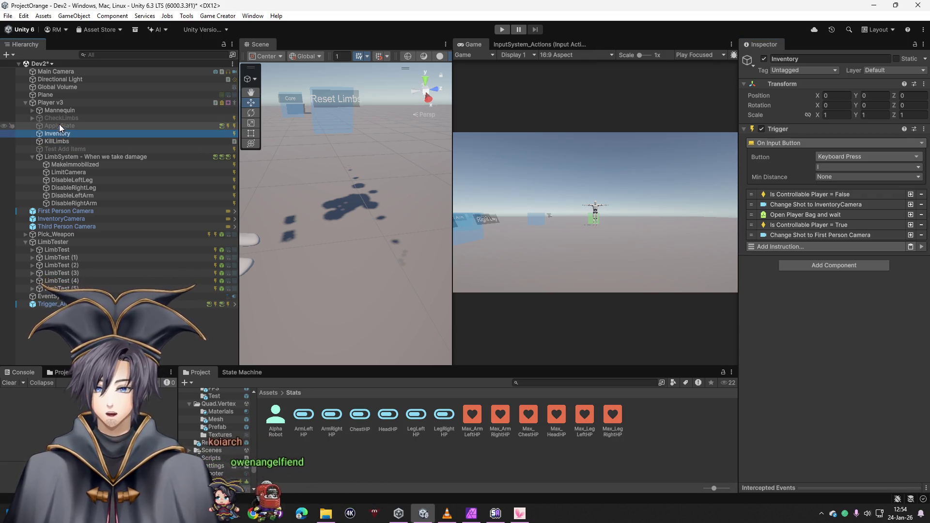
pyautogui.click(60, 103)
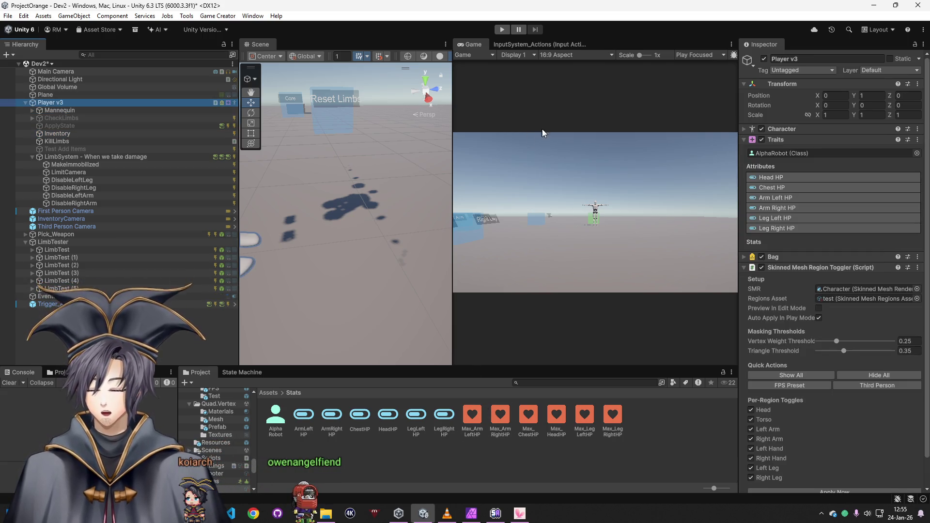
pyautogui.hotkey('ctrl', 'p')
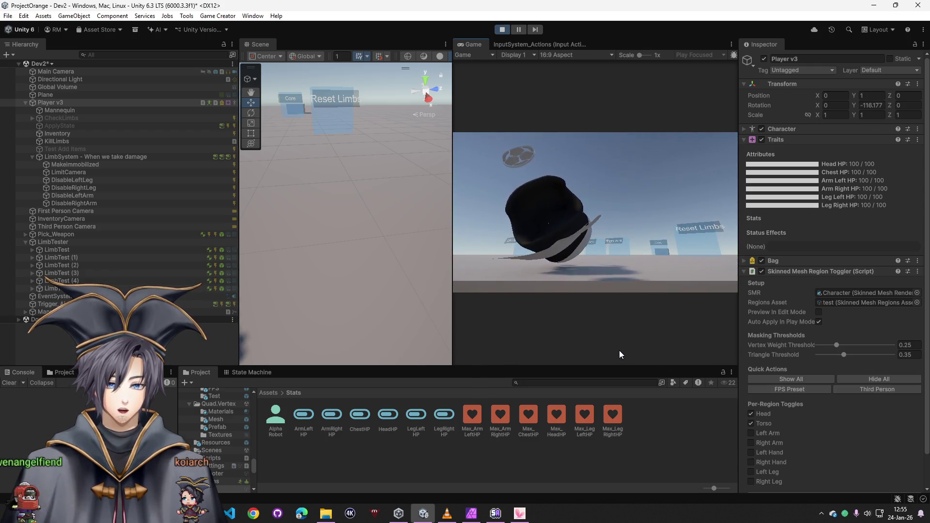
pyautogui.press('super')
pyautogui.hotkey('ctrl', 'p')
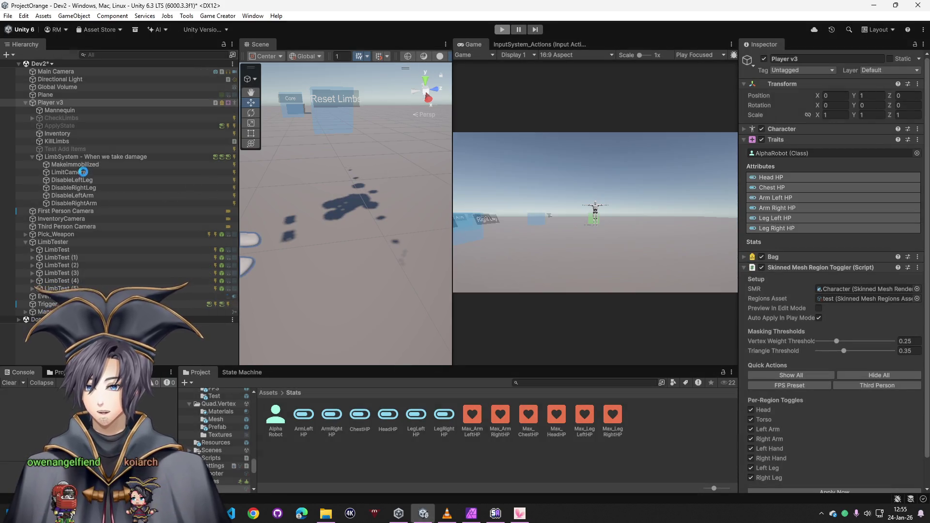
# - Review MakeImmobilized's On Start event and Invoke Methods instruction without changing them
pyautogui.click(75, 164)
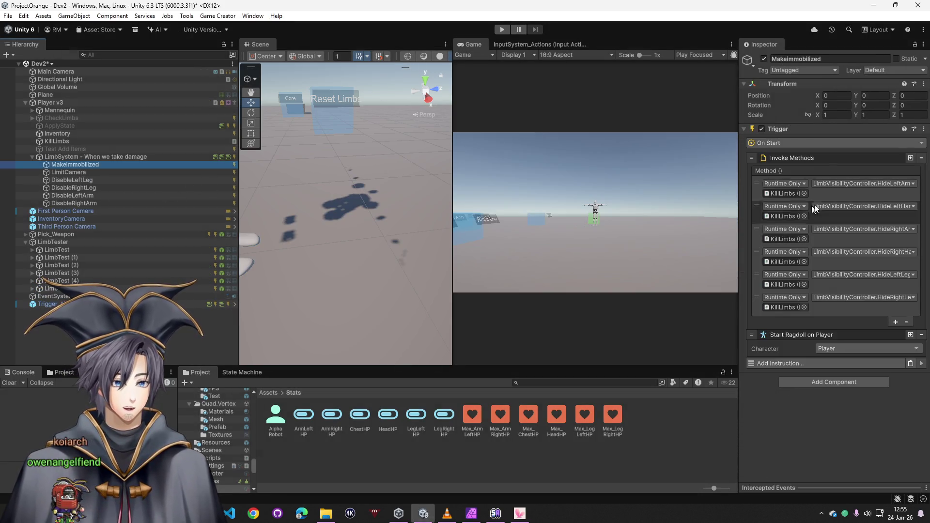
pyautogui.click(788, 147)
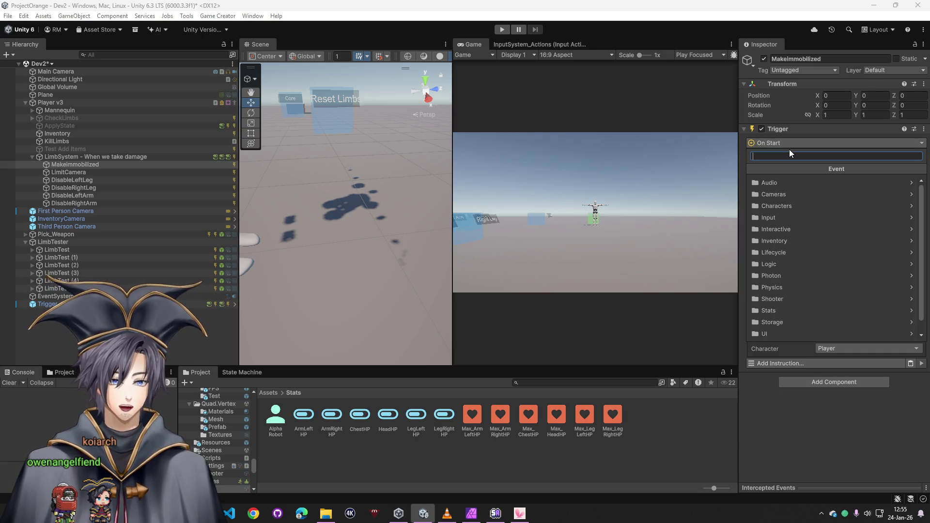
pyautogui.click(882, 458)
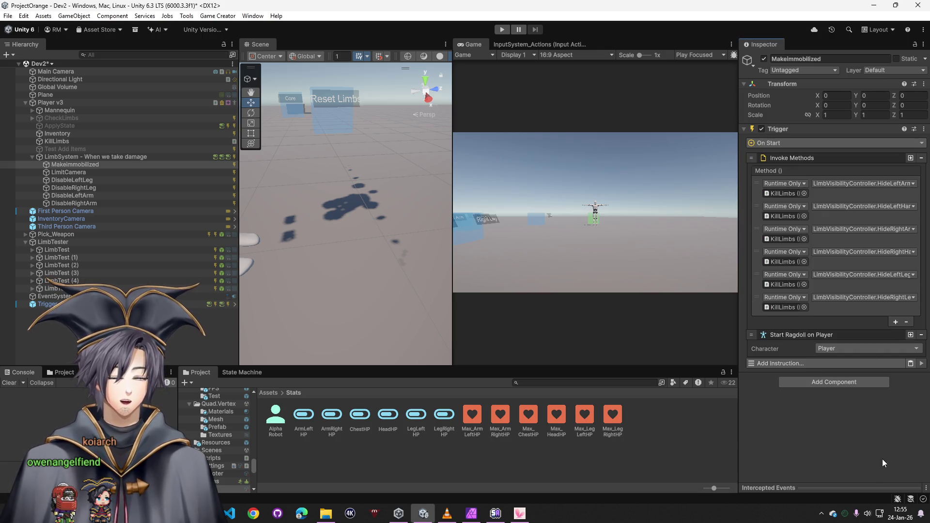
pyautogui.click(803, 159)
pyautogui.click(803, 160)
pyautogui.click(795, 141)
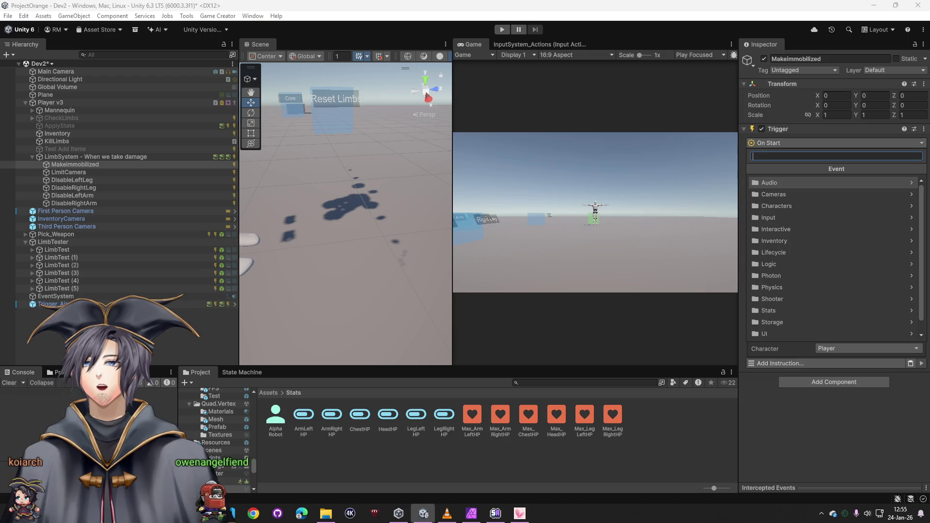
pyautogui.press('Escape')
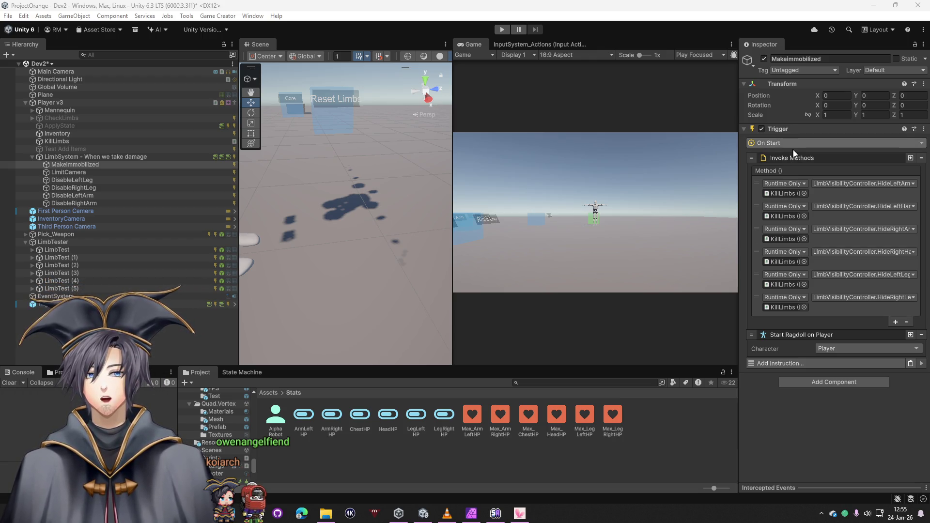
# - Add an Actions component to MakeImmobilized by searching 'ac'
pyautogui.click(826, 382)
pyautogui.write('ac')
pyautogui.click(827, 381)
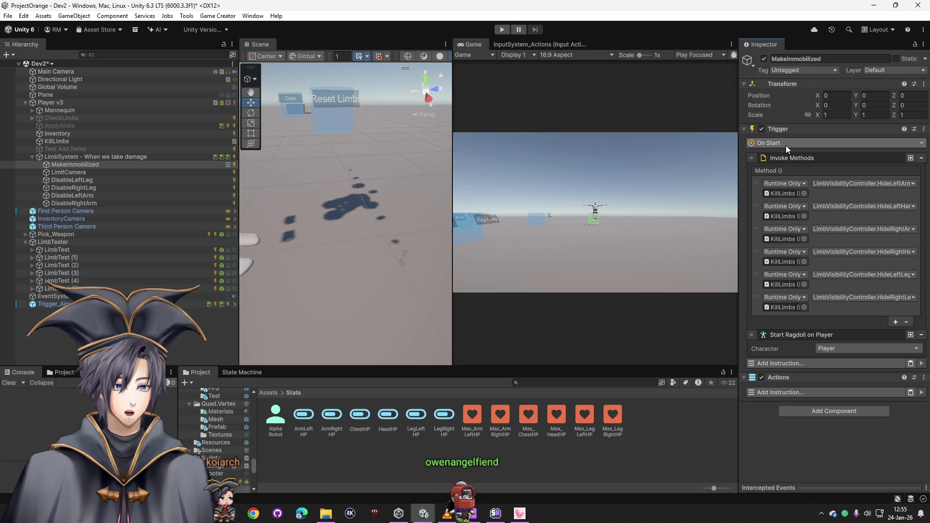
# - Browse the Actions component's options and instruction list without adding anything
pyautogui.rightClick(798, 169)
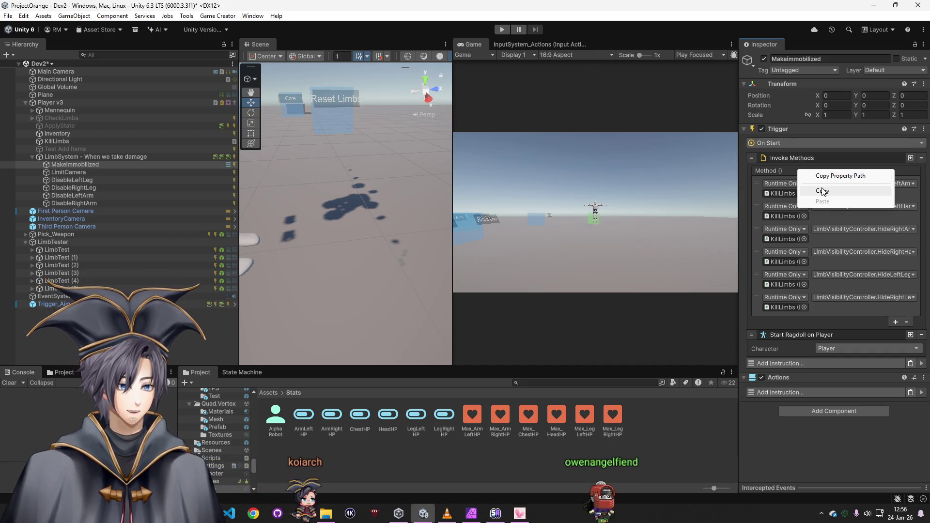
pyautogui.click(818, 177)
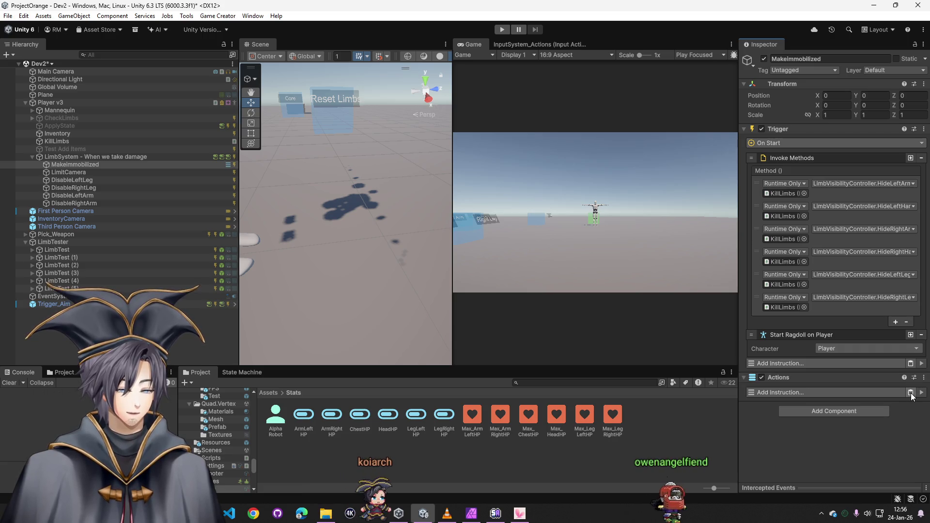
pyautogui.click(826, 392)
pyautogui.click(764, 438)
# - Replace the Trigger on LimitCamera through DisableRightArm with an Actions component
pyautogui.click(73, 172)
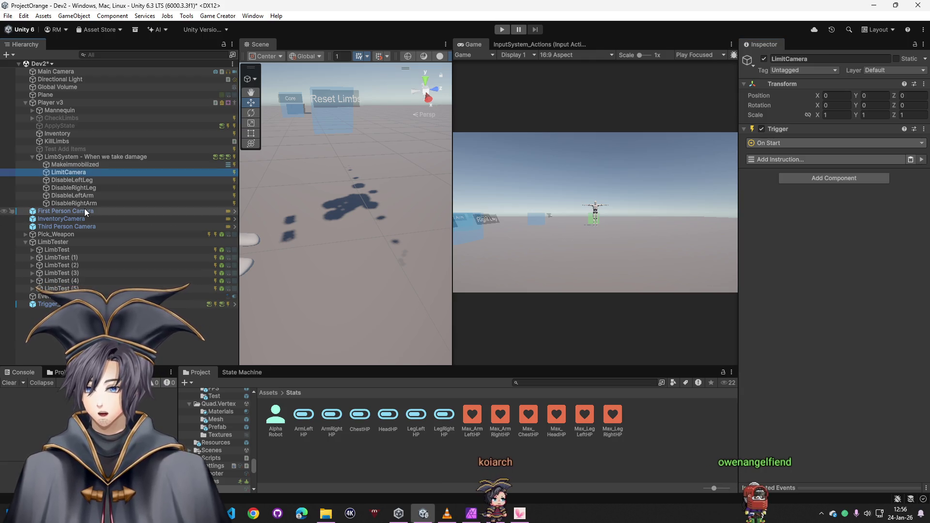
pyautogui.keyDown('shift'); pyautogui.click(78, 203); pyautogui.keyUp('shift')
pyautogui.rightClick(800, 130)
pyautogui.click(826, 175)
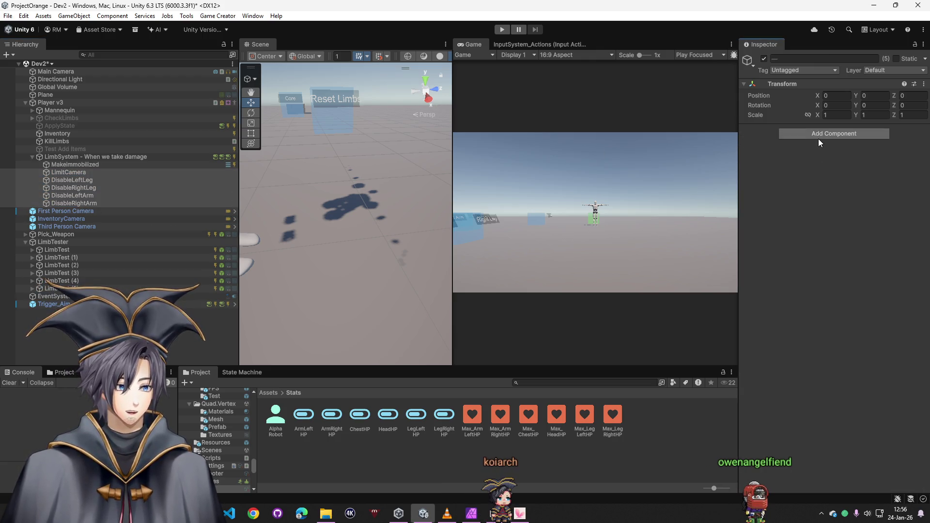
pyautogui.click(814, 136)
pyautogui.click(818, 173)
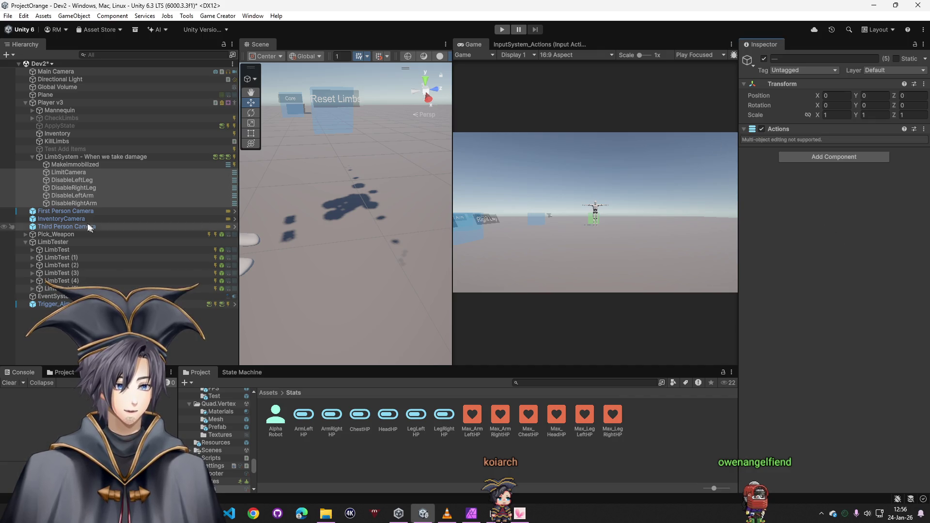
# - Recheck MakeImmobilized, then bring up LimbSystem's trigger Conditions
pyautogui.click(75, 164)
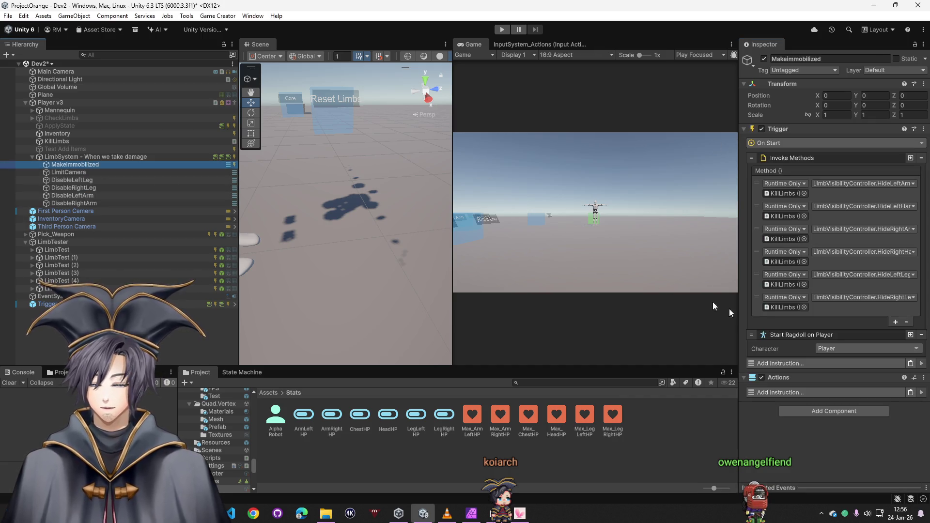
pyautogui.click(67, 156)
pyautogui.scroll(-5, 797, 287)
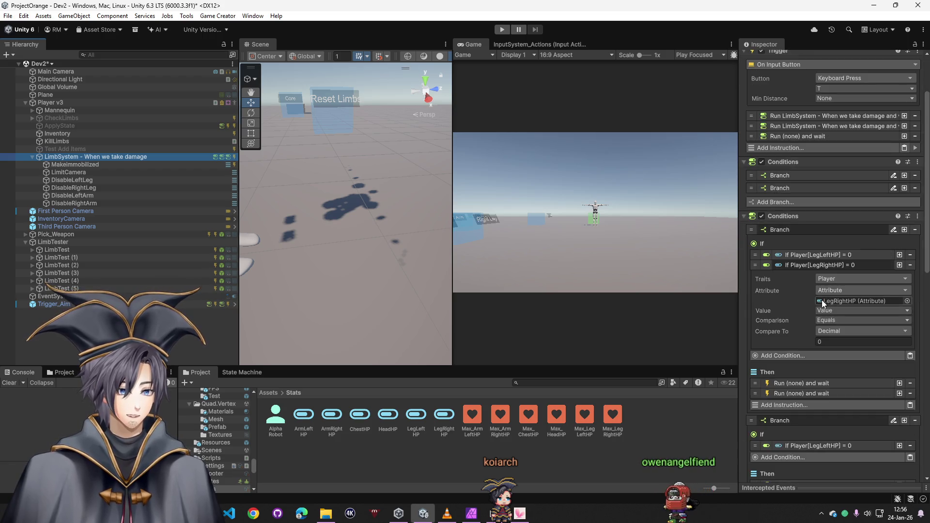
# - Set the both-legs branch's Run instructions to run DisableLeftLeg and DisableRightLeg Actions
pyautogui.click(802, 315)
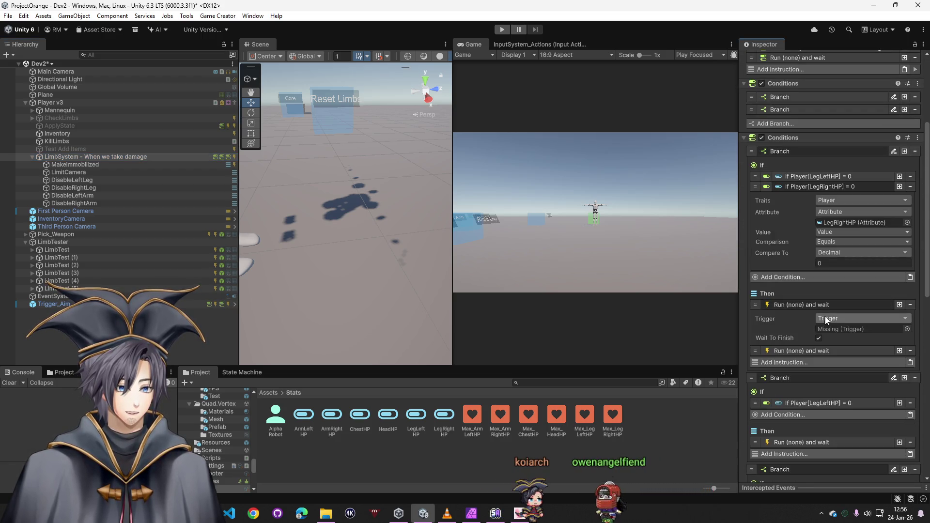
pyautogui.click(842, 320)
pyautogui.write('ac')
pyautogui.click(837, 177)
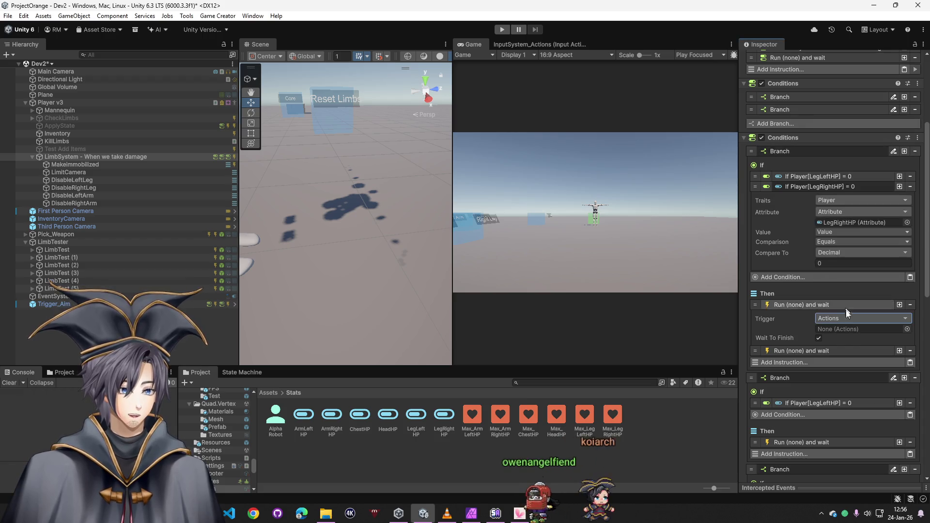
pyautogui.click(810, 334)
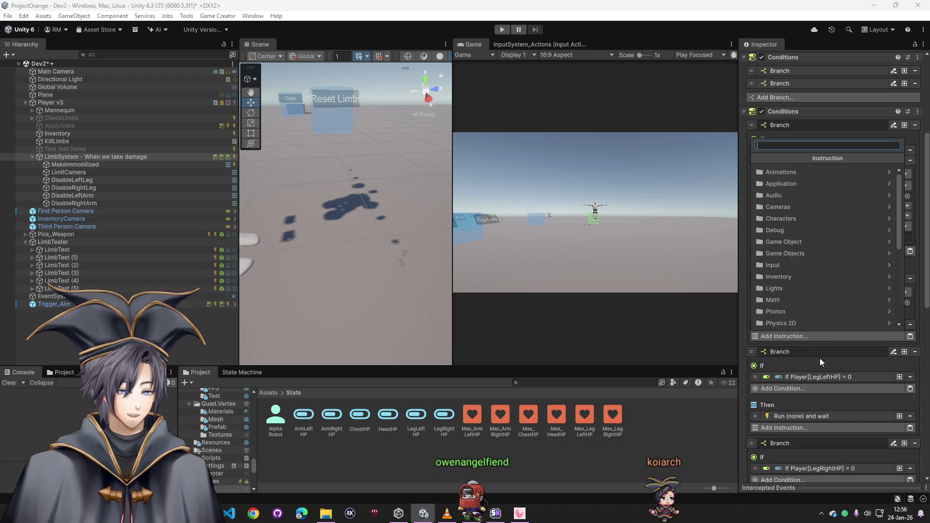
pyautogui.press('Escape')
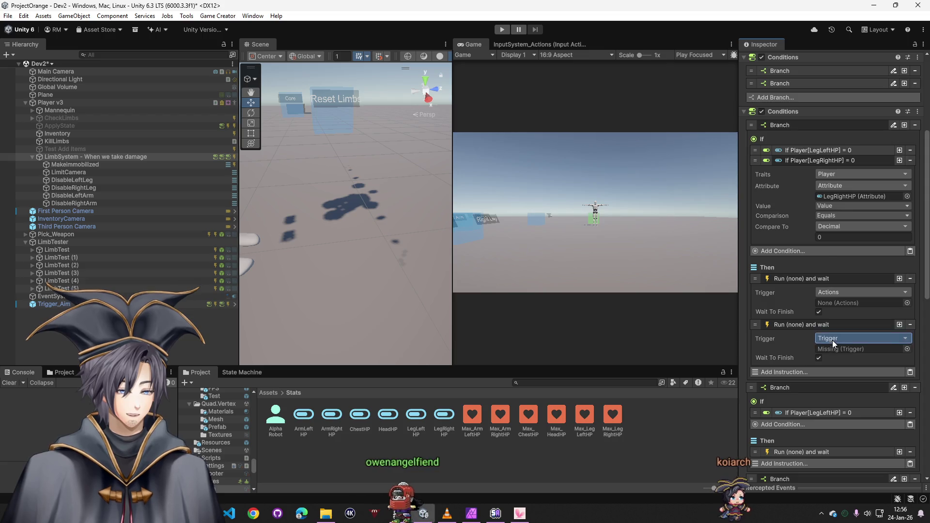
pyautogui.click(832, 340)
pyautogui.write('act')
pyautogui.click(839, 175)
pyautogui.scroll(3, 796, 196)
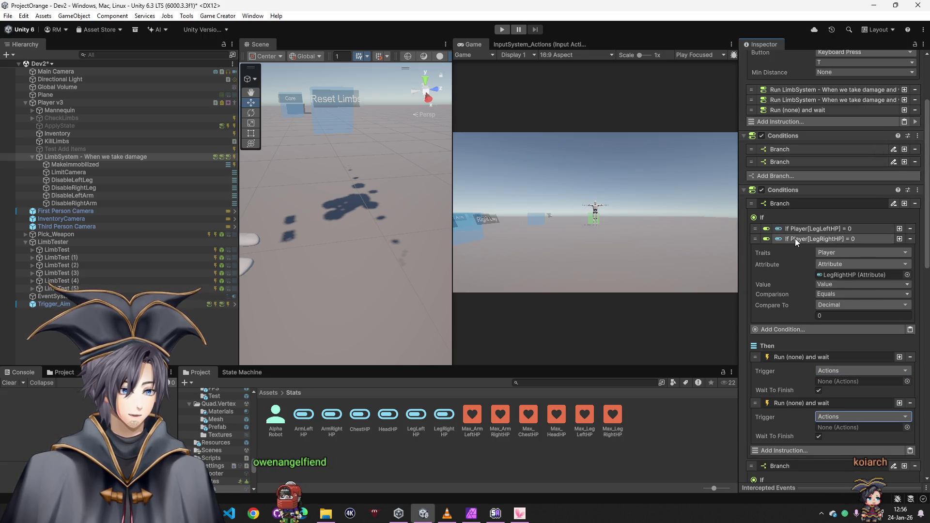
pyautogui.scroll(-5, 795, 236)
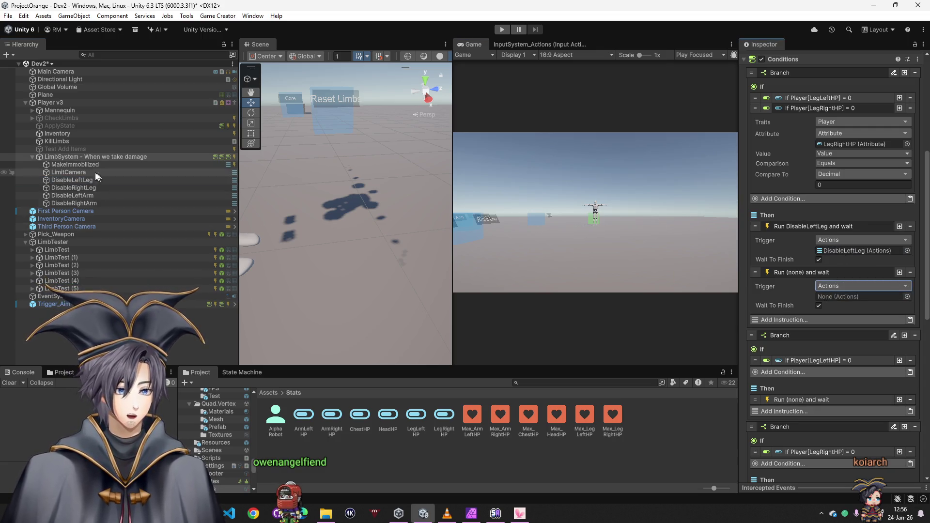
# - Make the left-leg branch's Run instruction trigger the DisableLeftLeg Actions
pyautogui.click(804, 226)
pyautogui.click(804, 236)
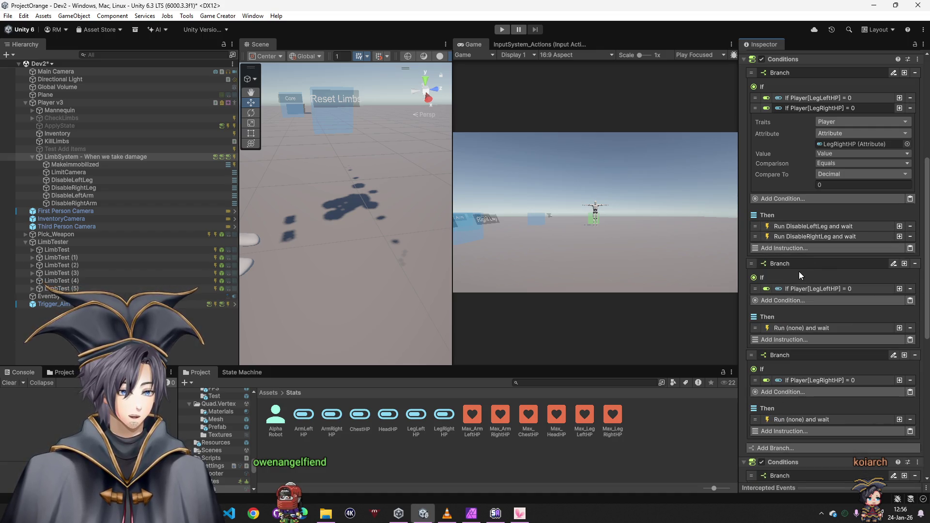
pyautogui.click(810, 328)
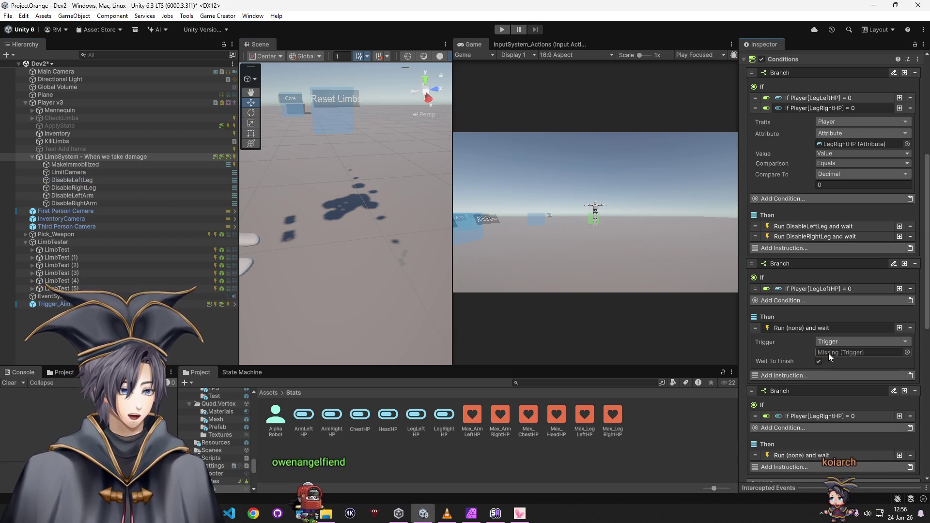
pyautogui.click(833, 342)
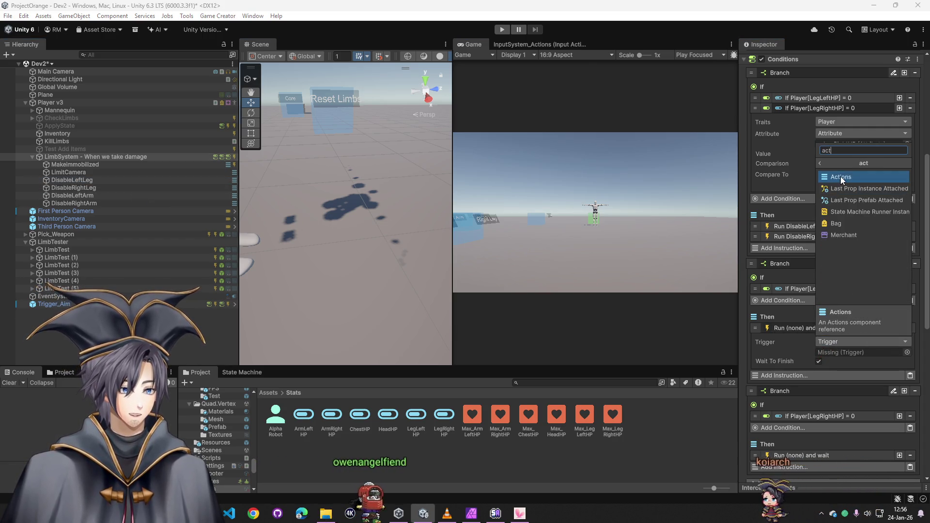
pyautogui.click(841, 177)
pyautogui.moveTo(74, 181); pyautogui.dragTo(852, 352)
# - Set the right-leg branch's Run source to Actions and open MakeImmobilized from the picker
pyautogui.scroll(-2, 804, 391)
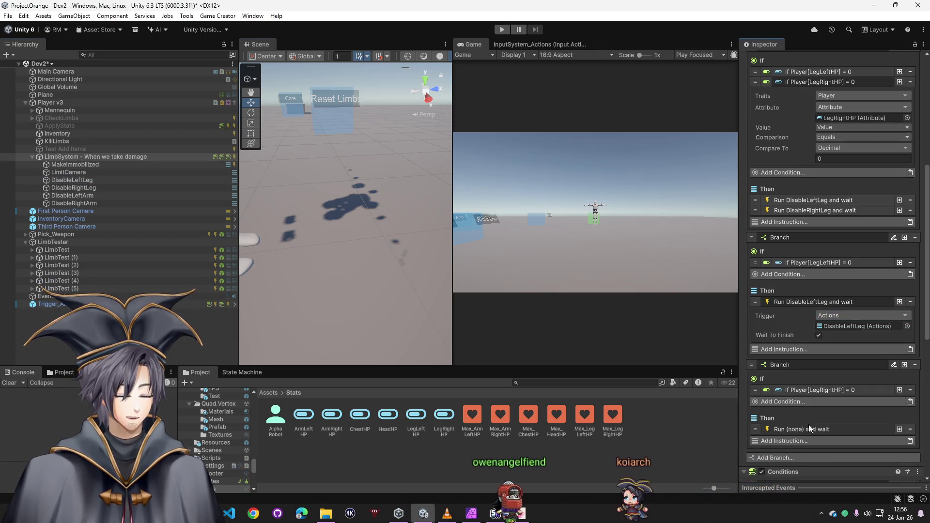
pyautogui.click(809, 425)
pyautogui.click(832, 439)
pyautogui.write('ac')
pyautogui.click(841, 278)
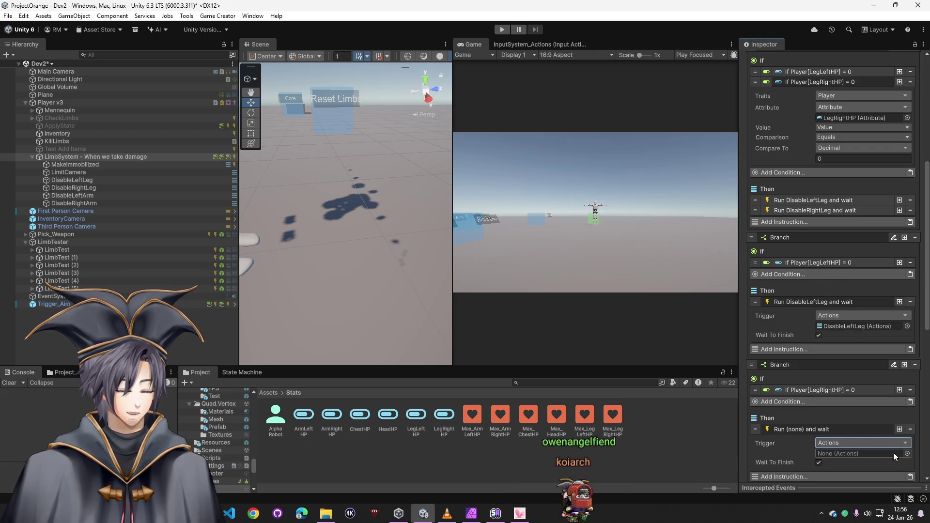
pyautogui.click(907, 454)
pyautogui.doubleClick(731, 394)
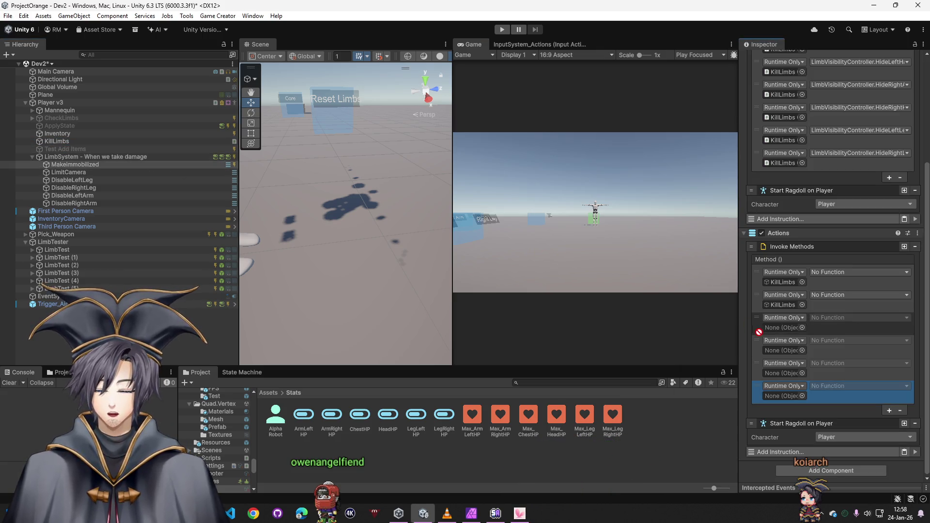
# - Assign KillLimbs to the fourth and fifth method slots and remove the extra Trigger component
pyautogui.moveTo(57, 141); pyautogui.dragTo(783, 350)
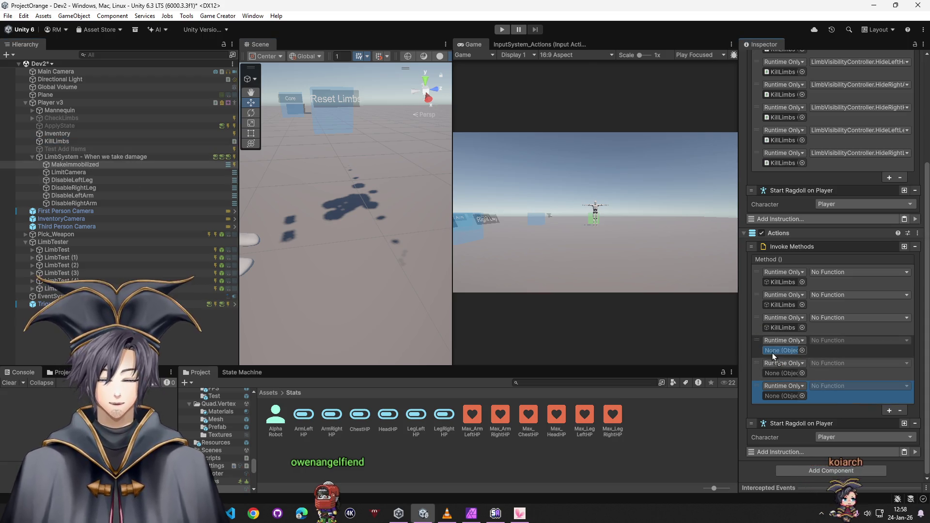
pyautogui.moveTo(57, 141)
pyautogui.mouseDown()
pyautogui.moveTo(783, 366)
pyautogui.moveTo(73, 161)
pyautogui.moveTo(176, 156)
pyautogui.moveTo(783, 396)
pyautogui.mouseUp()
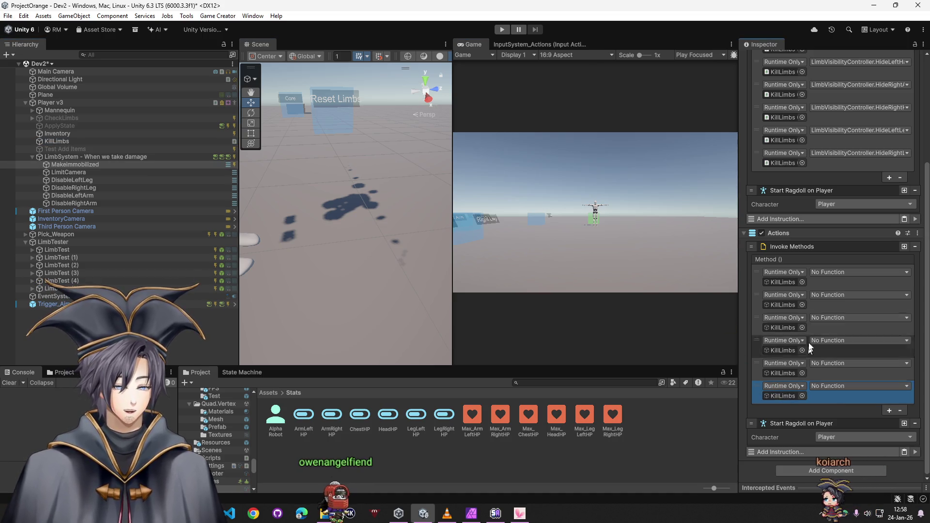
pyautogui.scroll(5, 829, 242)
pyautogui.click(915, 157)
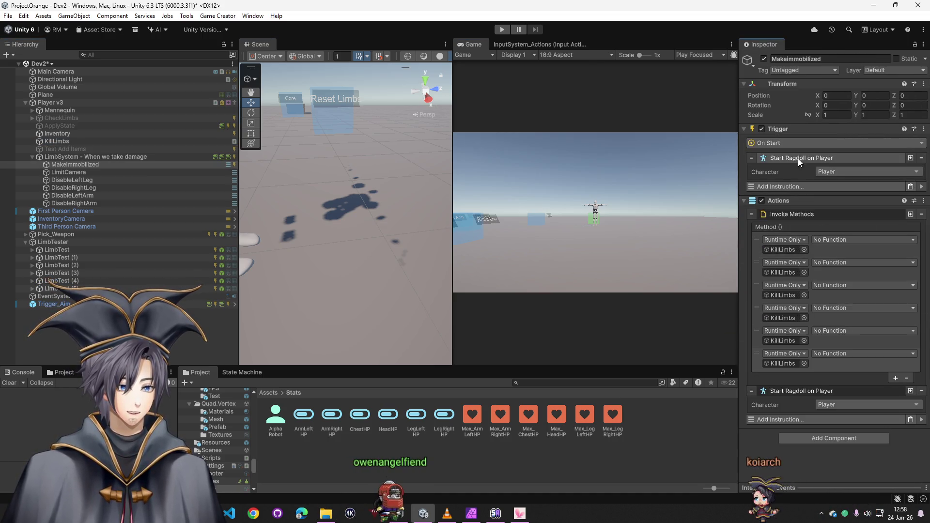
pyautogui.click(923, 129)
pyautogui.click(861, 175)
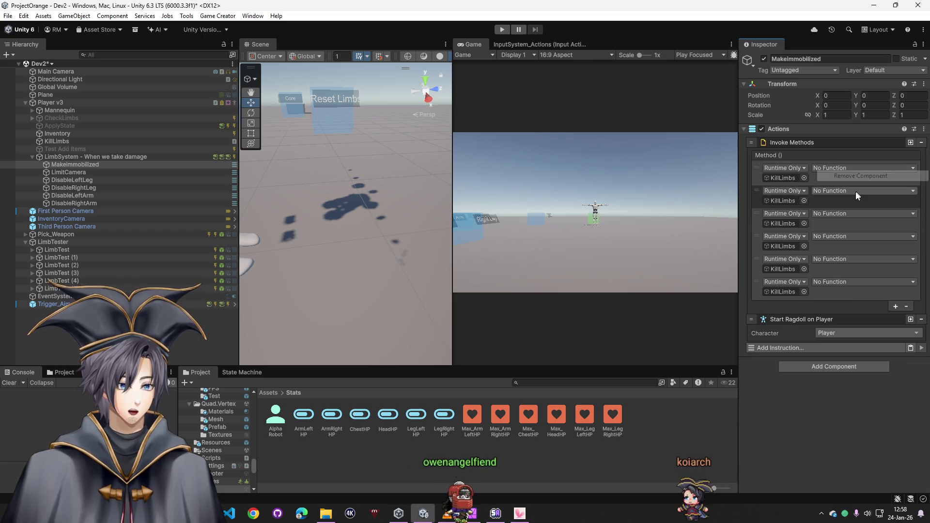
# - Set the first three entries to HideLeftArm, HideLeftHand and HideLeftLeg
pyautogui.click(852, 170)
pyautogui.moveTo(860, 216)
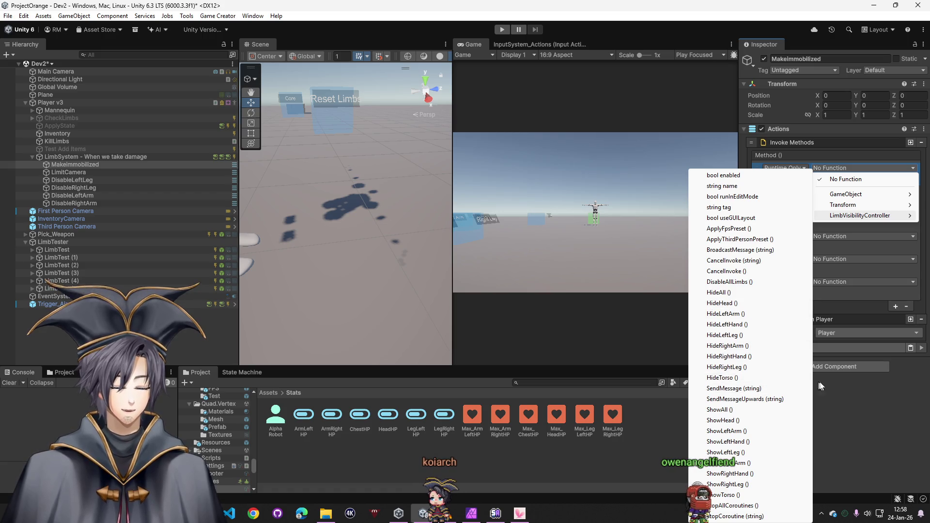
pyautogui.click(835, 167)
pyautogui.click(835, 167)
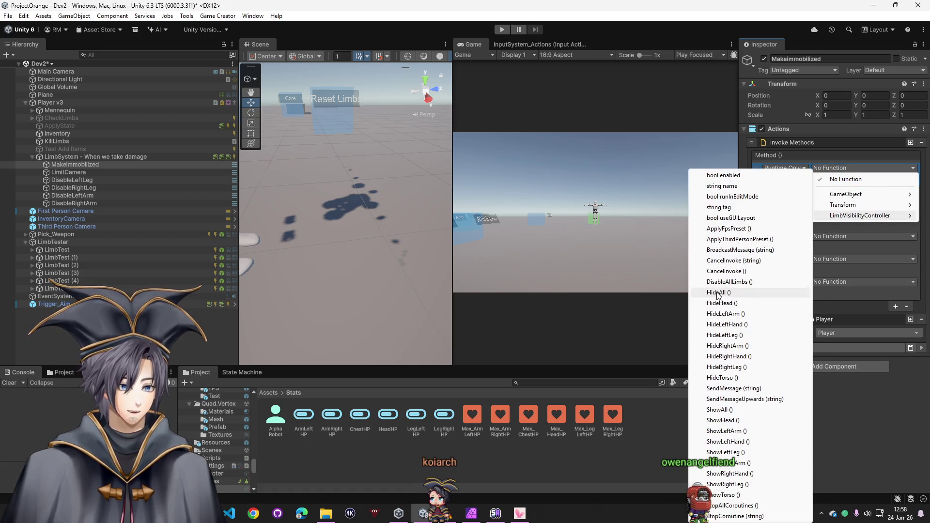
pyautogui.click(736, 315)
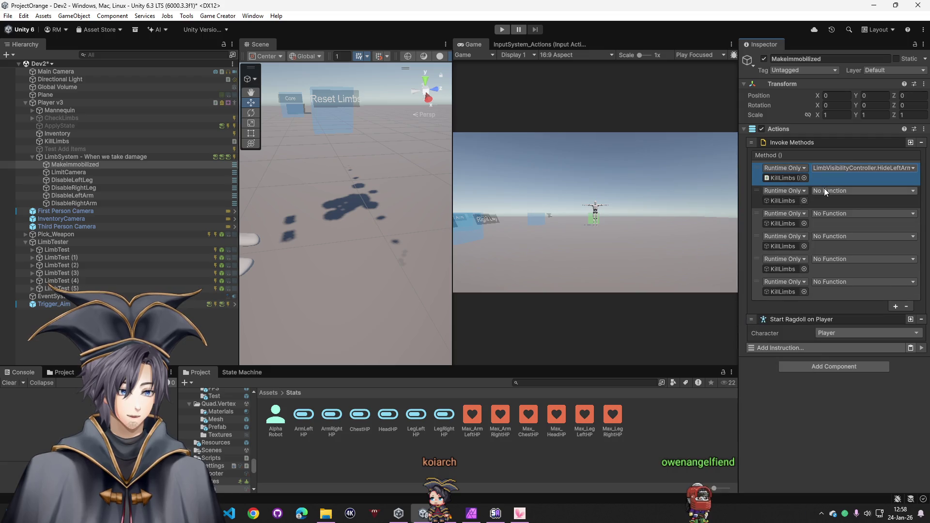
pyautogui.click(826, 190)
pyautogui.moveTo(853, 238)
pyautogui.click(745, 326)
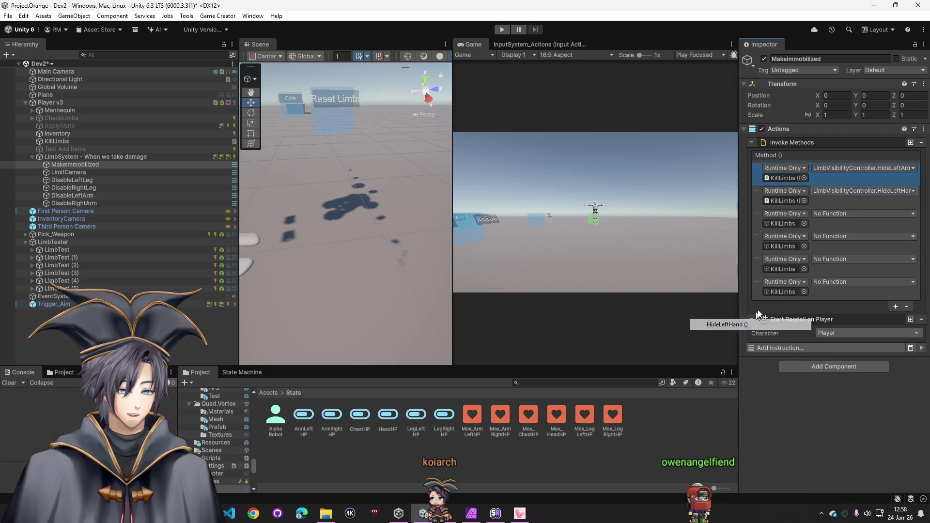
pyautogui.moveTo(847, 262)
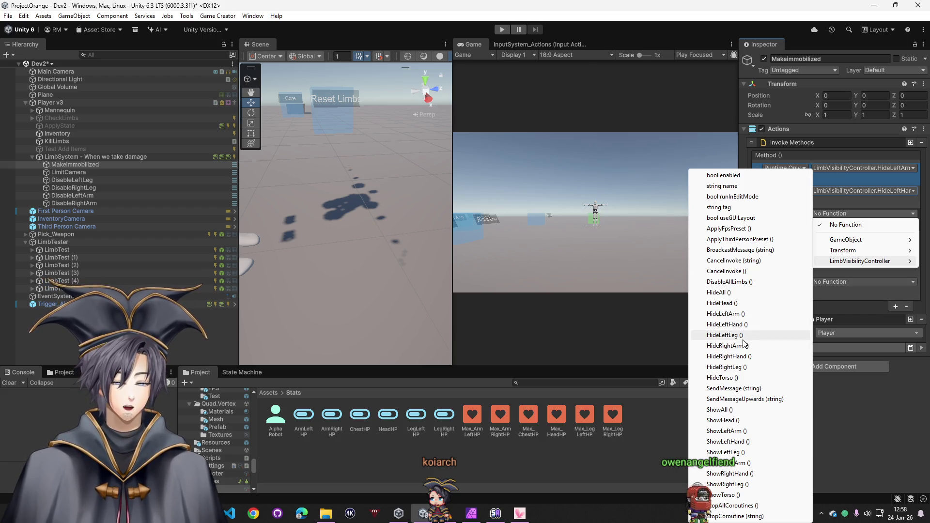
pyautogui.click(753, 335)
# - Set the last three entries to HideRightArm, HideRightHand and HideRightLeg, then start play mode
pyautogui.click(836, 239)
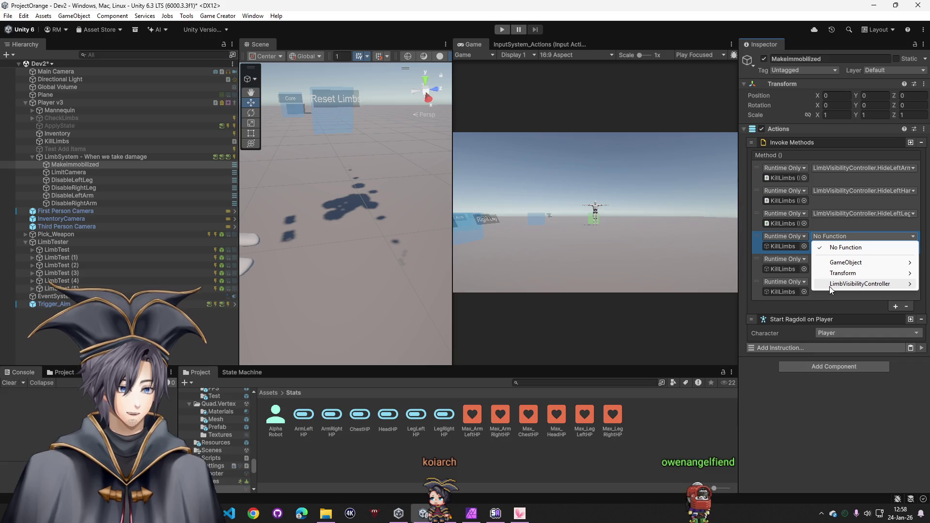
pyautogui.moveTo(829, 285)
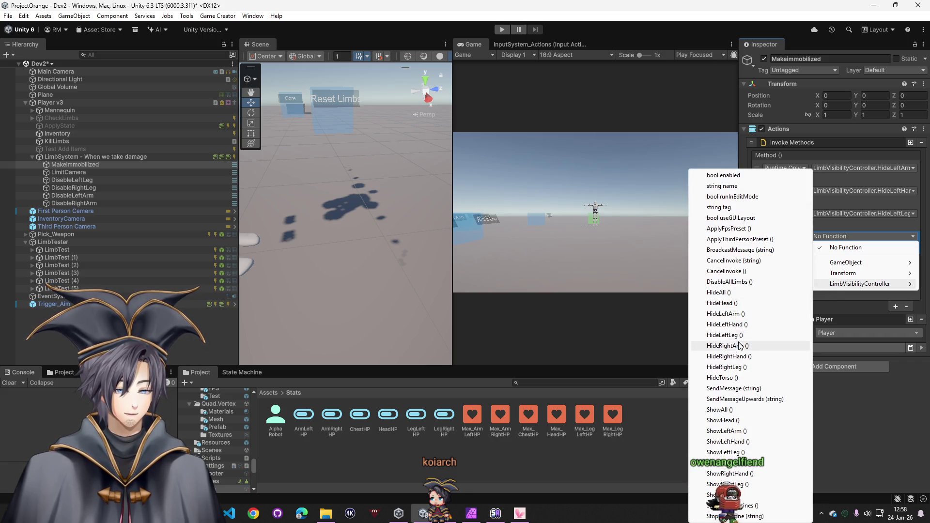
pyautogui.click(740, 346)
pyautogui.click(829, 259)
pyautogui.moveTo(853, 306)
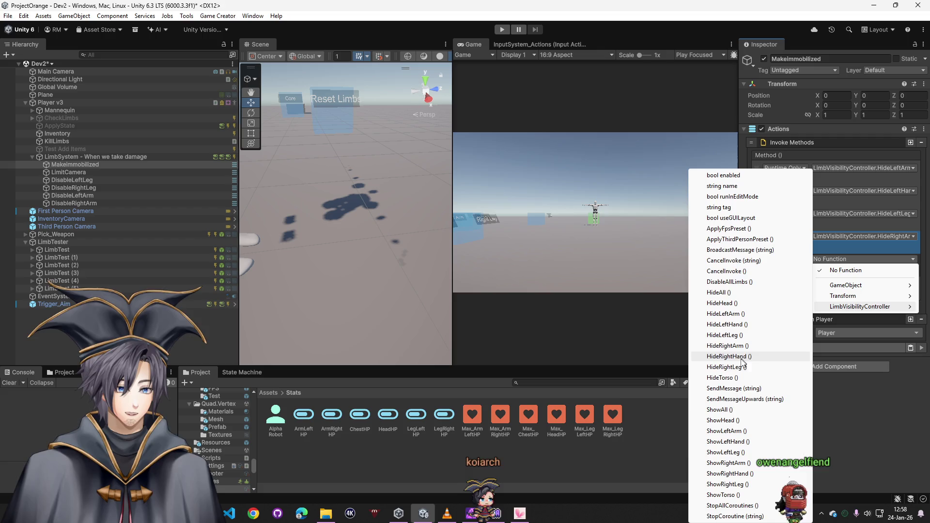
pyautogui.click(740, 357)
pyautogui.click(832, 282)
pyautogui.moveTo(859, 330)
pyautogui.click(726, 367)
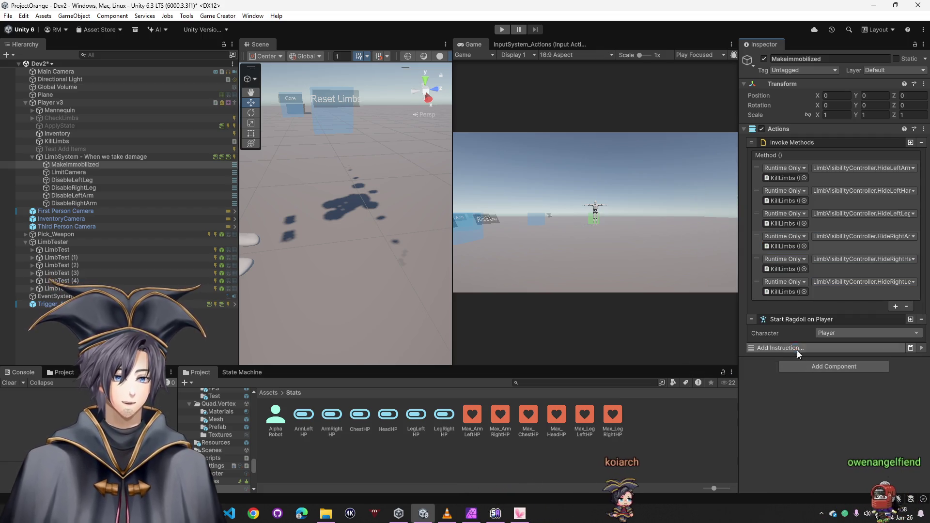
pyautogui.click(501, 29)
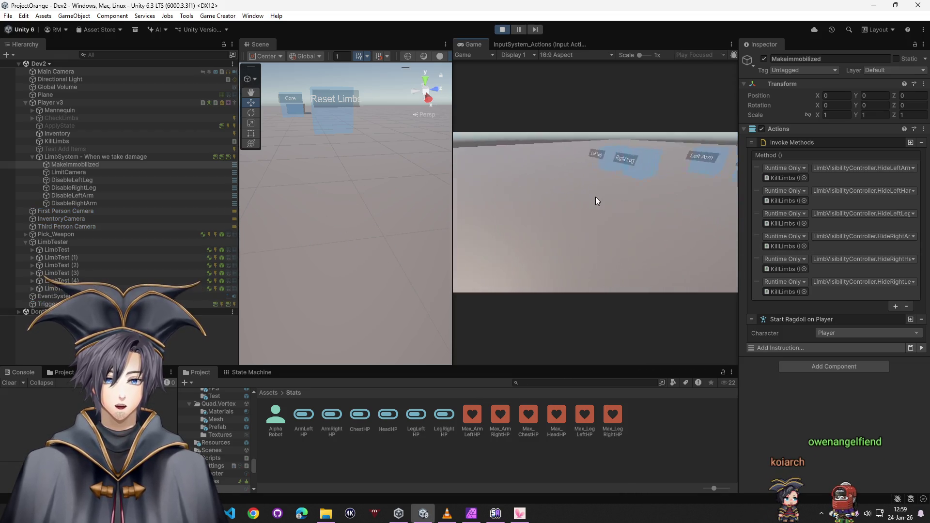
# - Select Player v3, walk it forward into the Core box until Chest HP hits 0, then stop play
pyautogui.moveTo(349, 159)
pyautogui.mouseDown()
pyautogui.moveTo(339, 166)
pyautogui.moveTo(301, 121)
pyautogui.moveTo(310, 111)
pyautogui.moveTo(239, 202)
pyautogui.moveTo(213, 202)
pyautogui.moveTo(359, 224)
pyautogui.mouseUp()
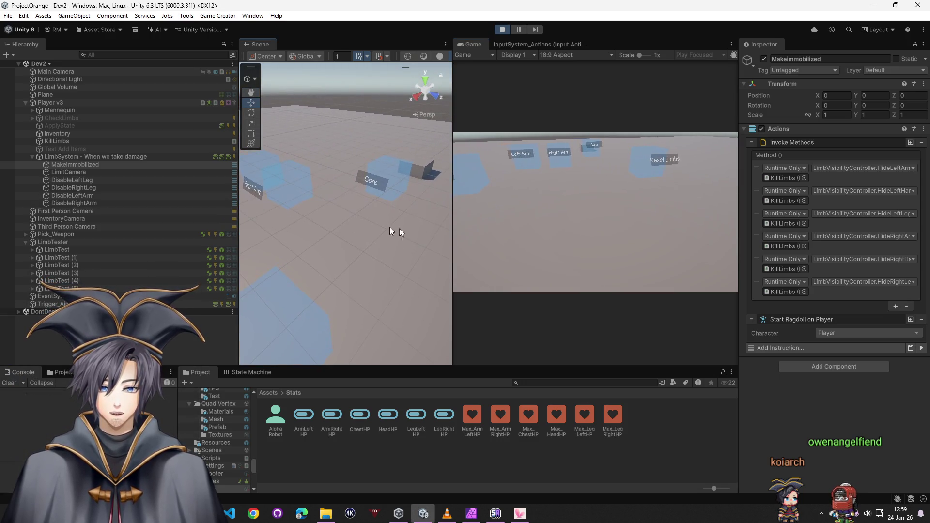
pyautogui.click(51, 102)
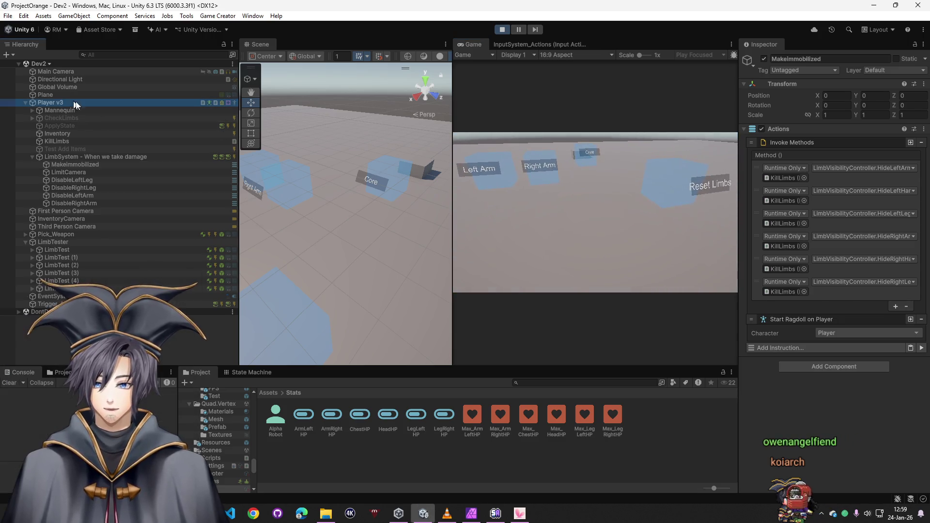
pyautogui.click(608, 213)
pyautogui.press('w')
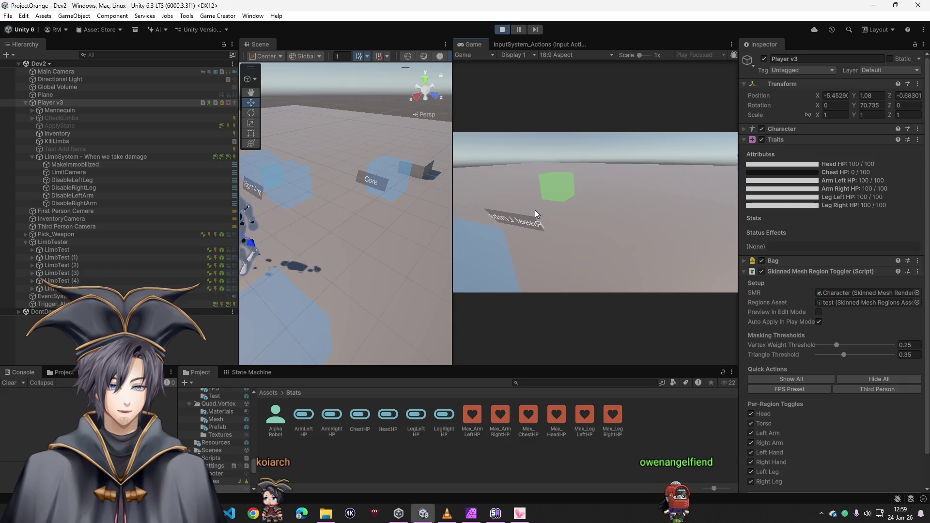
pyautogui.press('super')
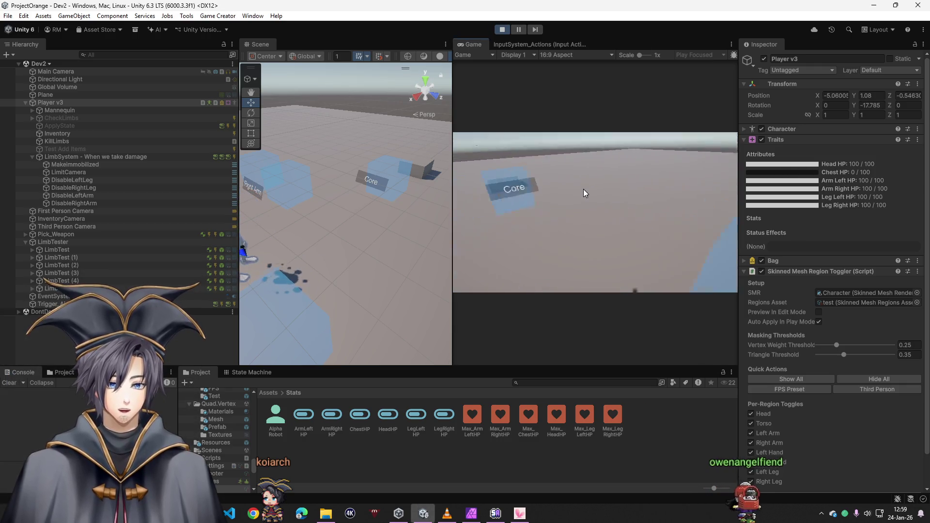
pyautogui.click(502, 30)
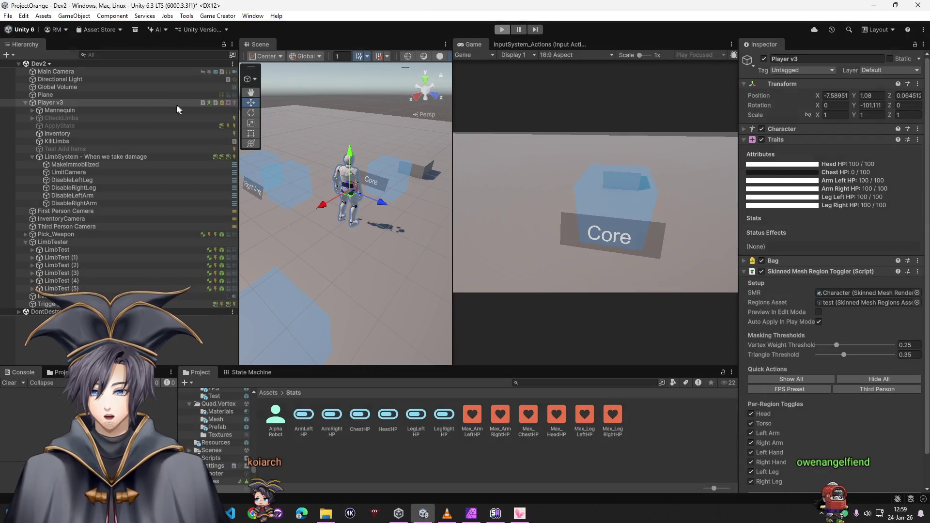
# - Assign LimbSystem's Conditions to the empty Run instruction in its trigger
pyautogui.click(67, 165)
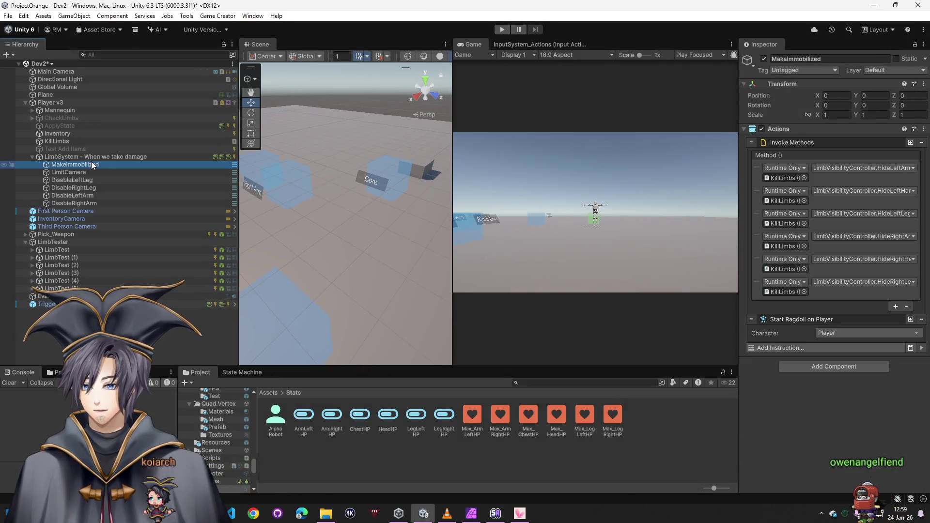
pyautogui.click(63, 157)
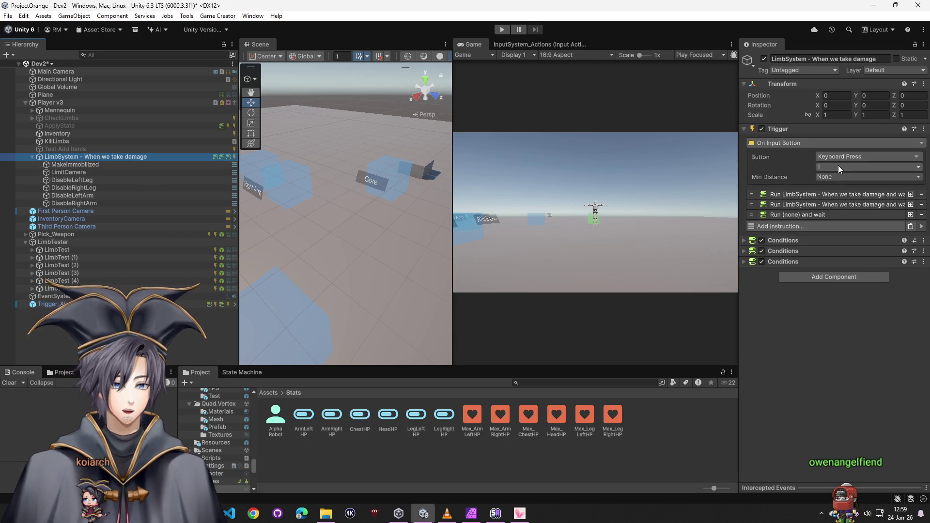
pyautogui.click(806, 195)
pyautogui.click(801, 231)
pyautogui.moveTo(804, 217); pyautogui.dragTo(822, 238)
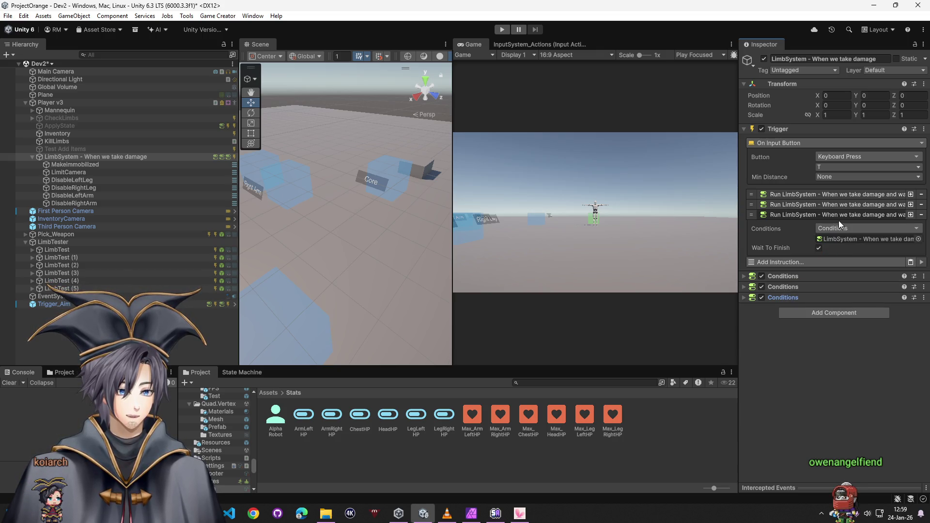
pyautogui.click(833, 196)
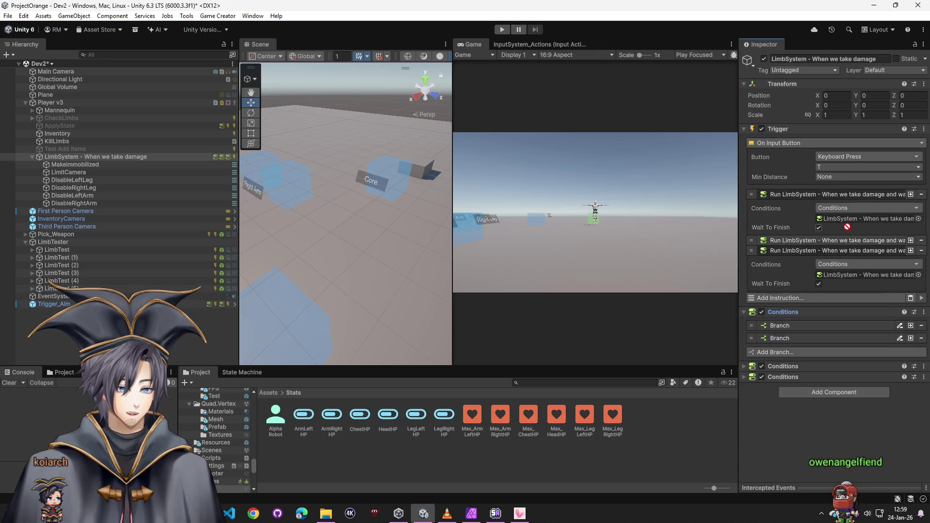
# - Inspect the HeadHP and ChestHP branches, then select the MakeImmobilized actions object
pyautogui.click(791, 323)
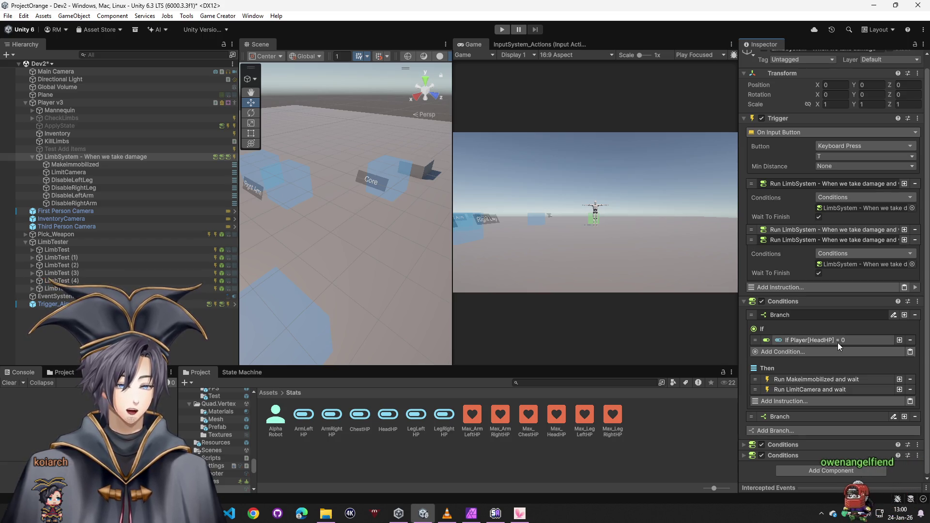
pyautogui.click(794, 314)
pyautogui.click(786, 339)
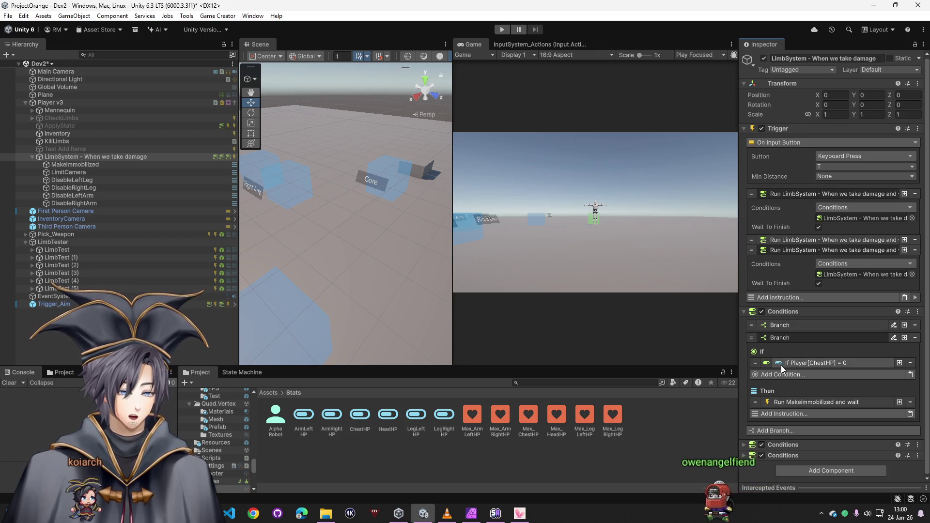
pyautogui.click(825, 401)
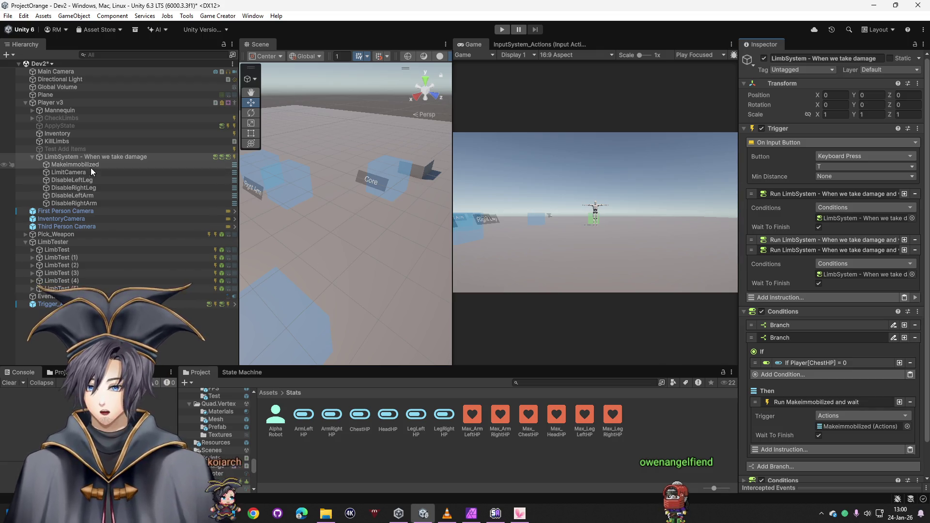
pyautogui.click(89, 164)
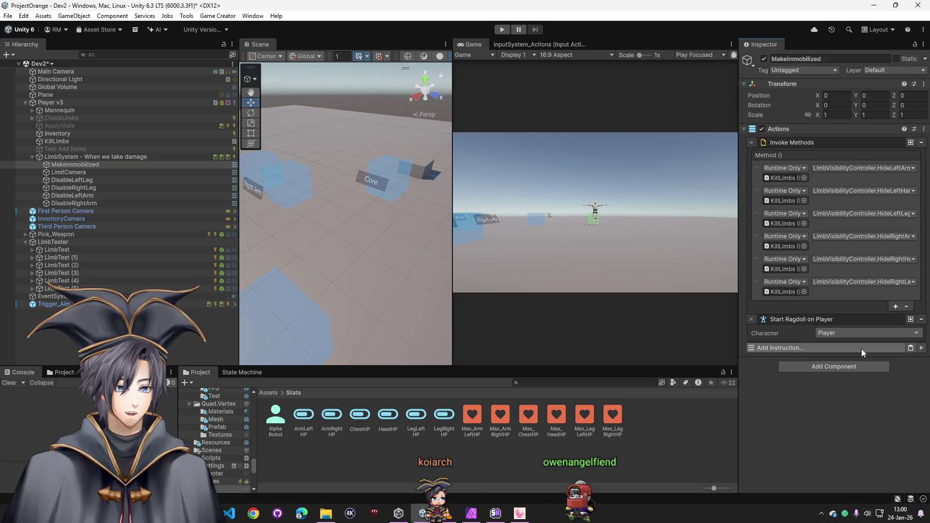
pyautogui.click(504, 29)
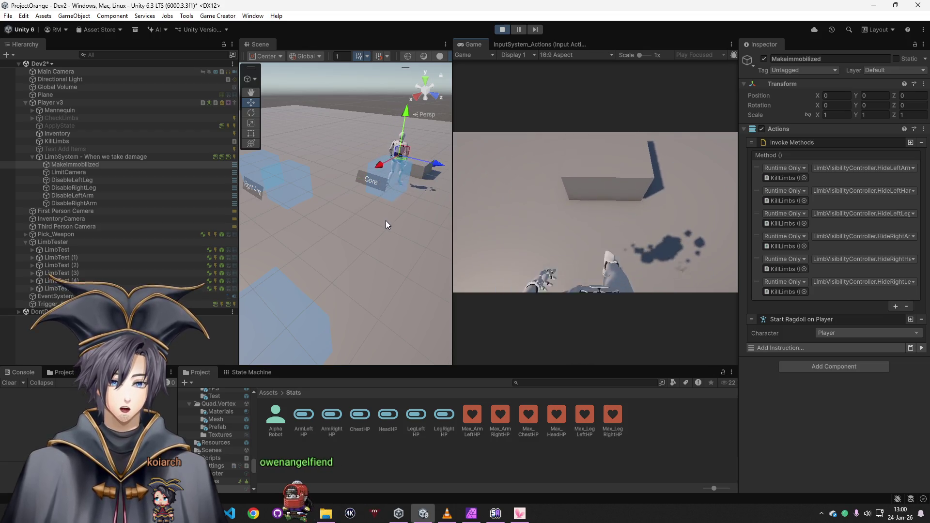
pyautogui.click(499, 30)
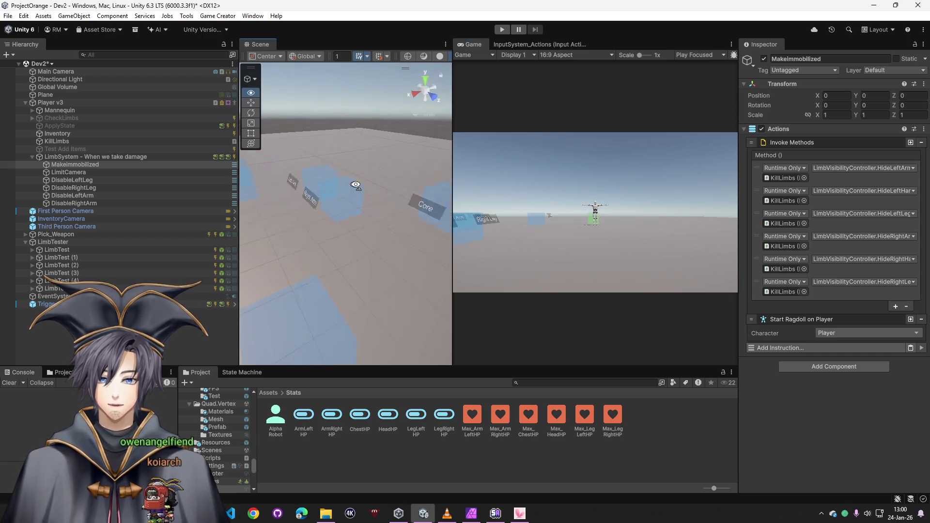
pyautogui.click(400, 192)
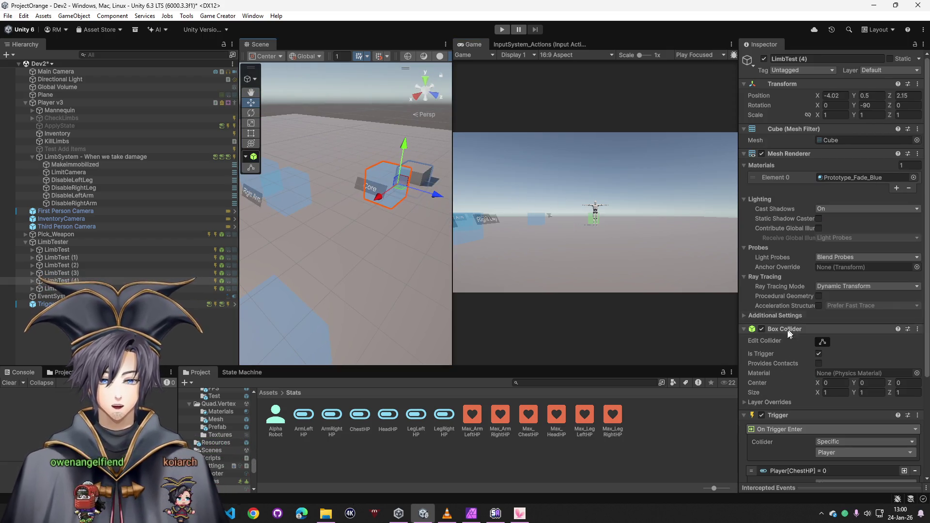
# - Add a Run Actions step for MakeImmobilized to the Core box's trigger and play to test
pyautogui.scroll(-5, 792, 329)
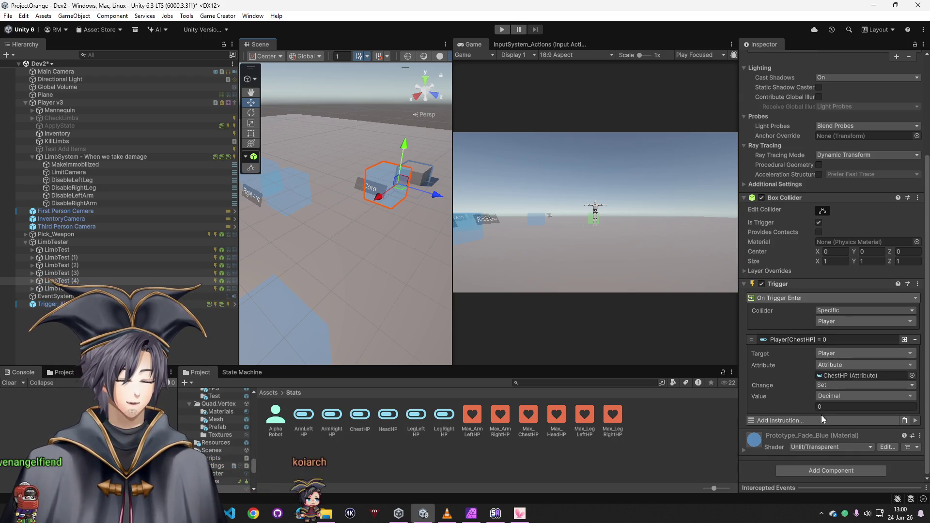
pyautogui.click(811, 422)
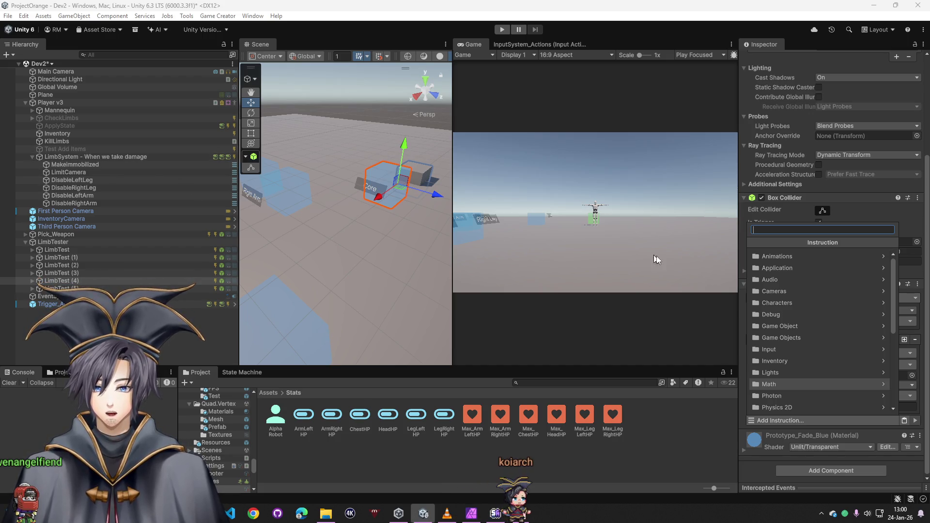
pyautogui.write('run ac')
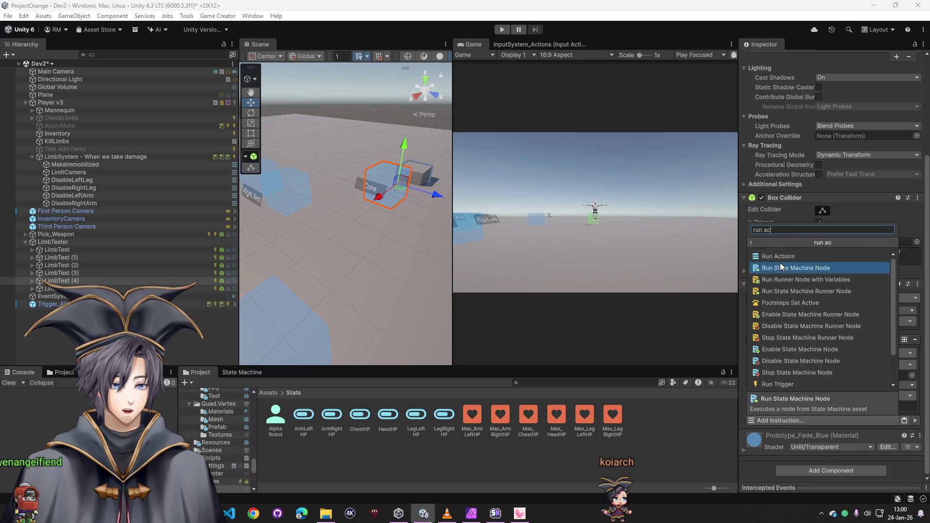
pyautogui.click(779, 262)
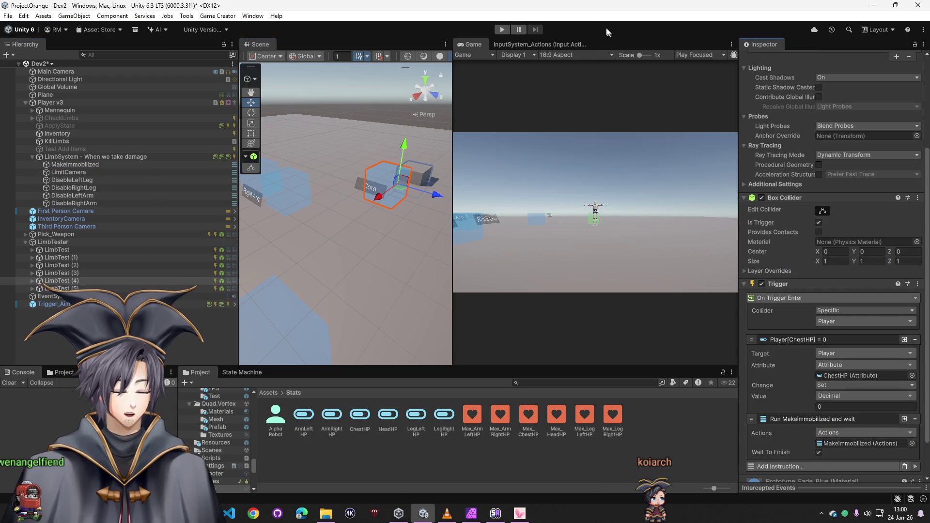
pyautogui.click(503, 30)
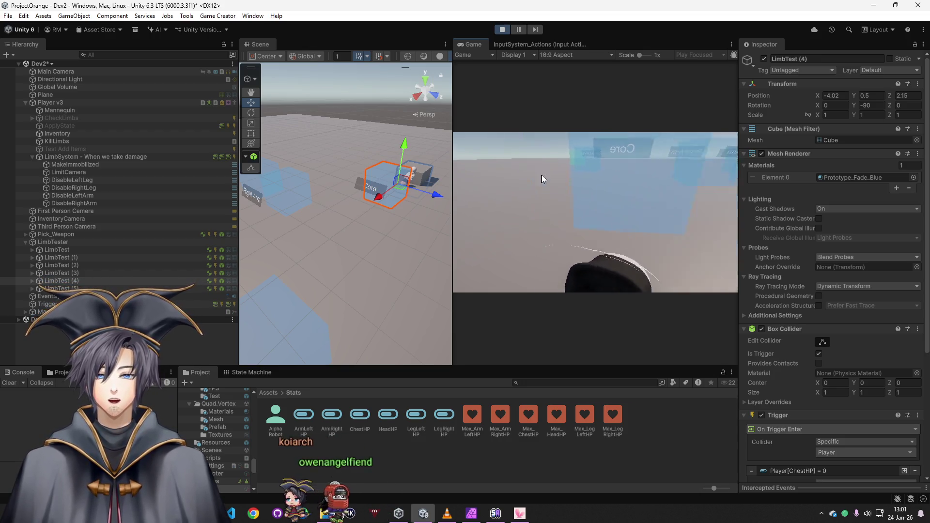
# - Frame the fallen character beside the cube in the scene view and stop the play-test
pyautogui.press('super')
pyautogui.scroll(3, 343, 184)
pyautogui.moveTo(343, 184)
pyautogui.mouseDown()
pyautogui.moveTo(501, 130)
pyautogui.moveTo(321, 137)
pyautogui.moveTo(291, 129)
pyautogui.moveTo(295, 110)
pyautogui.mouseUp()
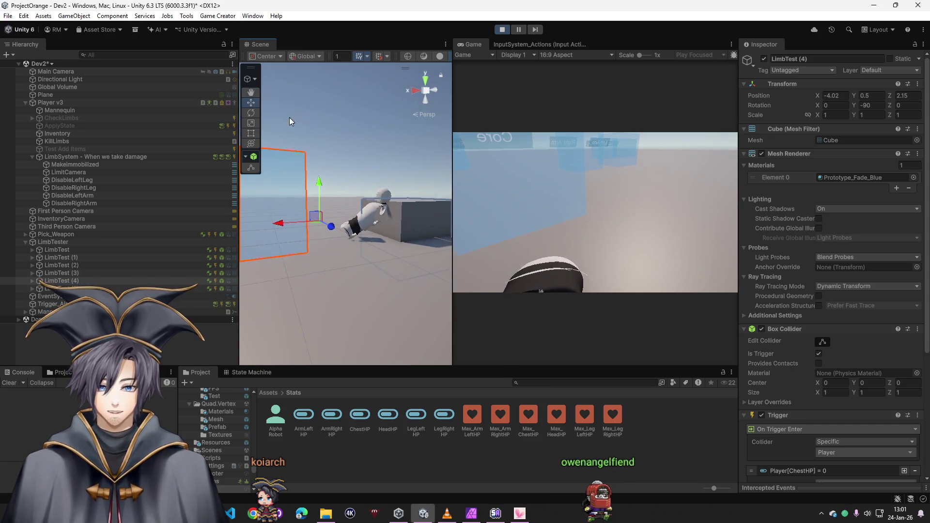
pyautogui.hotkey('ctrl', 'p')
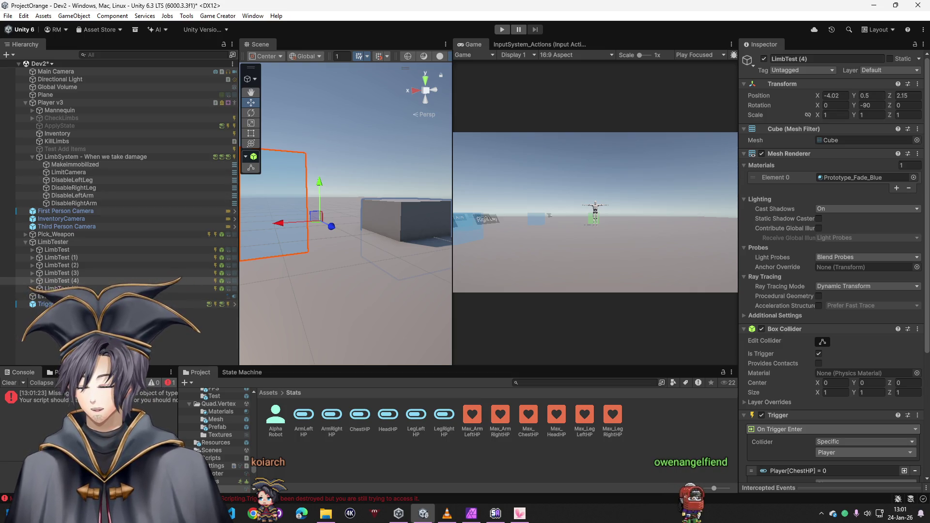
# - Inspect the missing reference error, clear the Console, and select LimbSystem
pyautogui.click(67, 401)
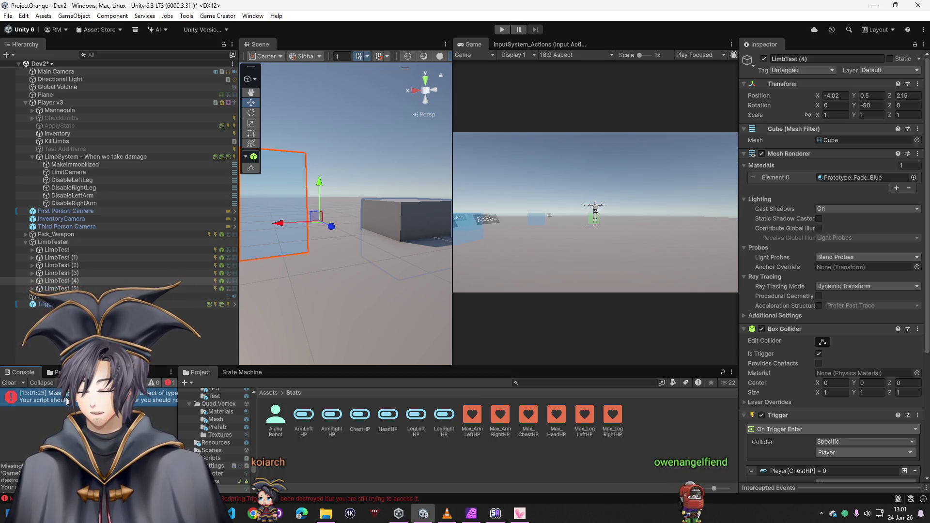
pyautogui.click(7, 384)
pyautogui.click(75, 157)
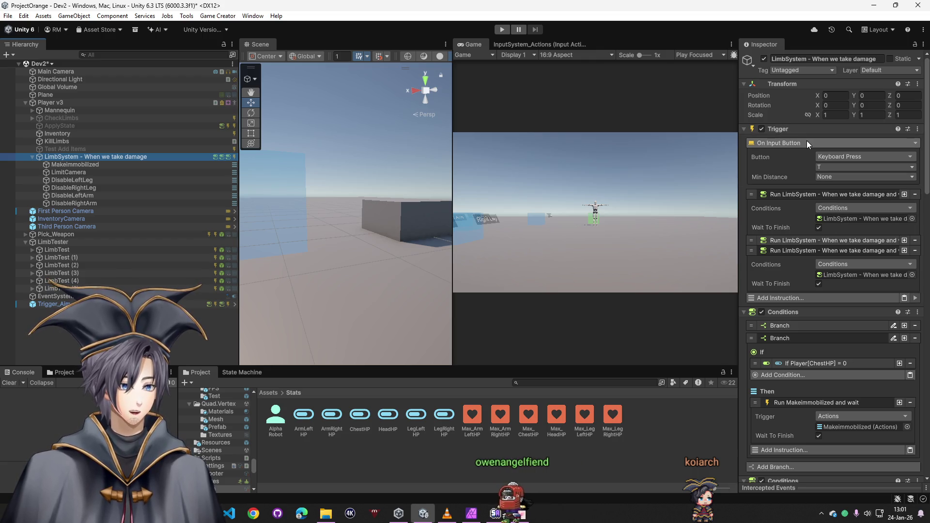
# - Move the HeadHP branch below the ChestHP branch in LimbSystem's Conditions
pyautogui.click(815, 162)
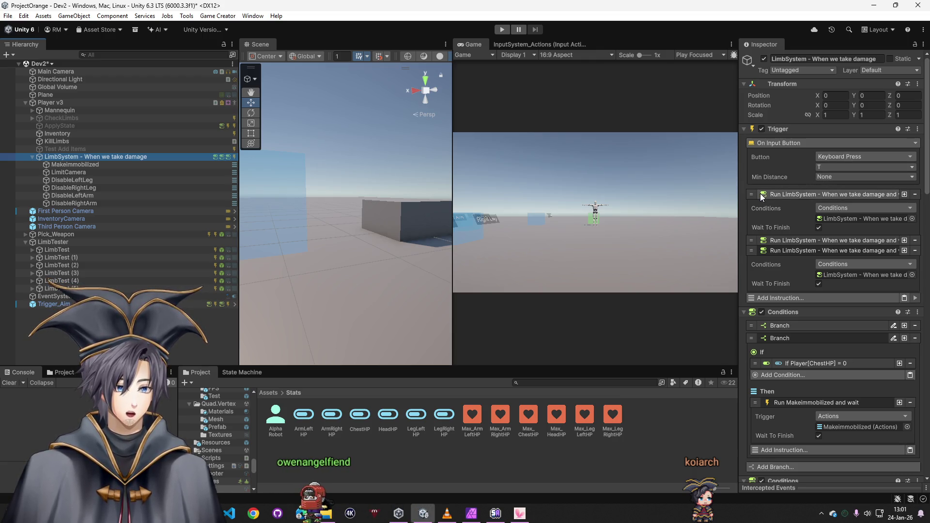
pyautogui.click(835, 219)
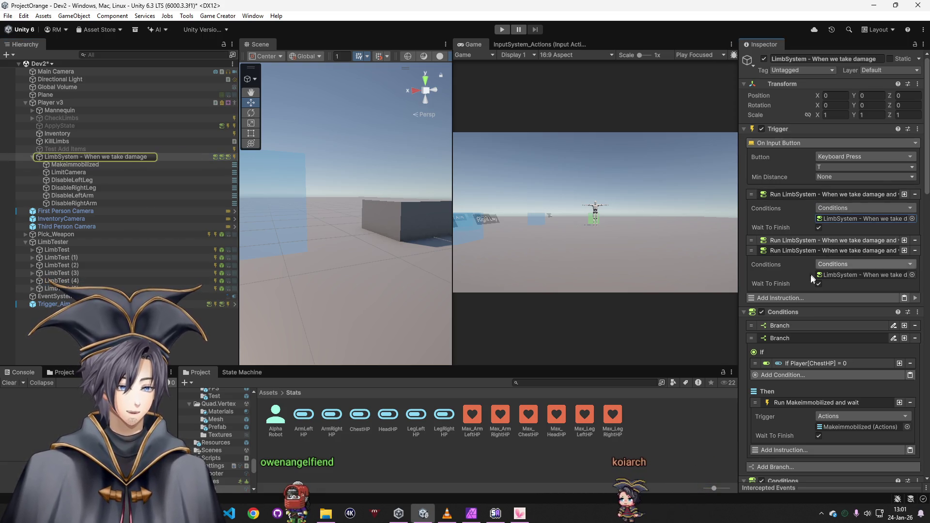
pyautogui.moveTo(782, 316); pyautogui.dragTo(840, 221)
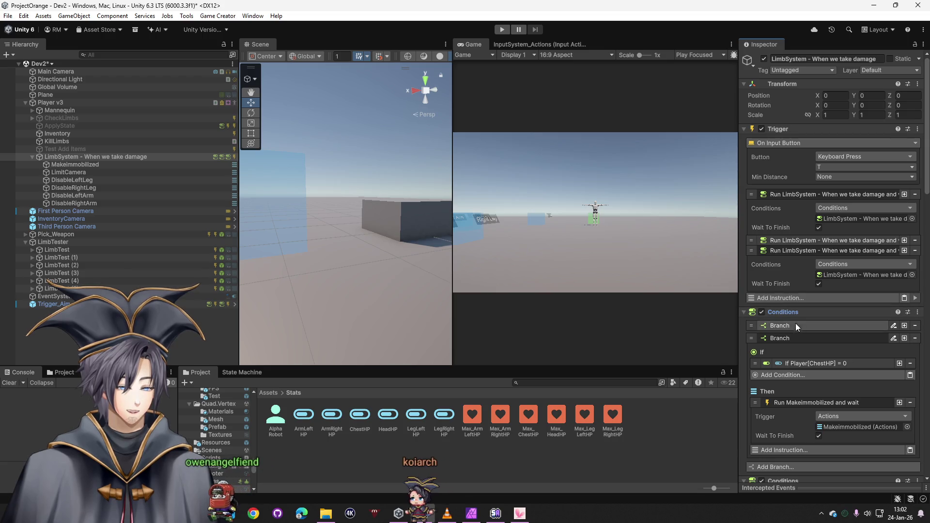
pyautogui.scroll(-3, 794, 323)
pyautogui.click(793, 273)
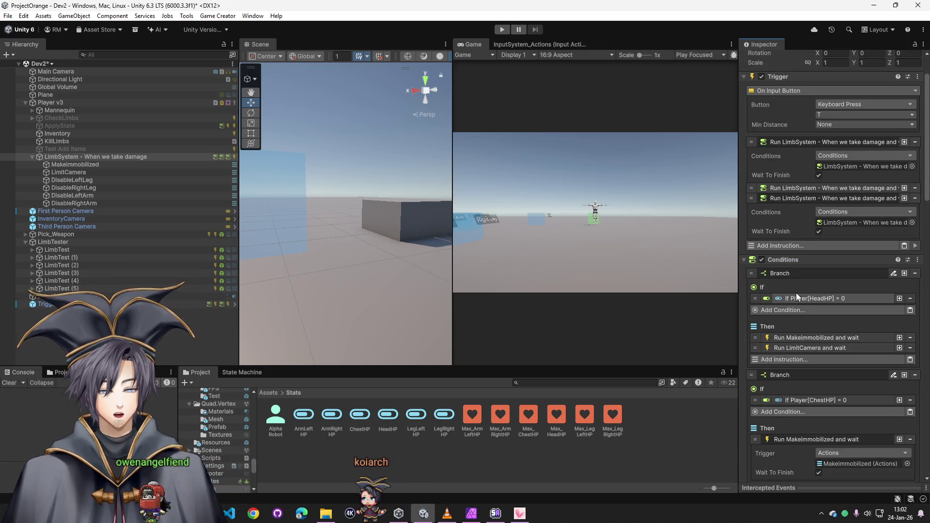
pyautogui.click(799, 273)
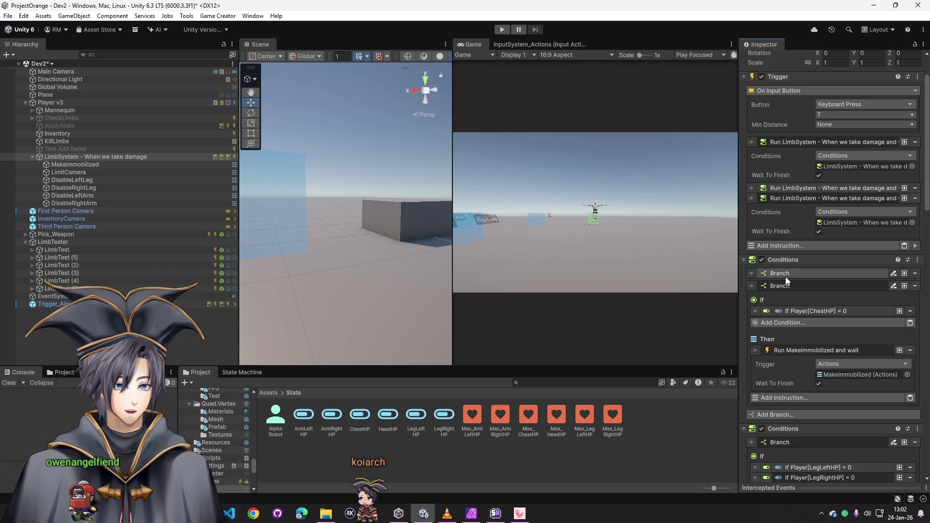
pyautogui.moveTo(754, 286); pyautogui.dragTo(754, 273)
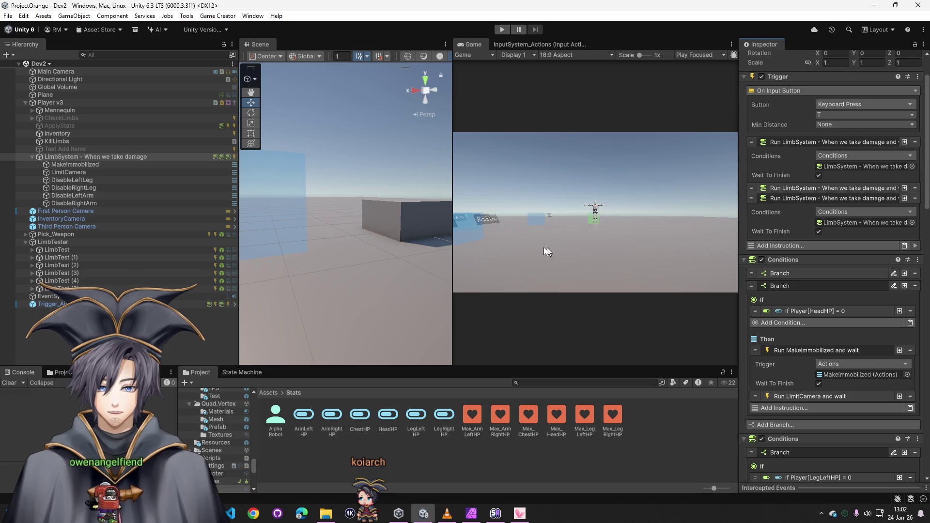
# - Orbit the scene view and select the Core trigger cube
pyautogui.moveTo(427, 257); pyautogui.dragTo(392, 259)
pyautogui.click(374, 222)
pyautogui.scroll(-10, 833, 414)
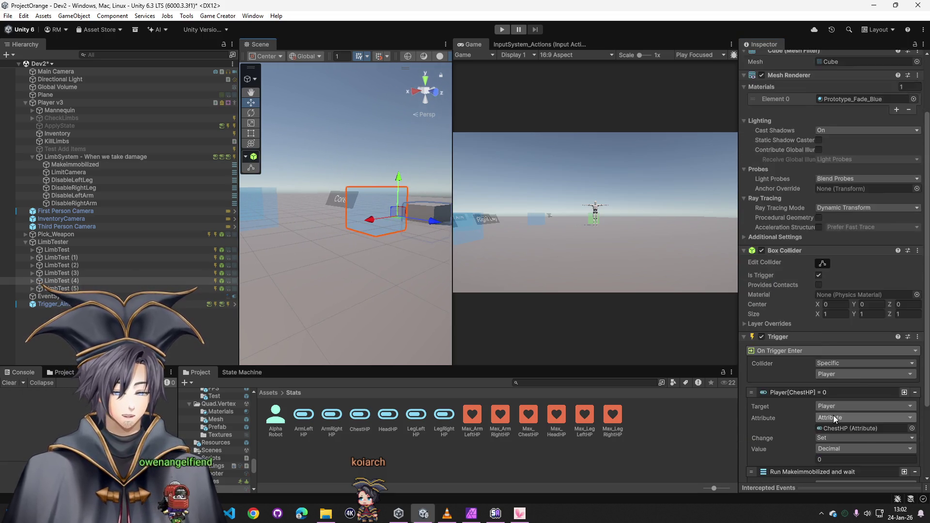
# - Delete the Run MakeImmobilized instruction from the Core trigger, save with Ctrl+S, and play
pyautogui.click(915, 373)
pyautogui.hotkey('ctrl', 's')
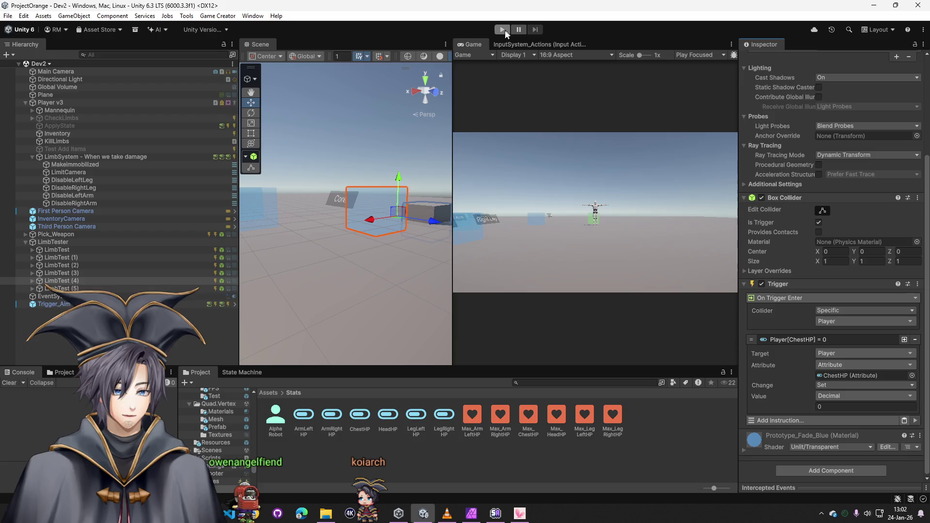
pyautogui.click(502, 29)
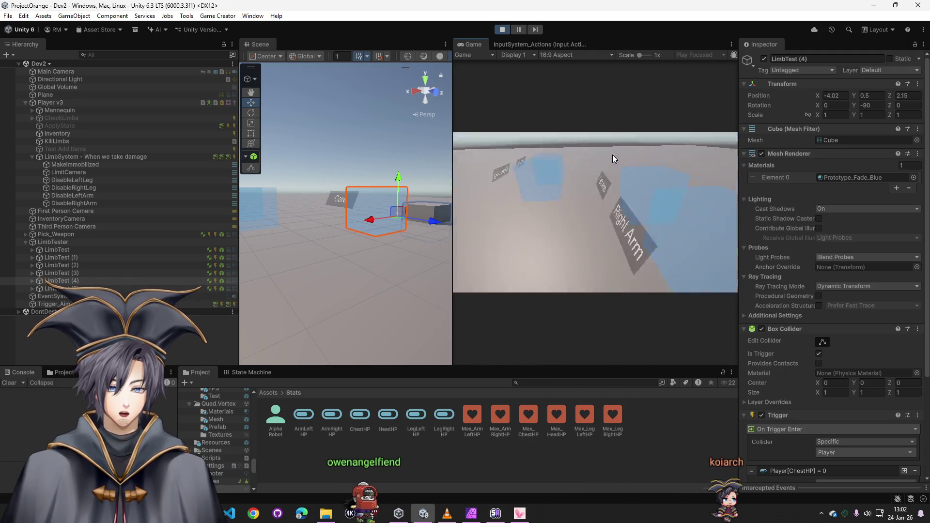
# - Select LimbSystem and set its Keyboard Press trigger key to A
pyautogui.click(51, 102)
pyautogui.click(95, 157)
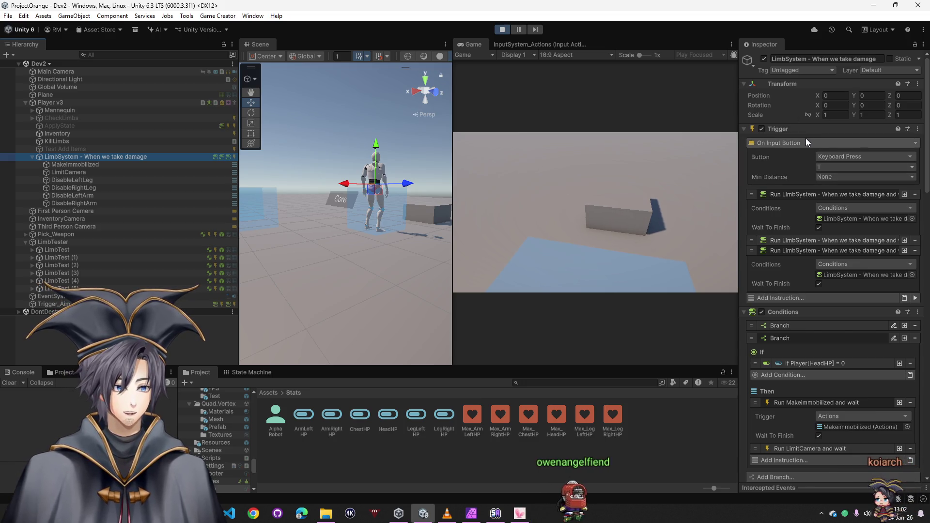
pyautogui.click(829, 155)
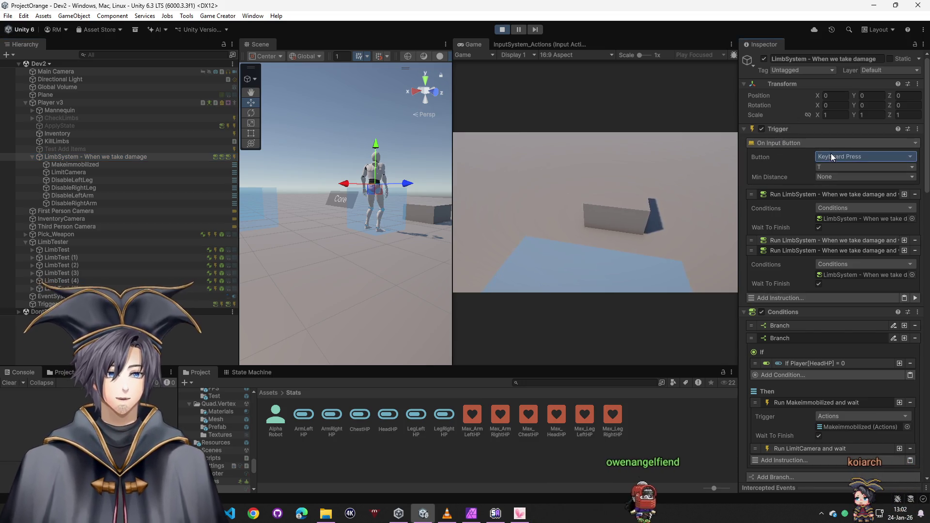
pyautogui.write('t')
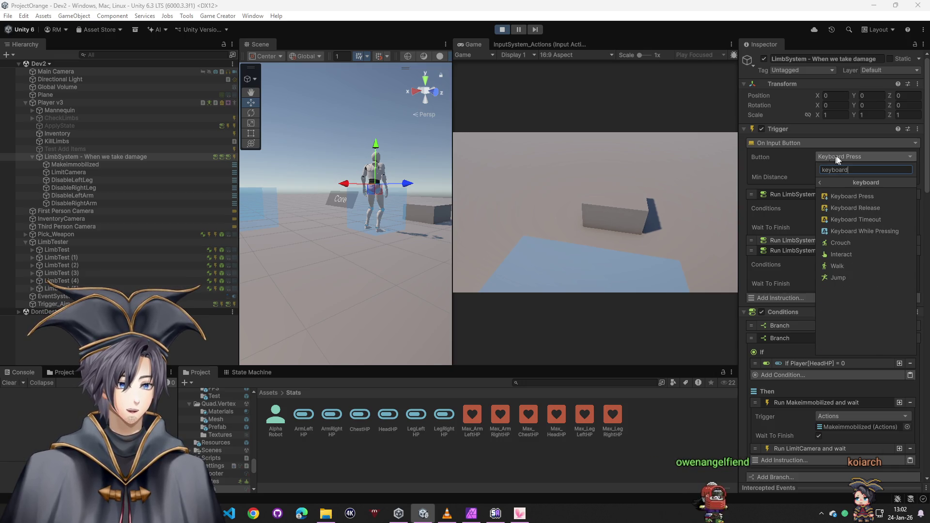
pyautogui.click(864, 190)
pyautogui.click(852, 173)
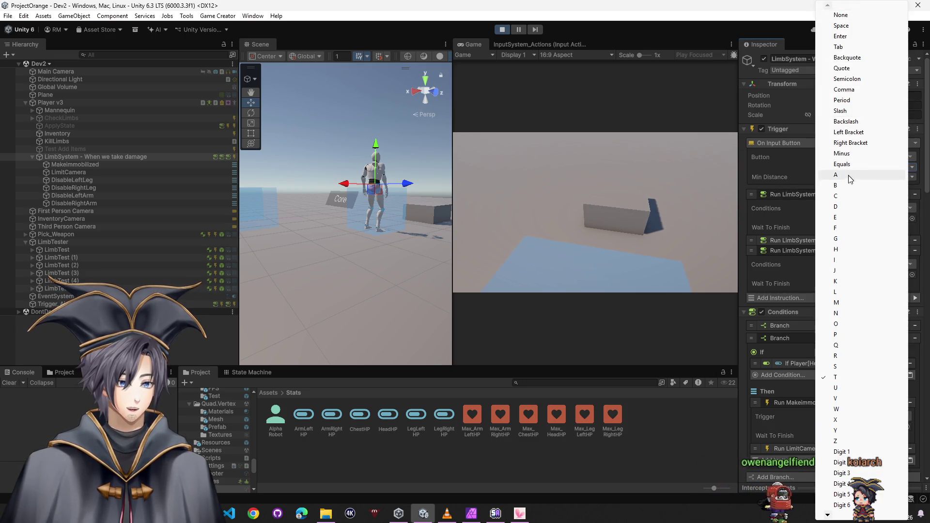
pyautogui.click(852, 174)
# - Walk the character left in the game view, then bring up the Windows Start menu
pyautogui.click(564, 240)
pyautogui.press('a')
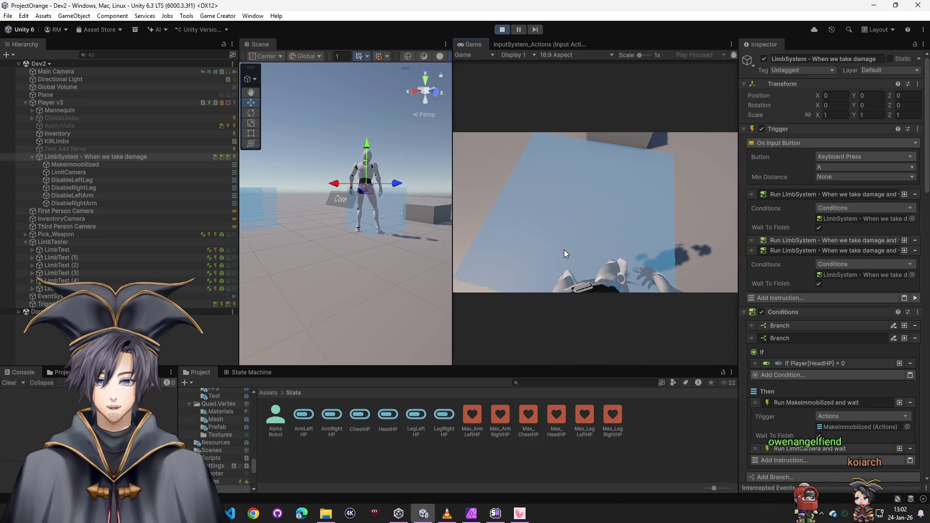
pyautogui.press('super')
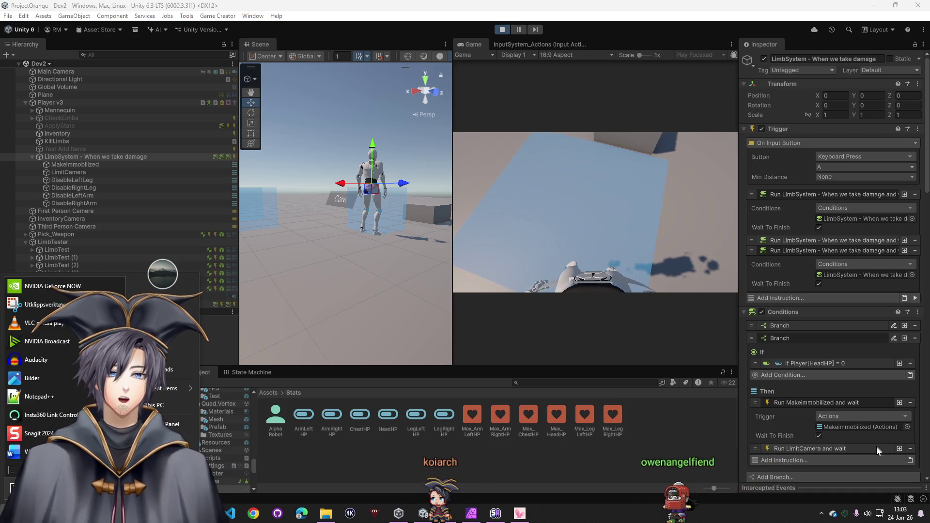
# - Stop the game and collapse LimbSystem's Trigger and first Conditions components
pyautogui.scroll(-15, 814, 438)
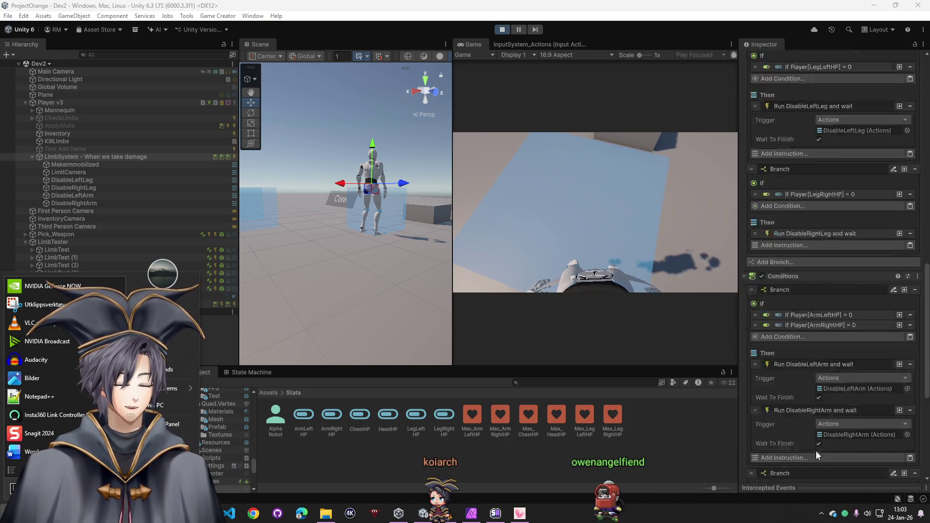
pyautogui.click(504, 30)
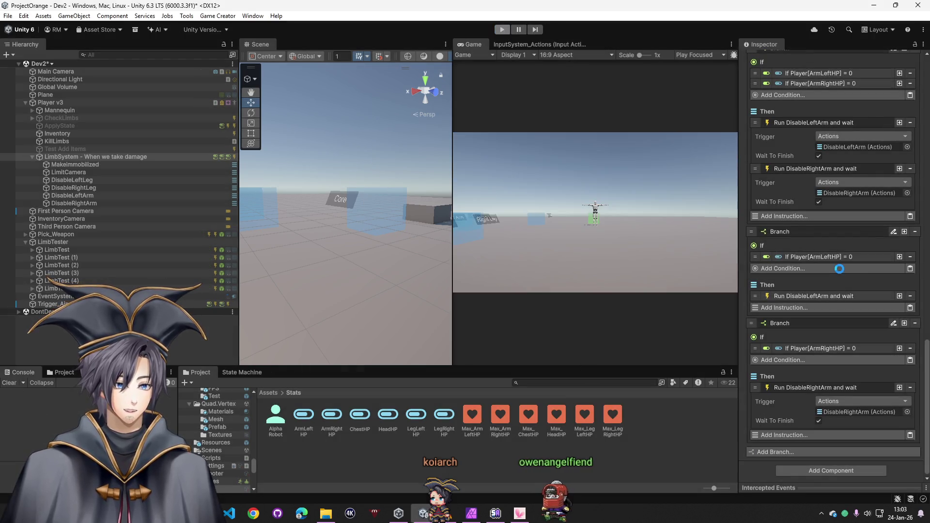
pyautogui.scroll(15, 785, 204)
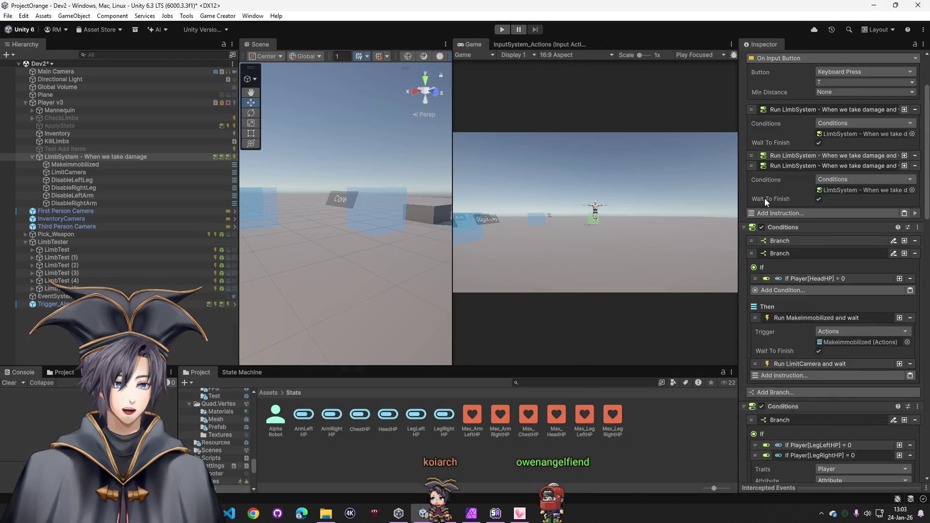
pyautogui.click(744, 129)
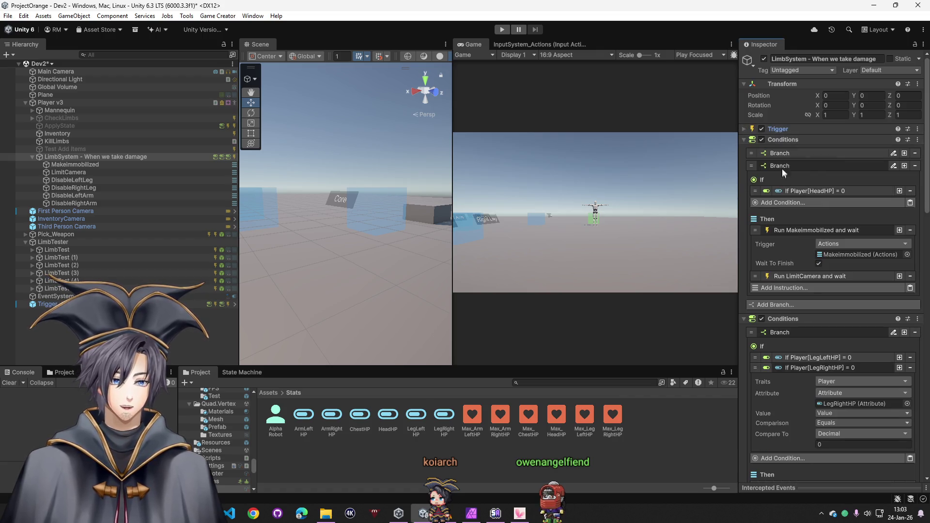
pyautogui.click(744, 139)
pyautogui.scroll(-10, 813, 415)
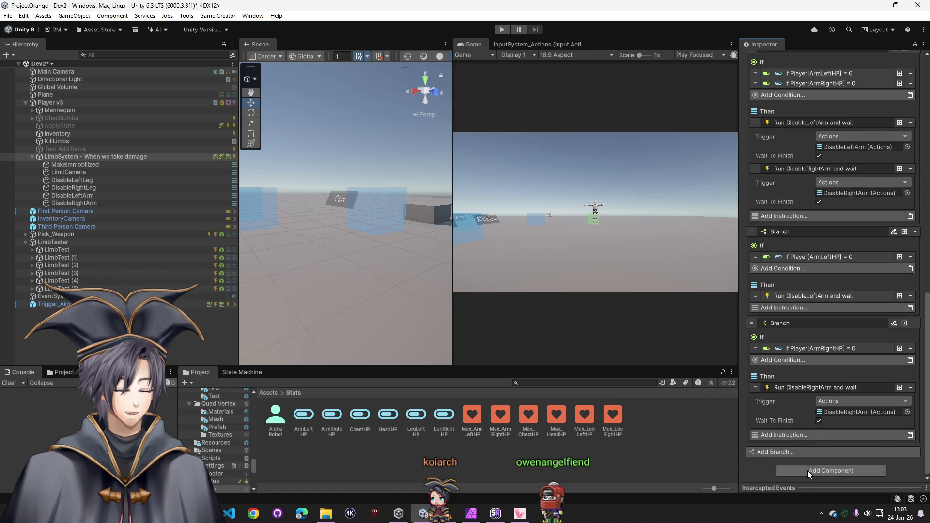
# - Add an Actions component to LimbSystem with a Run Trigger instruction pointing at its own Trigger
pyautogui.click(808, 470)
pyautogui.write('actions')
pyautogui.press('Return')
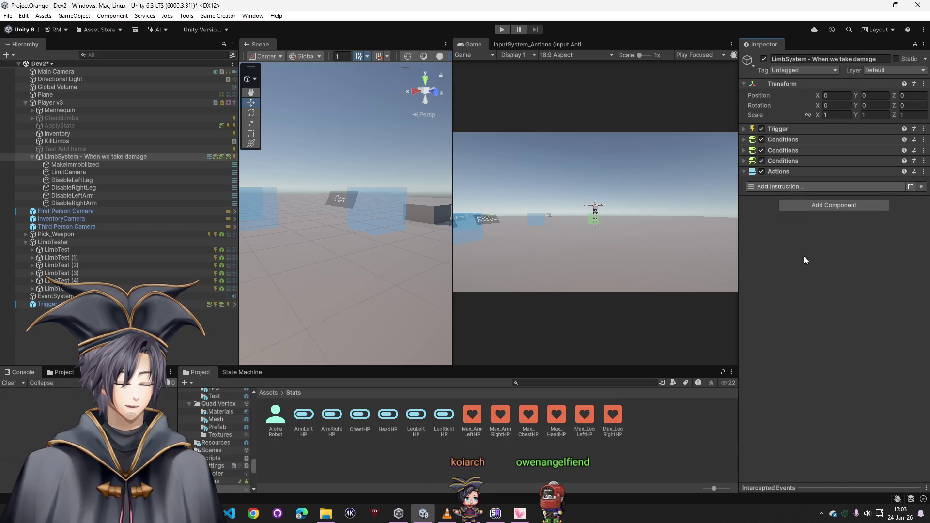
pyautogui.click(780, 187)
pyautogui.write('clal')
pyautogui.press('BackSpace')
pyautogui.press('BackSpace')
pyautogui.press('BackSpace')
pyautogui.write('trigger')
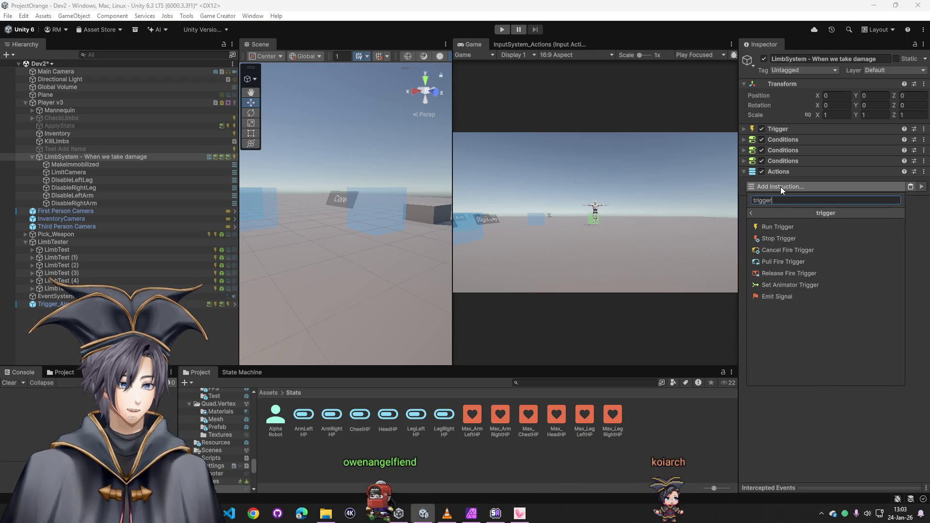
pyautogui.click(784, 227)
pyautogui.moveTo(787, 137); pyautogui.dragTo(857, 214)
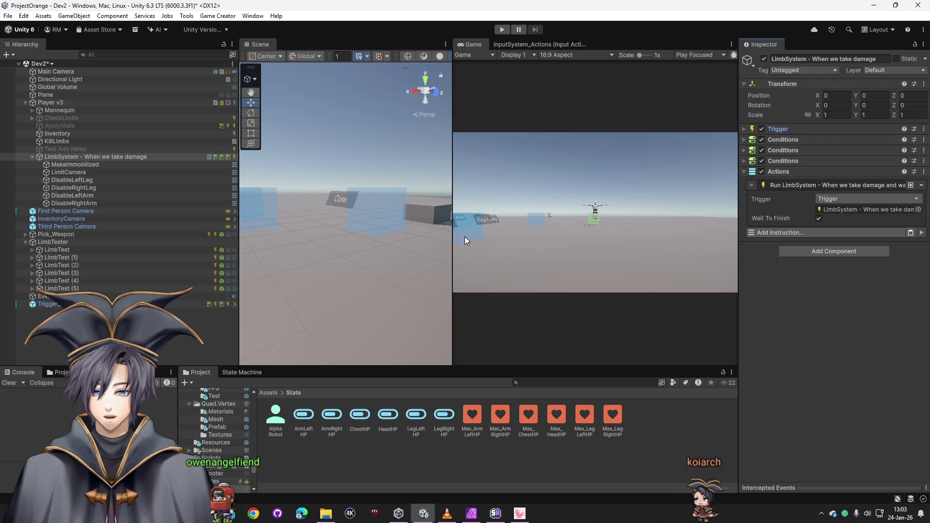
pyautogui.click(363, 209)
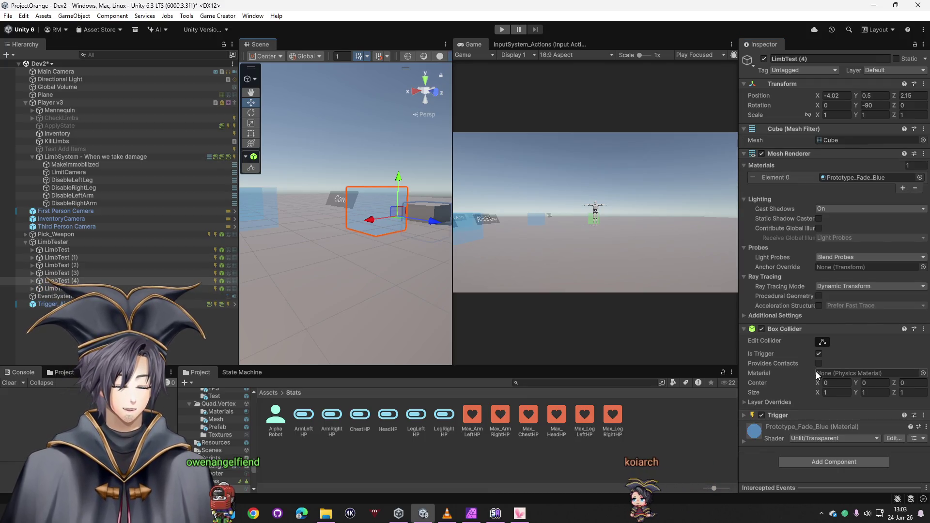
# - Add a Run Actions instruction targeting LimbSystem to LimbTest (4)'s trigger and start play
pyautogui.click(794, 416)
pyautogui.scroll(-5, 799, 403)
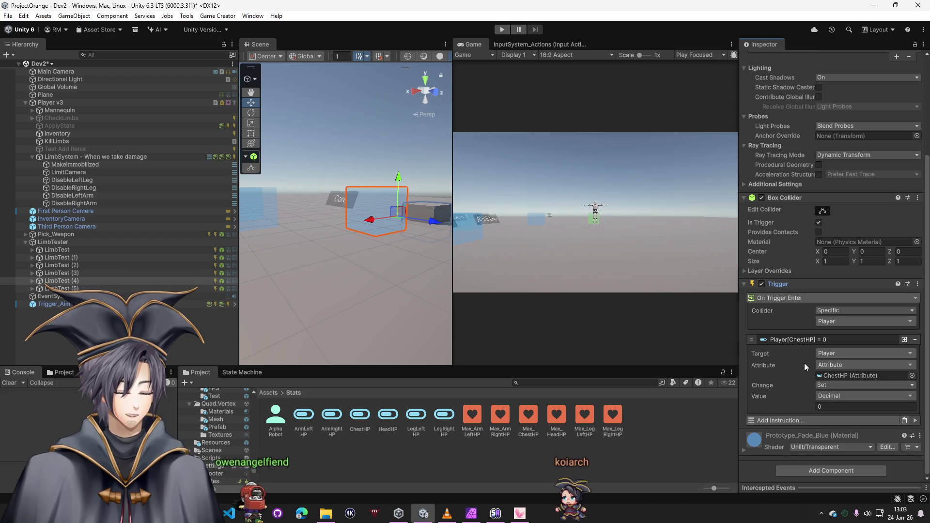
pyautogui.click(790, 421)
pyautogui.write('run a')
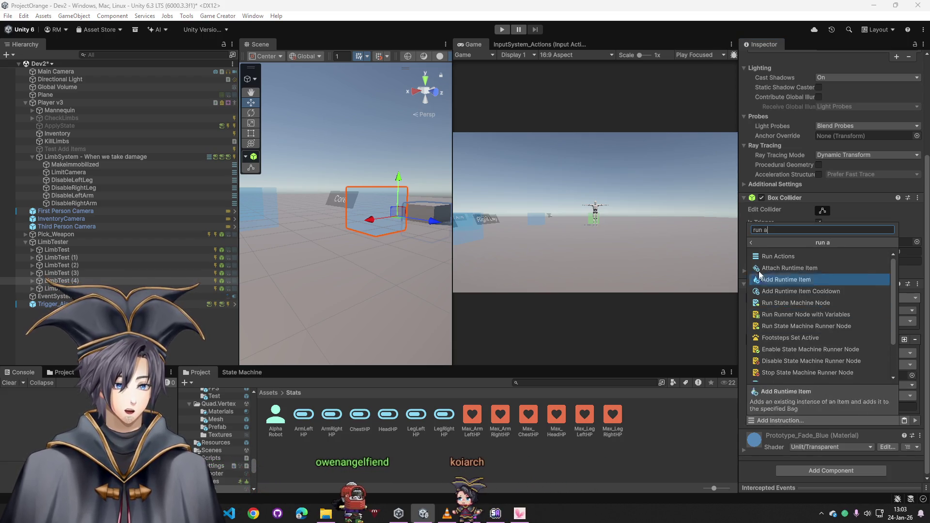
pyautogui.click(785, 257)
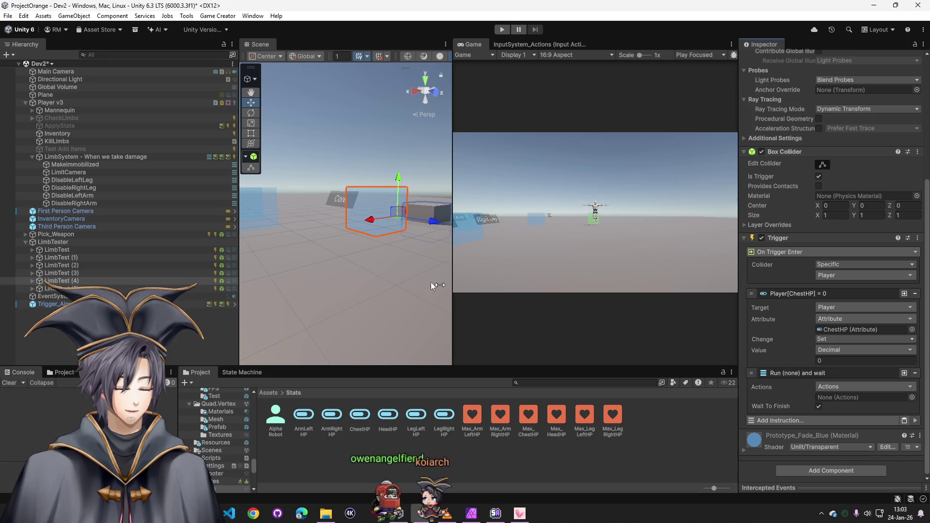
pyautogui.moveTo(73, 156)
pyautogui.mouseDown()
pyautogui.moveTo(592, 296)
pyautogui.moveTo(834, 397)
pyautogui.moveTo(857, 397)
pyautogui.mouseUp()
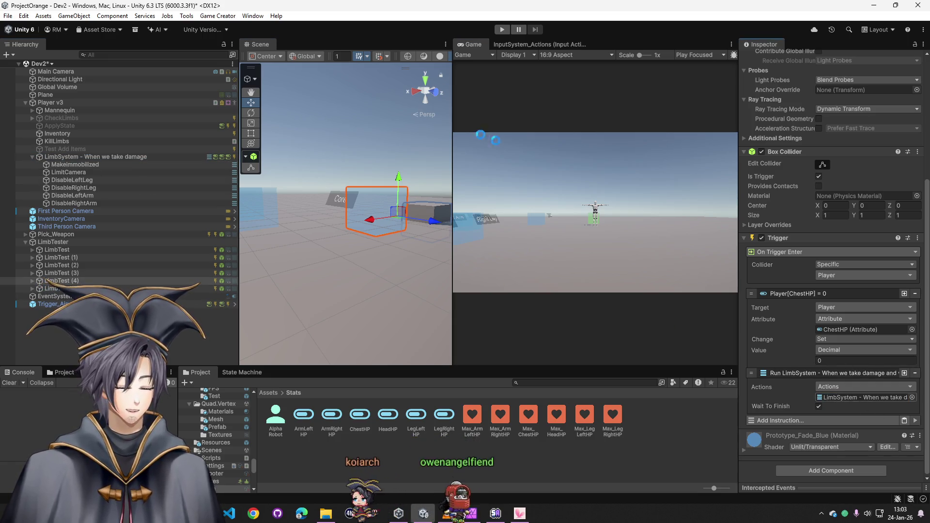
pyautogui.click(503, 30)
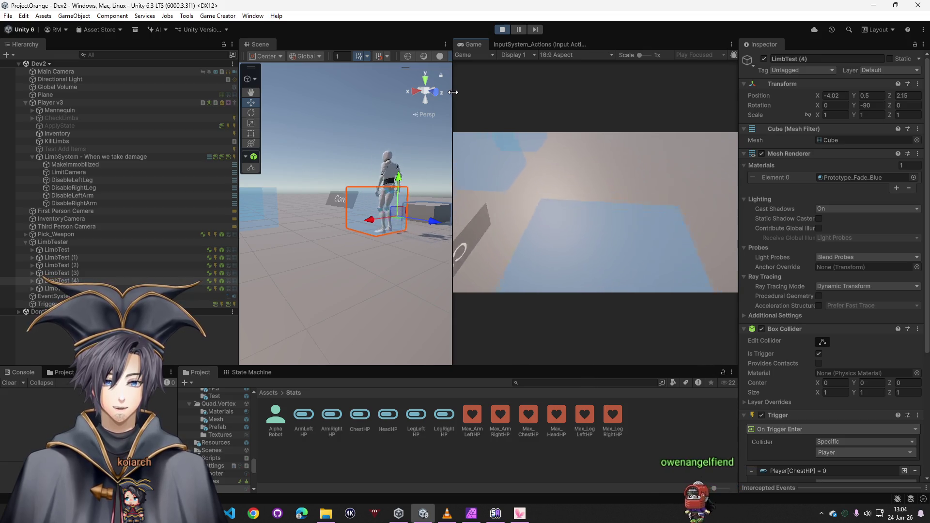
# - Stop Play mode, select MakeImmobilized to view its actions, then select its parent LimbSystem
pyautogui.click(502, 29)
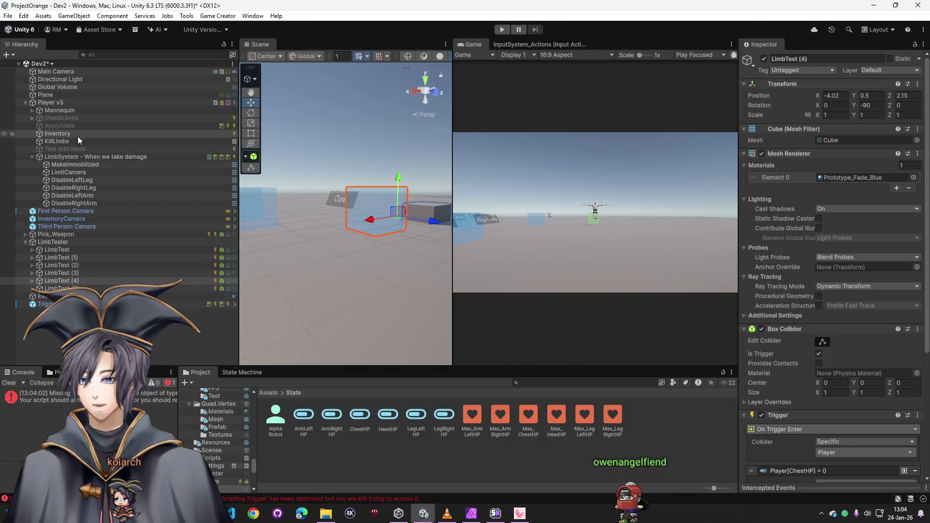
pyautogui.click(59, 165)
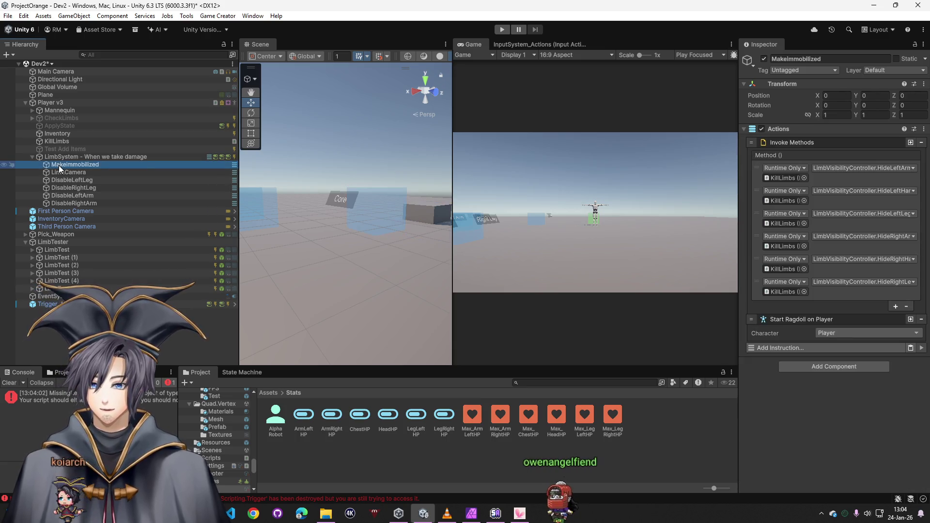
pyautogui.click(59, 156)
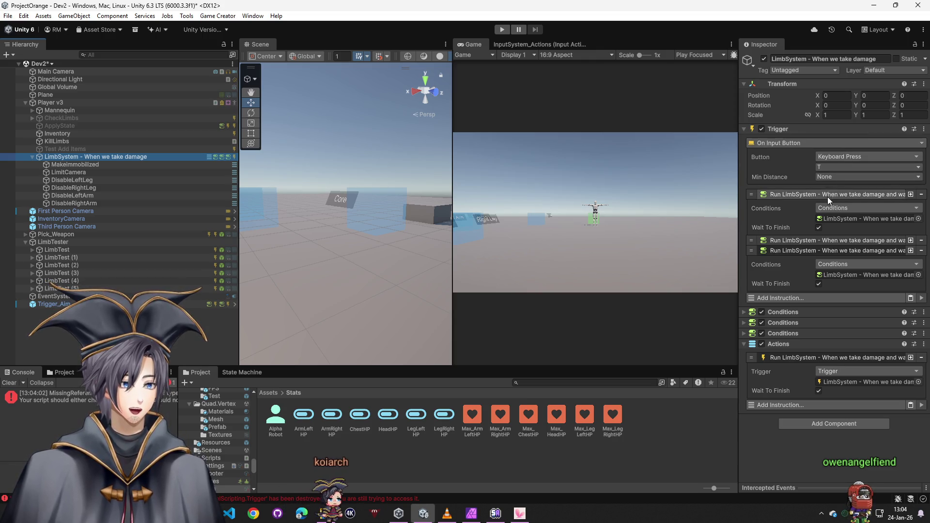
# - Fold away the third Run LimbSystem instruction and expand LimbSystem's first Conditions component
pyautogui.click(804, 242)
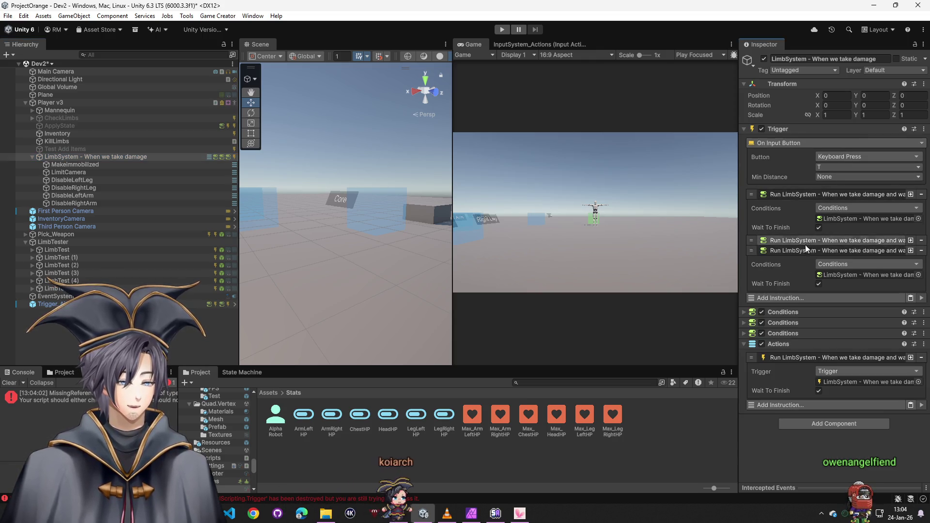
pyautogui.click(801, 250)
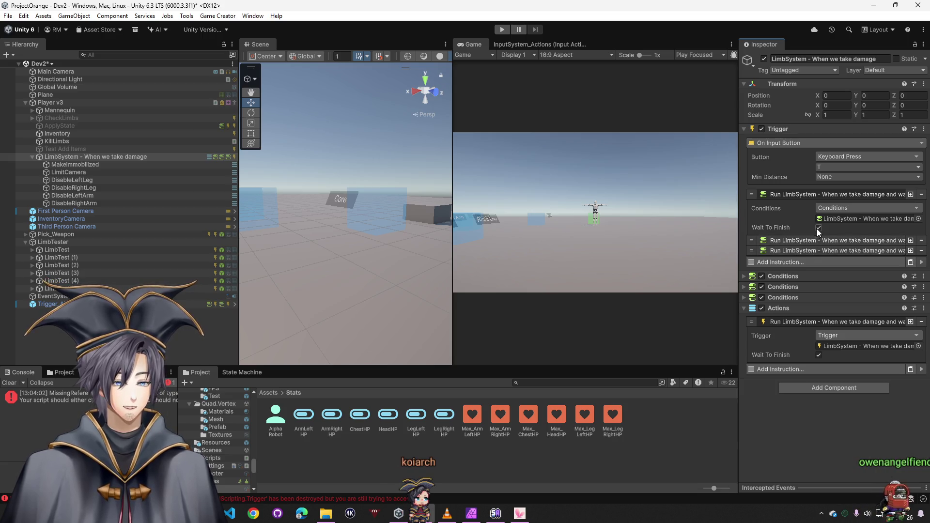
pyautogui.click(796, 277)
pyautogui.click(795, 277)
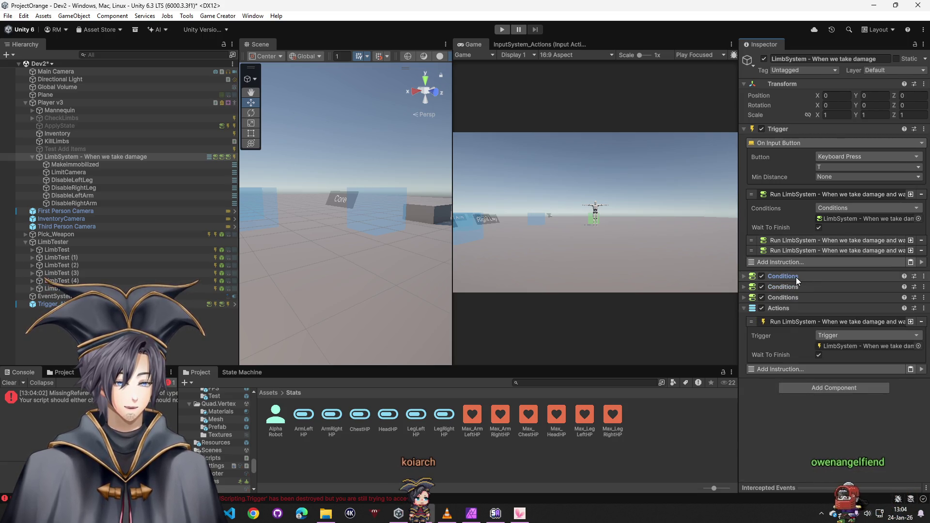
pyautogui.click(795, 277)
# - Inspect the HeadHP condition's settings, then hide them and expand the ChestHP branch
pyautogui.scroll(-2, 789, 301)
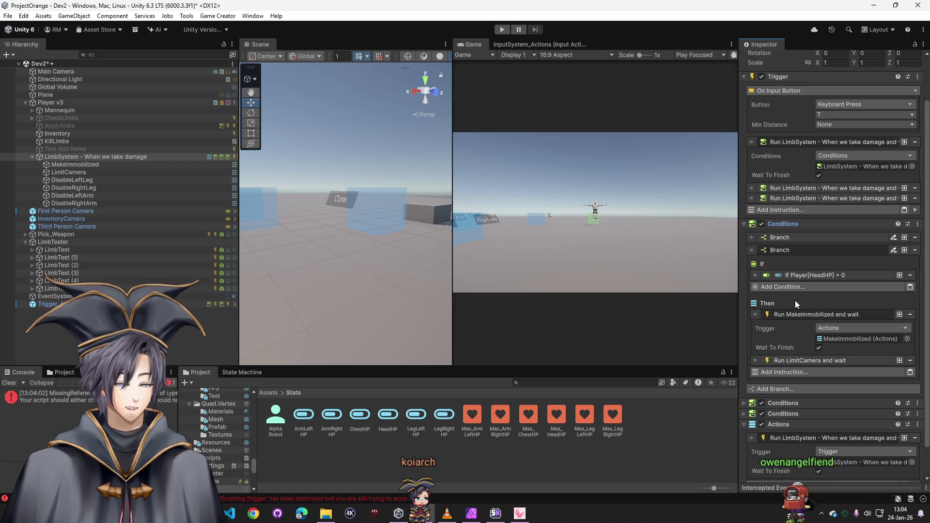
pyautogui.click(815, 275)
pyautogui.scroll(-2, 823, 303)
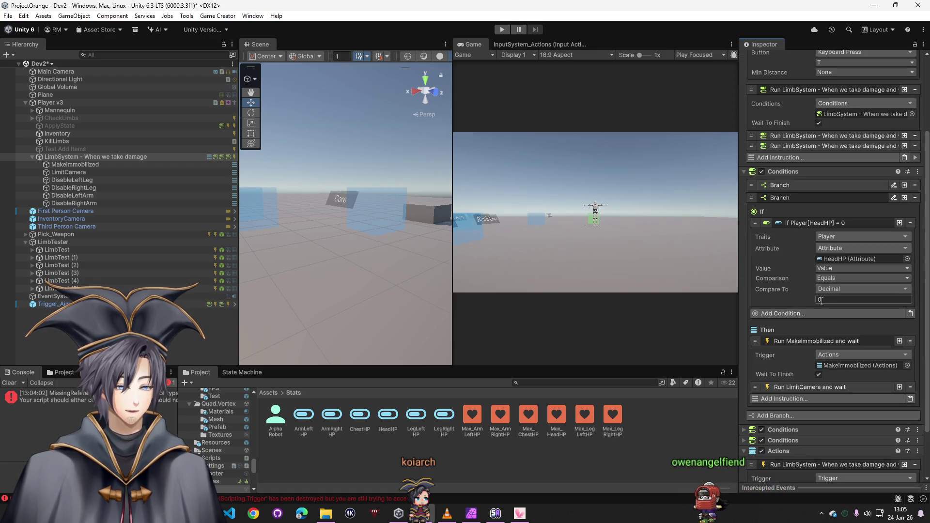
pyautogui.click(793, 223)
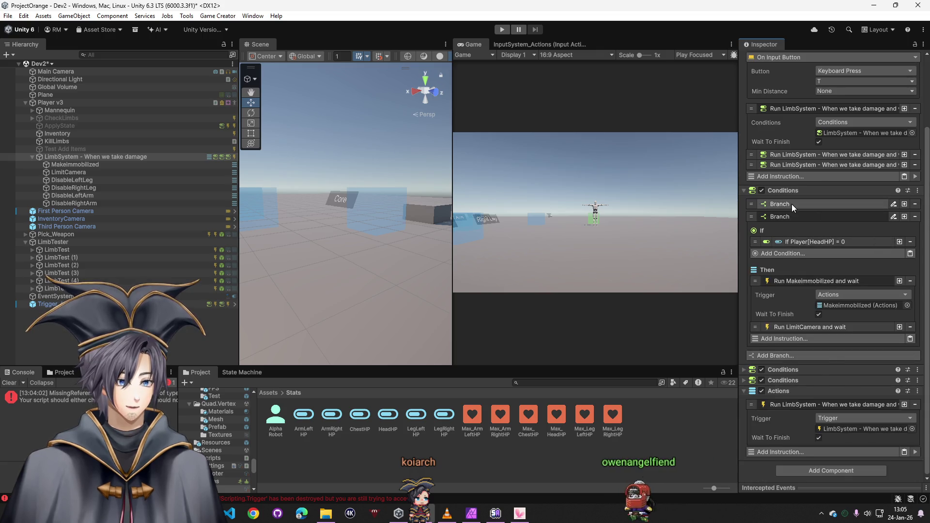
pyautogui.click(791, 204)
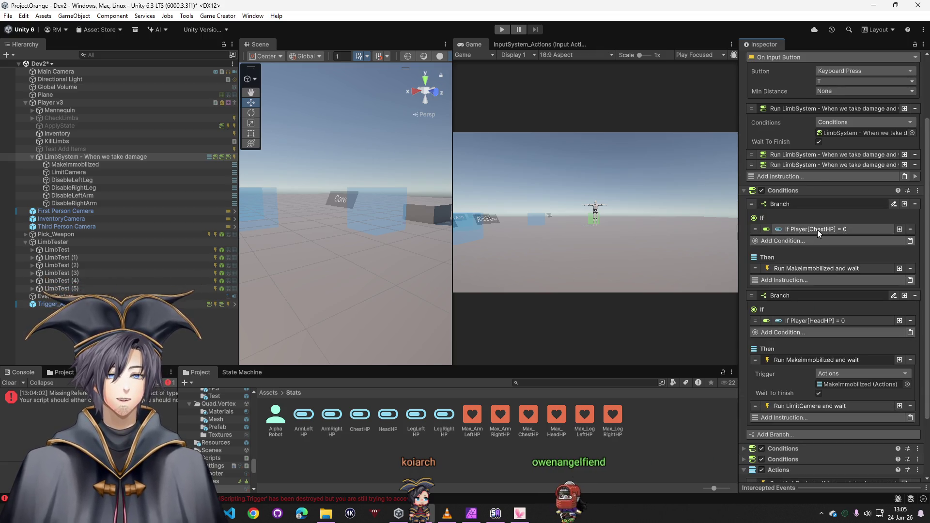
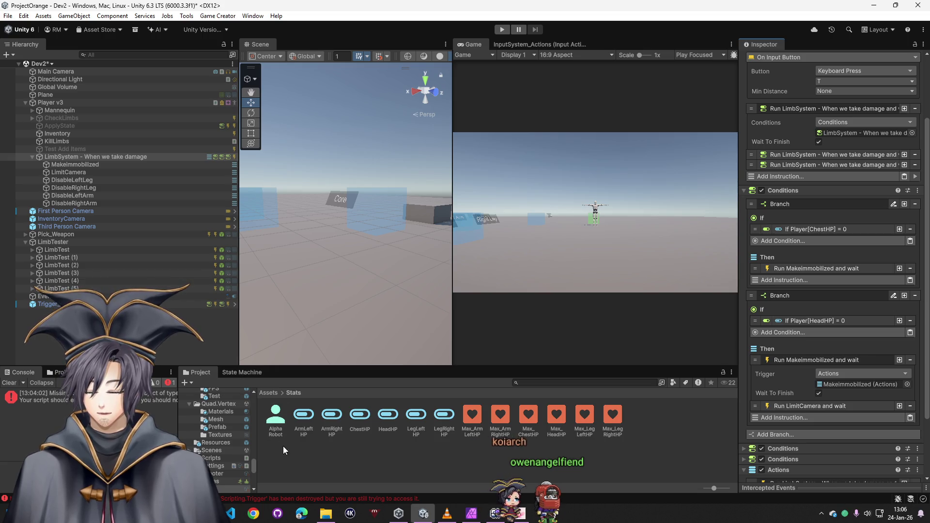
# - Create a C# script named Test in Assets/Scripts and open it in Visual Studio
pyautogui.click(267, 392)
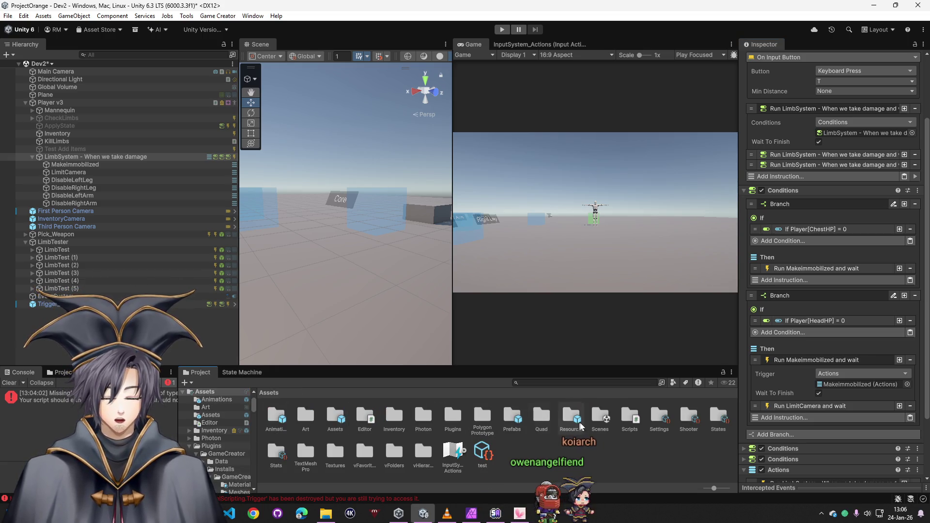
pyautogui.doubleClick(630, 416)
pyautogui.rightClick(487, 456)
pyautogui.moveTo(536, 170)
pyautogui.click(699, 187)
pyautogui.write('Test')
pyautogui.press('Return')
pyautogui.press('Return')
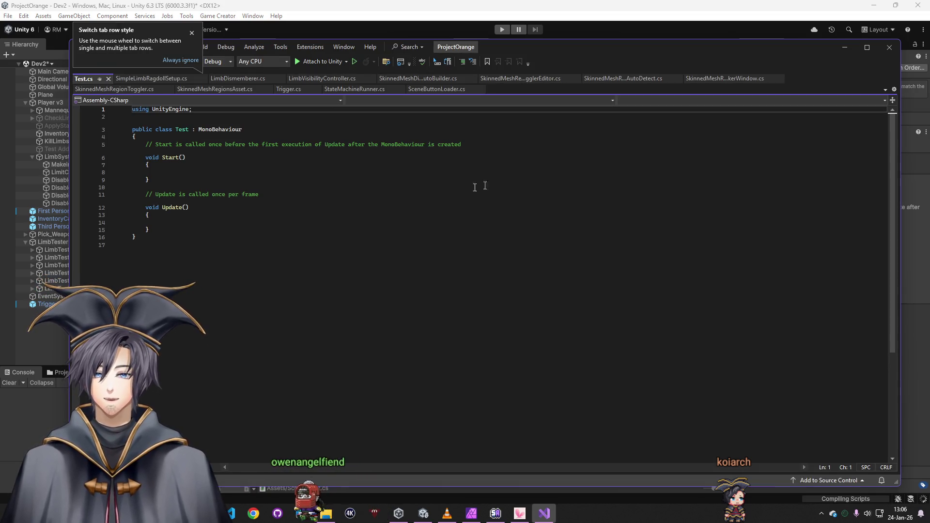
# - Add an empty void checklimb() method below the Update() method
pyautogui.moveTo(145, 207); pyautogui.dragTo(181, 229)
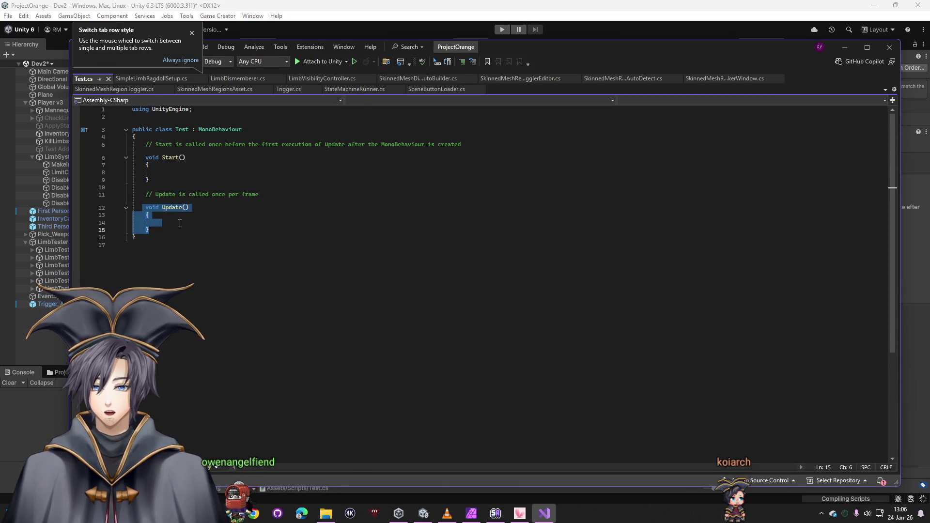
pyautogui.click(178, 223)
pyautogui.write('if')
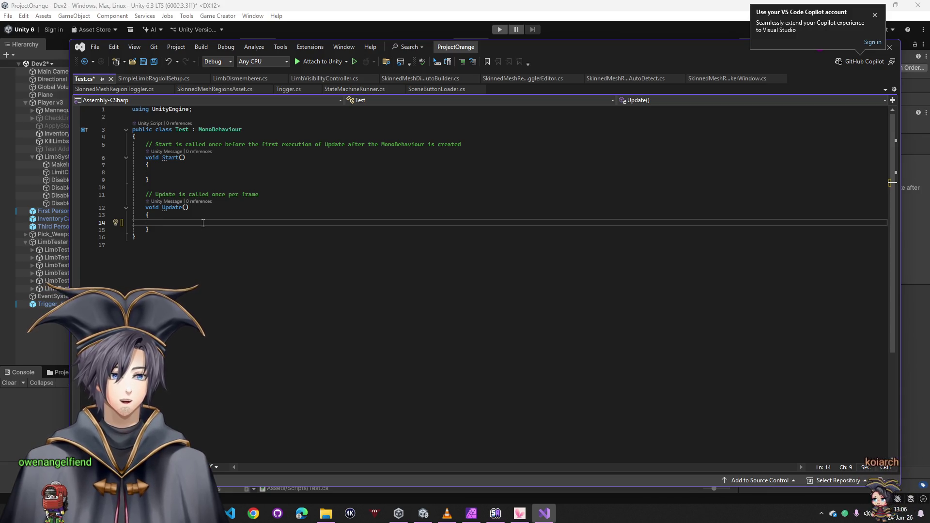
pyautogui.moveTo(161, 207); pyautogui.dragTo(183, 244)
pyautogui.moveTo(161, 208); pyautogui.dragTo(182, 243)
pyautogui.click(187, 248)
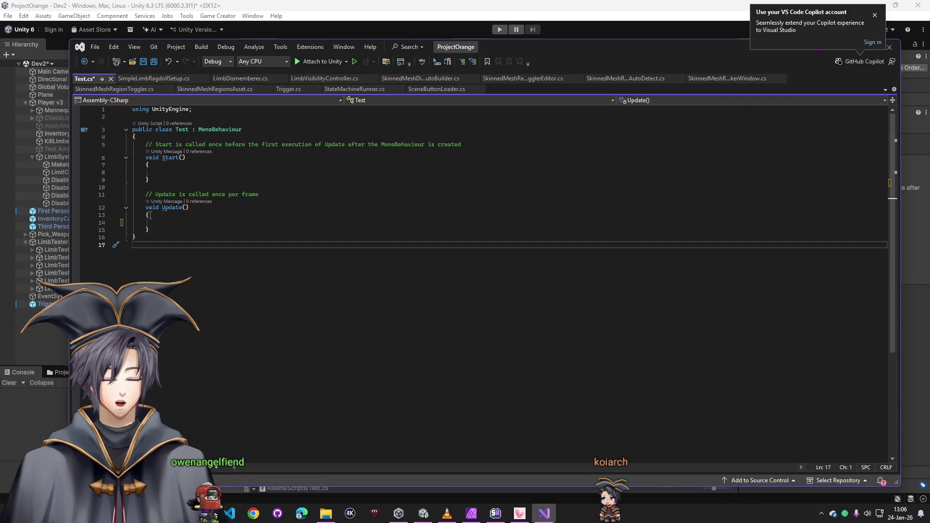
pyautogui.click(165, 229)
pyautogui.press('Return')
pyautogui.press('Return')
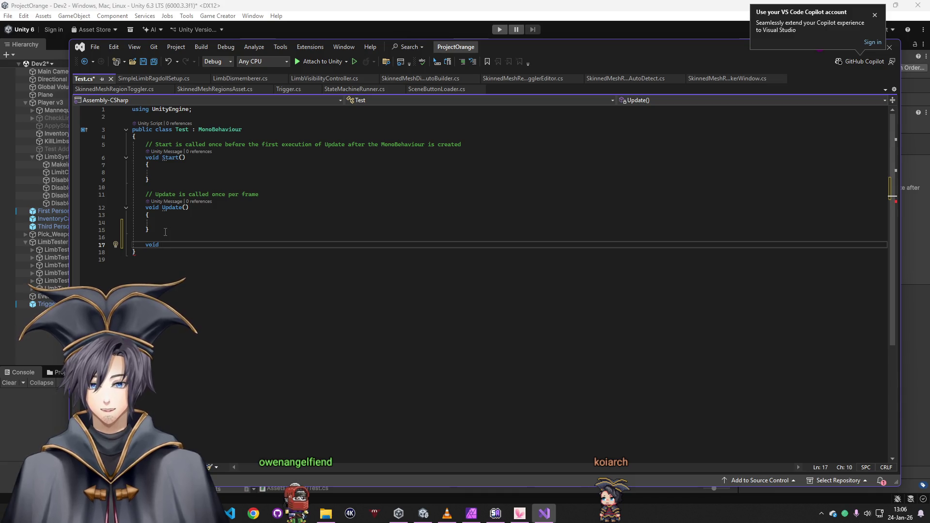
pyautogui.write('checklimb()')
pyautogui.press('Return')
pyautogui.write('{')
pyautogui.press('Return')
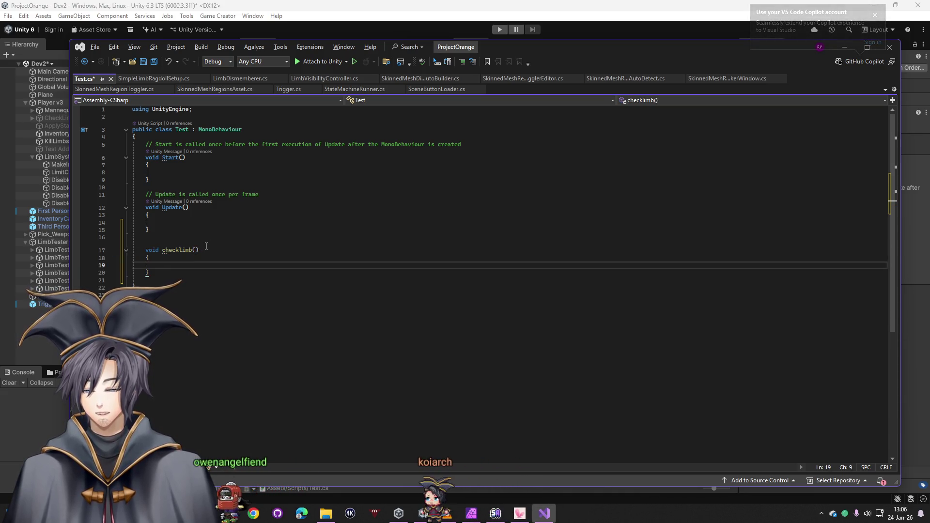
# - Call checklimb(); from inside Update()
pyautogui.moveTo(161, 250); pyautogui.dragTo(198, 250)
pyautogui.hotkey('ctrl', 'c')
pyautogui.click(171, 224)
pyautogui.hotkey('ctrl', 'v')
pyautogui.write(';')
pyautogui.moveTo(161, 207); pyautogui.dragTo(198, 208)
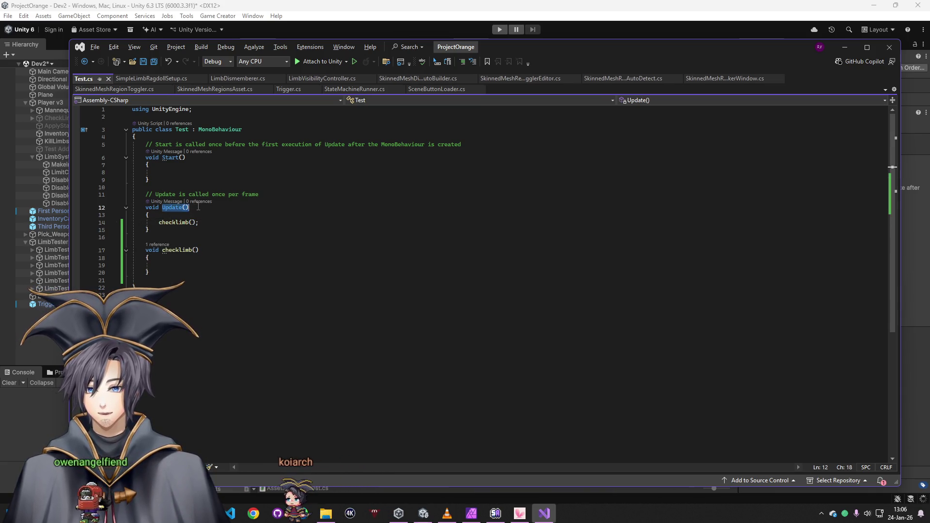
pyautogui.moveTo(149, 257); pyautogui.dragTo(166, 250)
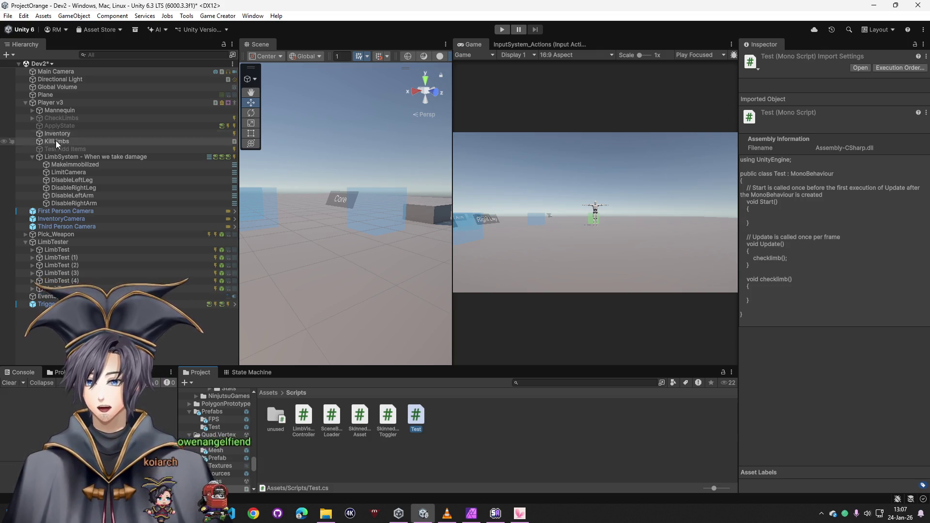
# - Drag LimbSystem's Actions component header up above its Trigger component
pyautogui.click(70, 157)
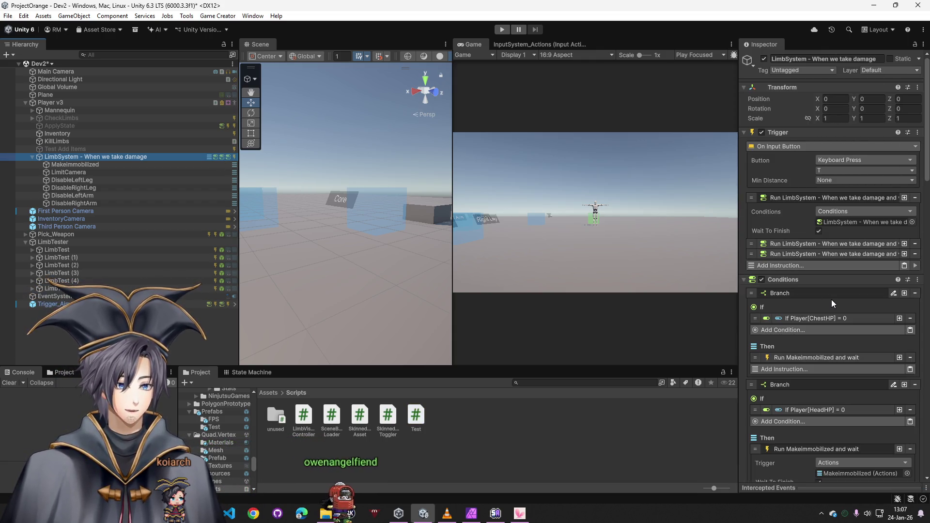
pyautogui.scroll(-2, 831, 299)
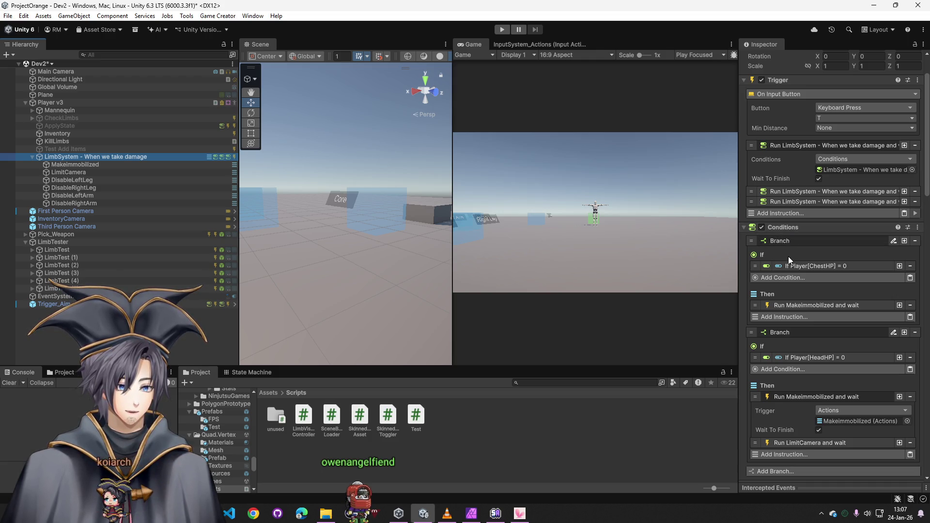
pyautogui.click(659, 103)
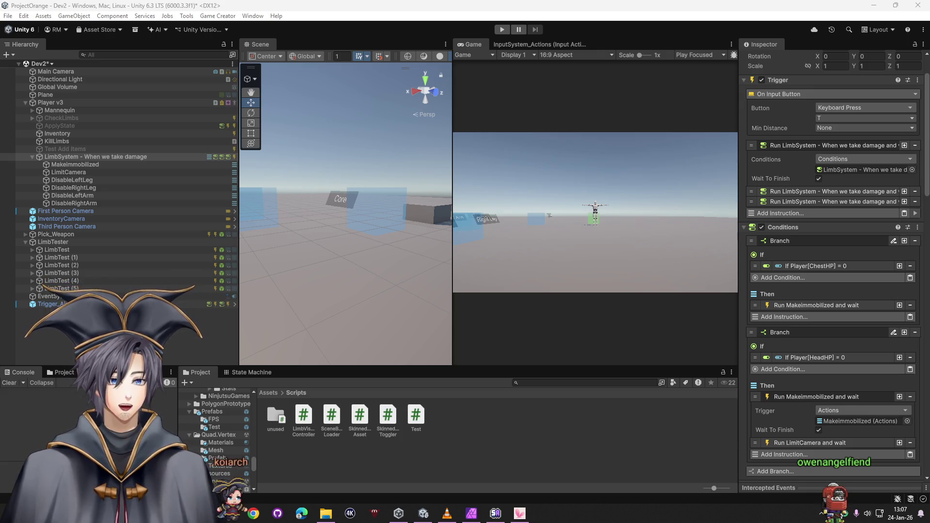
pyautogui.scroll(3, 791, 126)
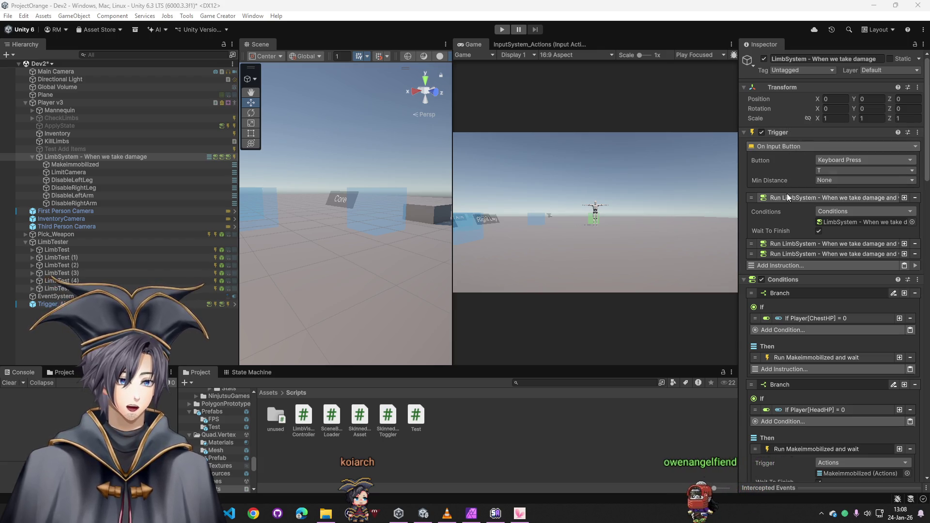
pyautogui.scroll(-1, 786, 192)
pyautogui.scroll(-15, 811, 399)
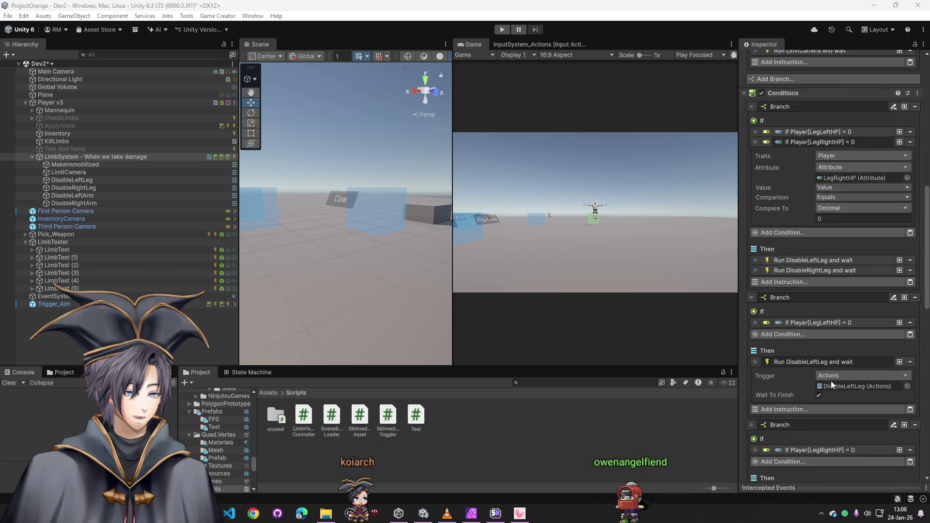
pyautogui.moveTo(785, 393)
pyautogui.mouseDown()
pyautogui.moveTo(775, 91)
pyautogui.moveTo(795, 50)
pyautogui.moveTo(780, 96)
pyautogui.moveTo(788, 115)
pyautogui.mouseUp()
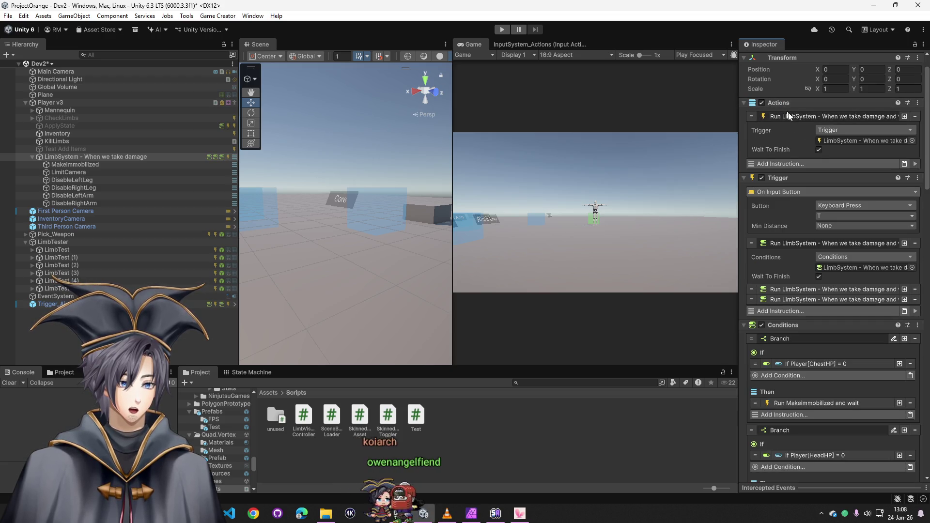
# - Set the Actions instruction's Trigger field to Conditions and remove LimbSystem's Trigger component
pyautogui.click(832, 132)
pyautogui.write('cond')
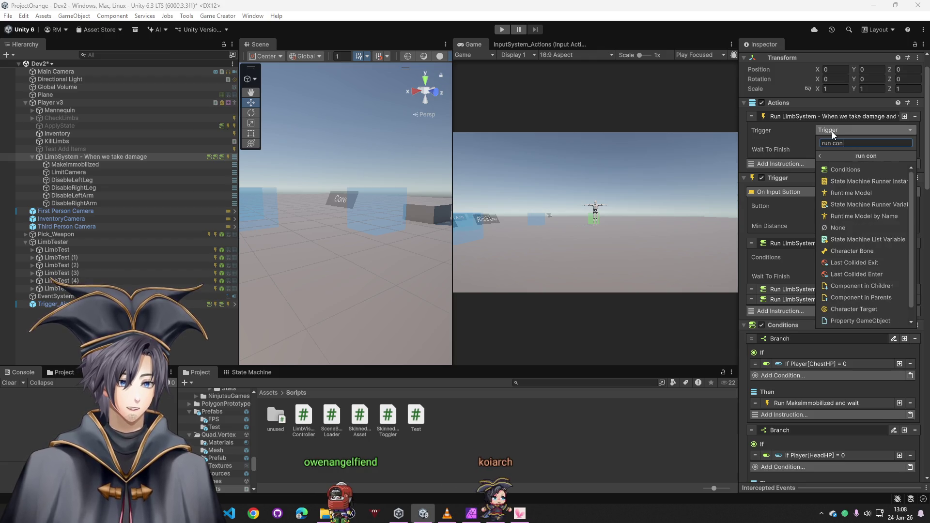
pyautogui.click(848, 170)
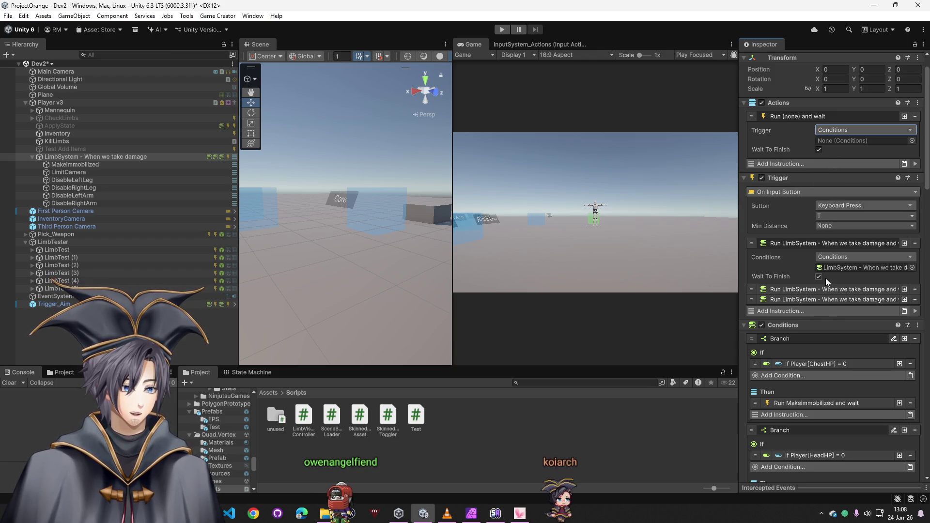
pyautogui.click(746, 325)
pyautogui.rightClick(787, 177)
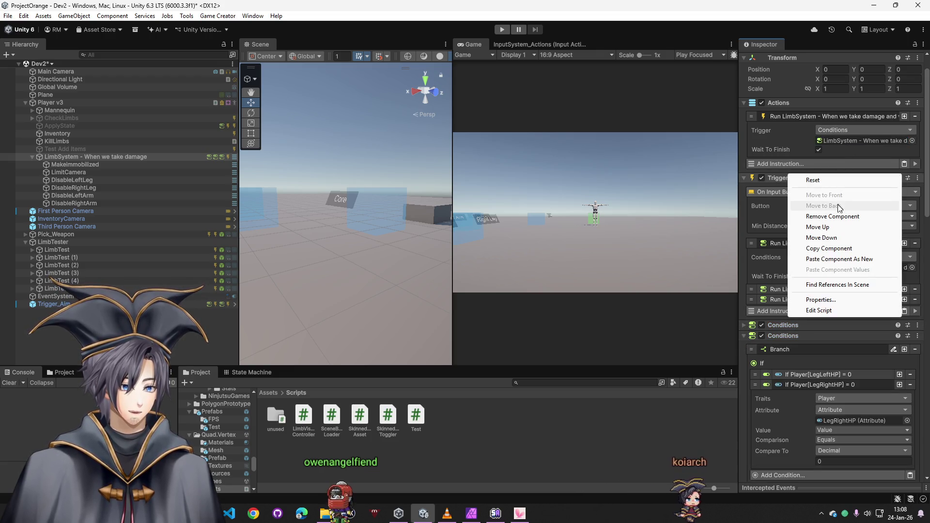
pyautogui.click(842, 217)
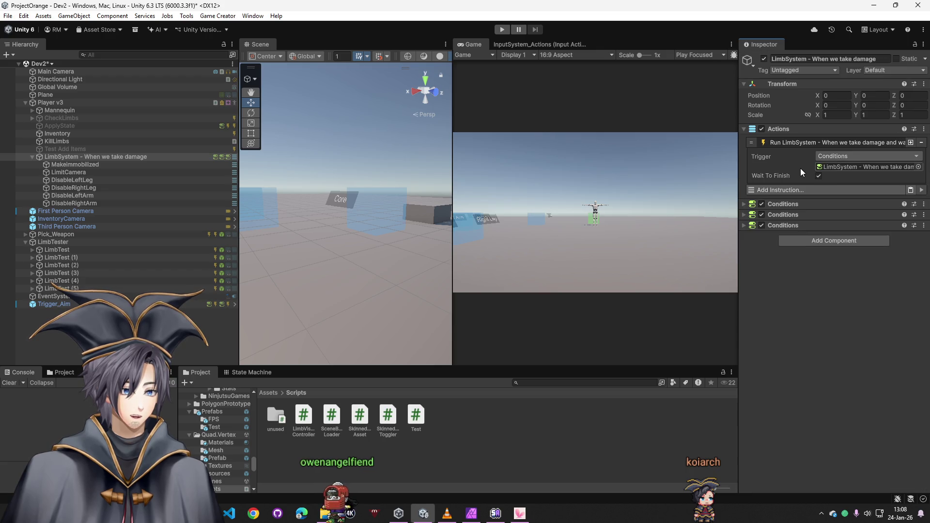
# - Add two Run Conditions instructions targeting LimbSystem, then enter Play mode
pyautogui.click(800, 191)
pyautogui.write('run')
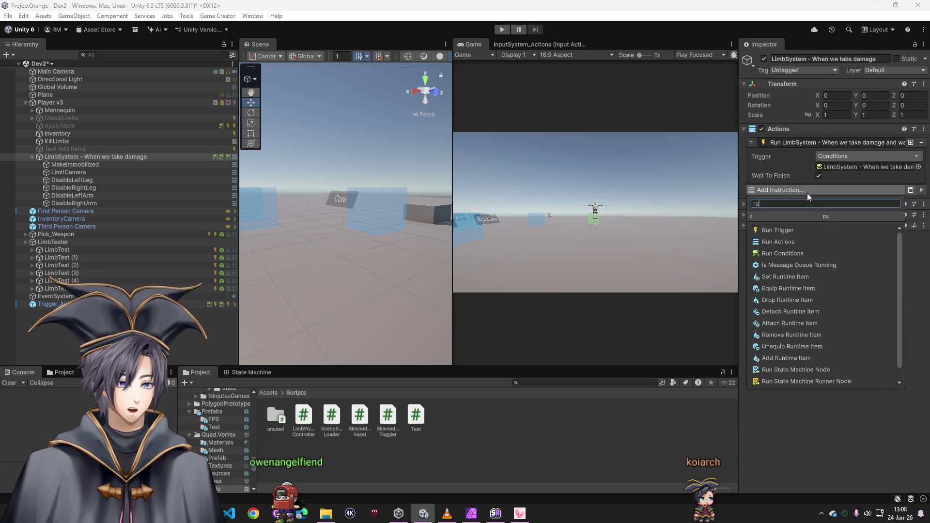
pyautogui.click(793, 241)
pyautogui.click(801, 237)
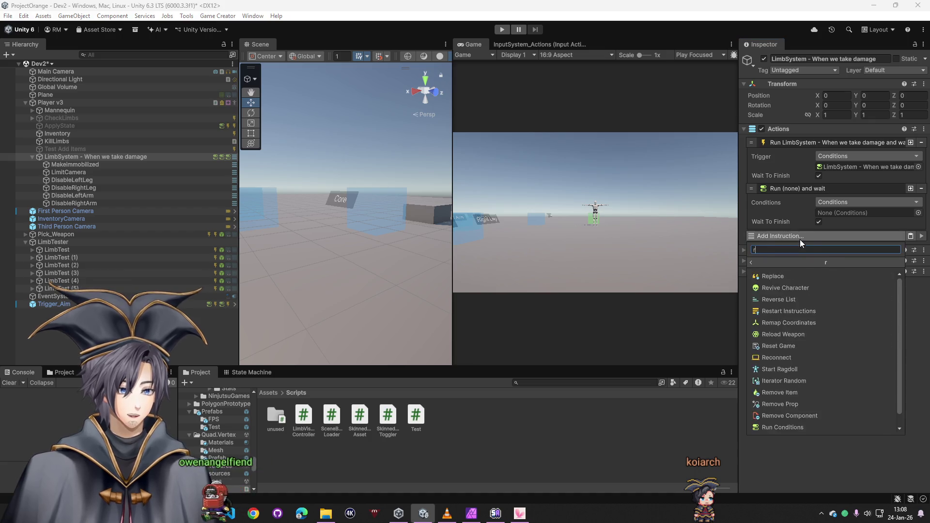
pyautogui.write('run con')
pyautogui.click(794, 275)
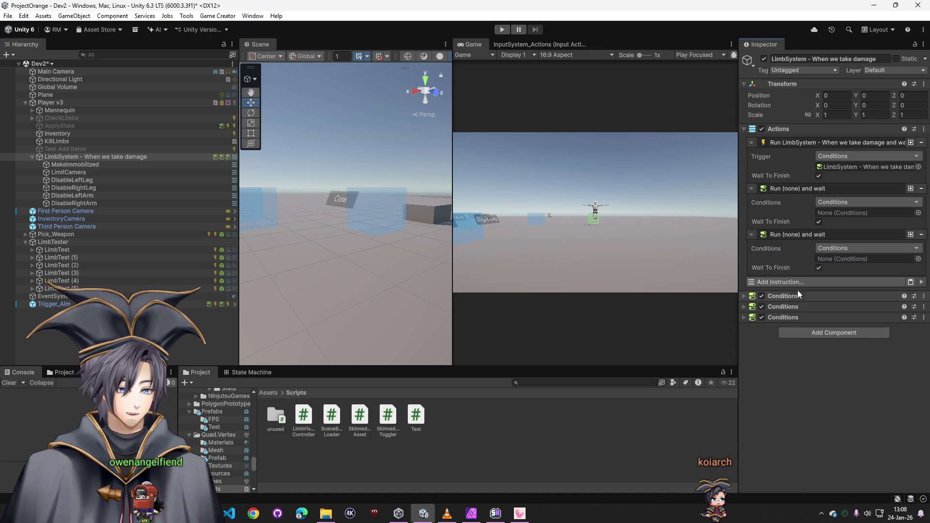
pyautogui.moveTo(844, 246); pyautogui.dragTo(846, 261)
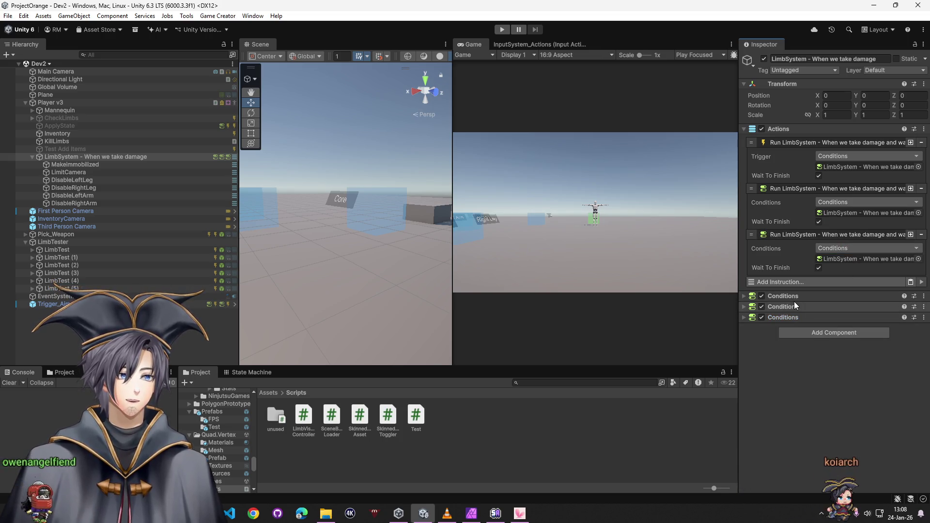
pyautogui.click(501, 30)
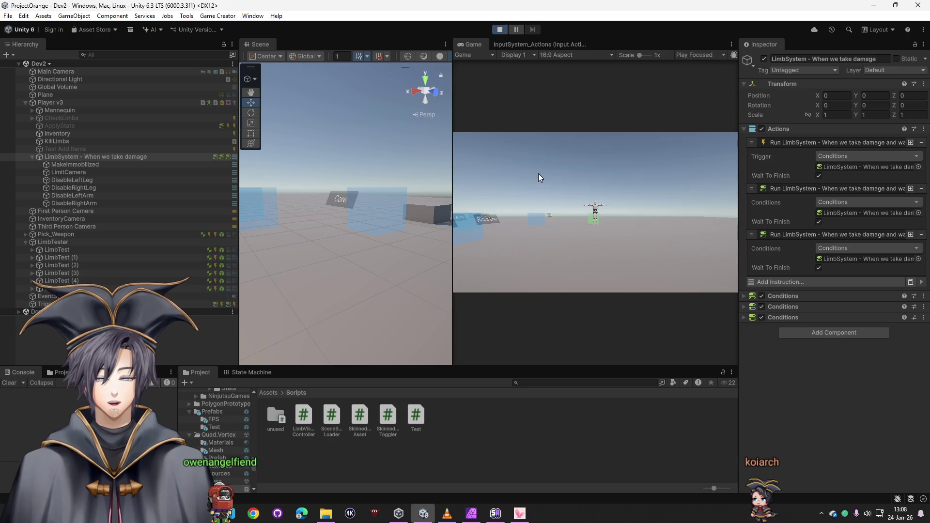
# - Expand the first Conditions and ChestHP condition, then check Player v3's Chest HP value
pyautogui.press('super')
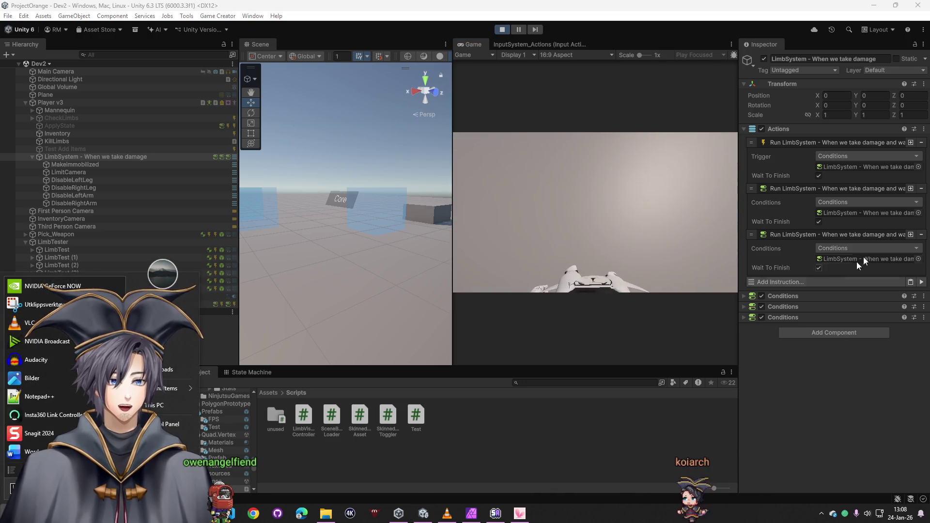
pyautogui.click(675, 255)
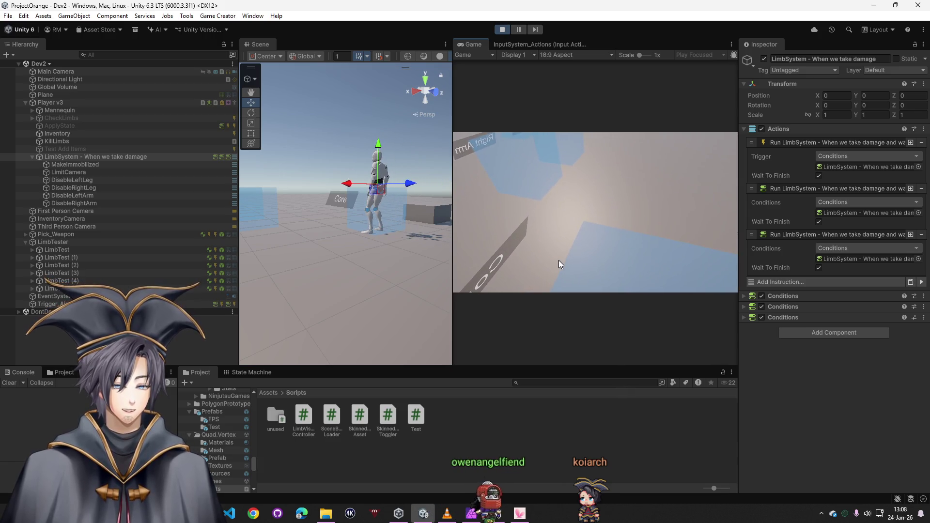
pyautogui.click(777, 296)
pyautogui.scroll(-2, 806, 308)
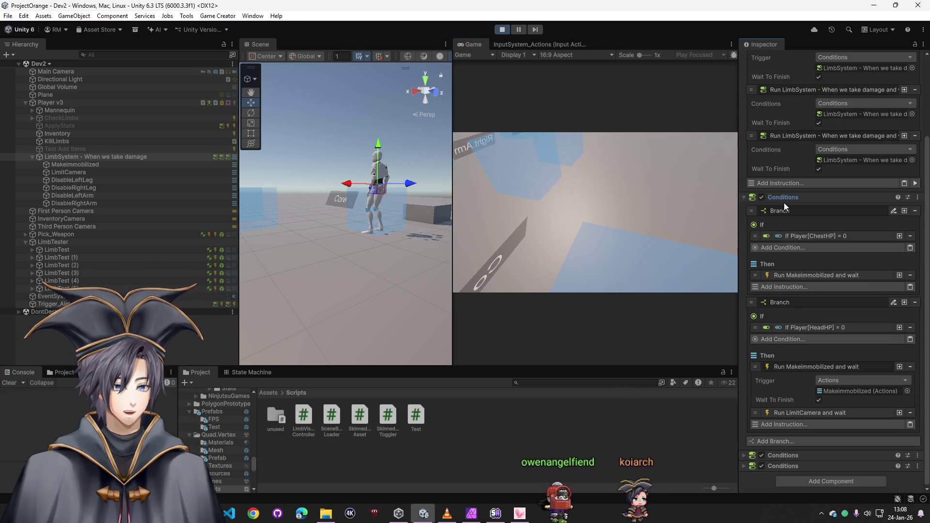
pyautogui.click(806, 237)
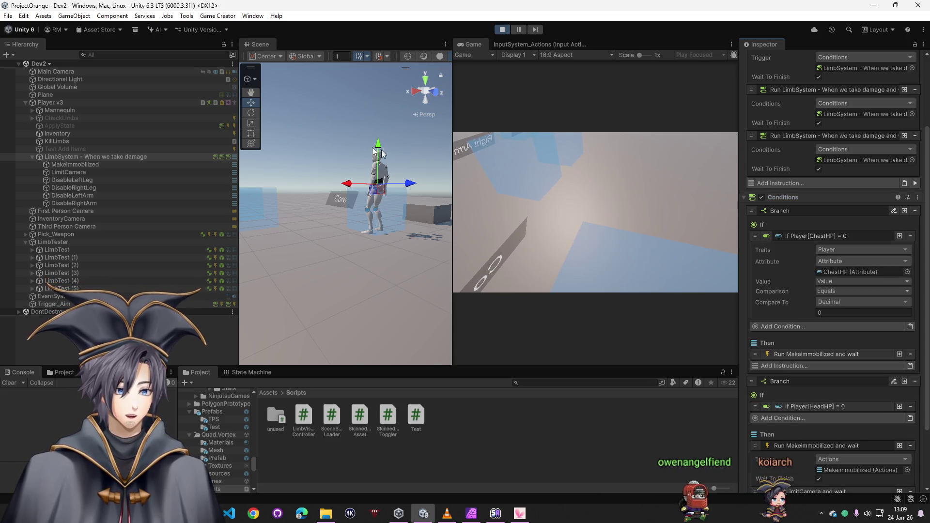
pyautogui.click(60, 102)
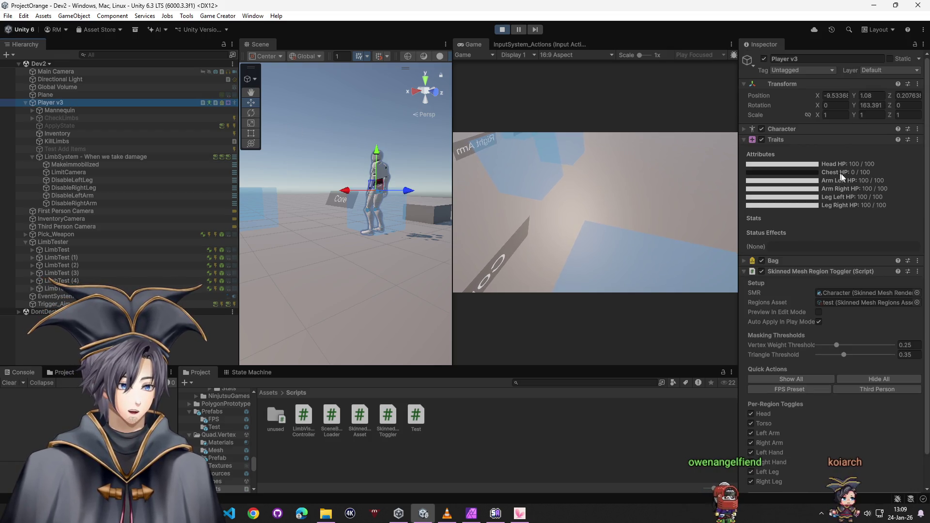
# - Expand LimbSystem's Run Makeimmobilized instruction to locate the Makeimmobilized object
pyautogui.click(160, 157)
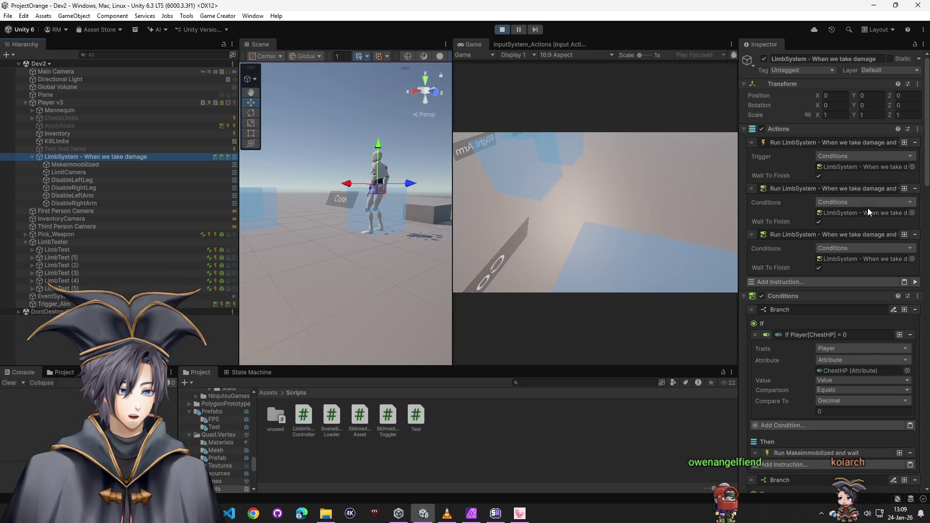
pyautogui.scroll(-3, 846, 301)
pyautogui.scroll(-2, 787, 316)
pyautogui.click(802, 297)
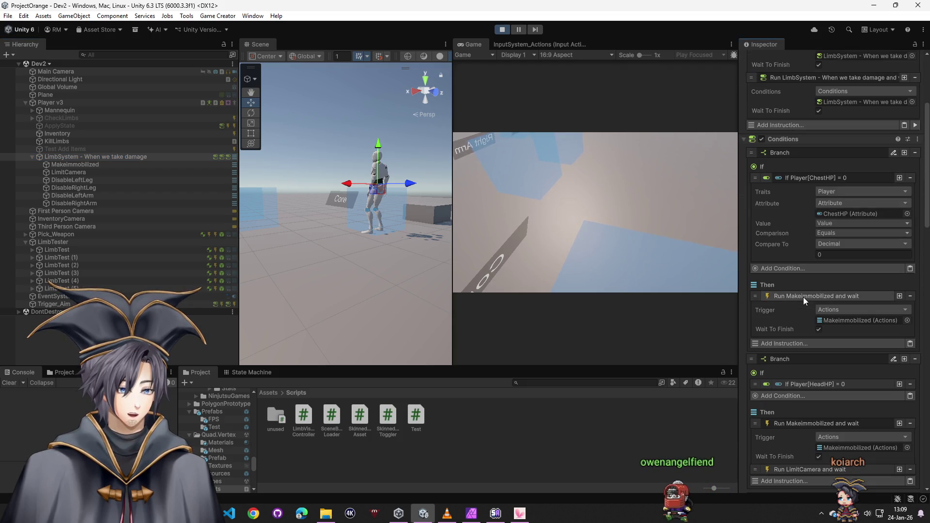
pyautogui.click(841, 320)
# - Move Makeimmobilized's Invoke Methods below Start Ragdoll on Player, inspect Player v3, and stop playing
pyautogui.click(77, 165)
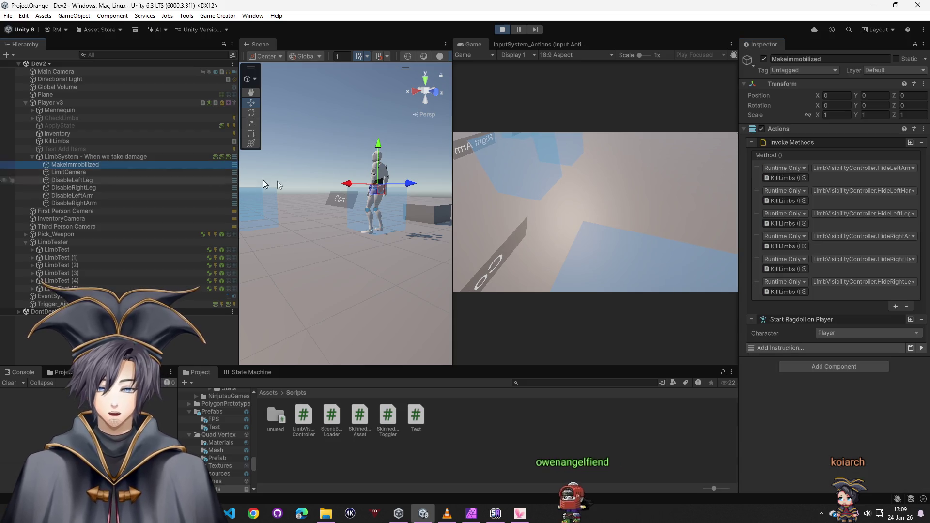
pyautogui.click(775, 146)
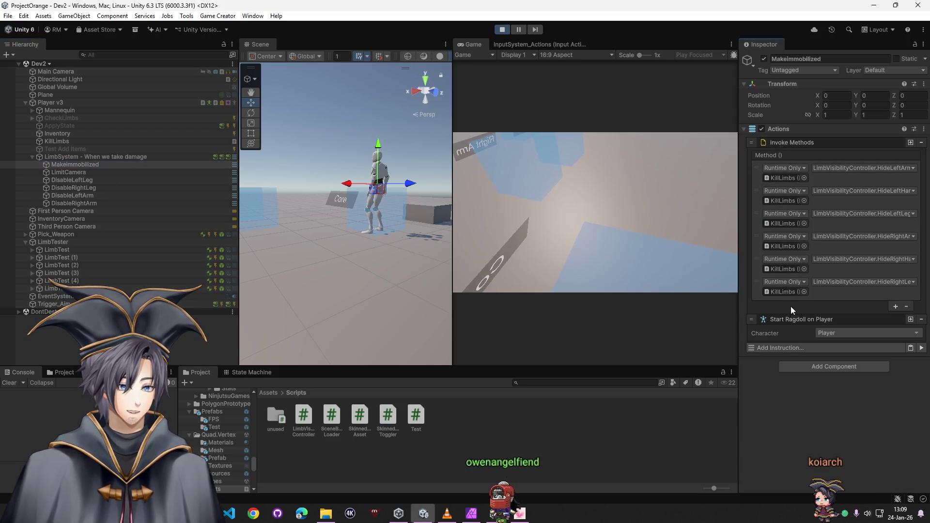
pyautogui.moveTo(750, 144); pyautogui.dragTo(760, 330)
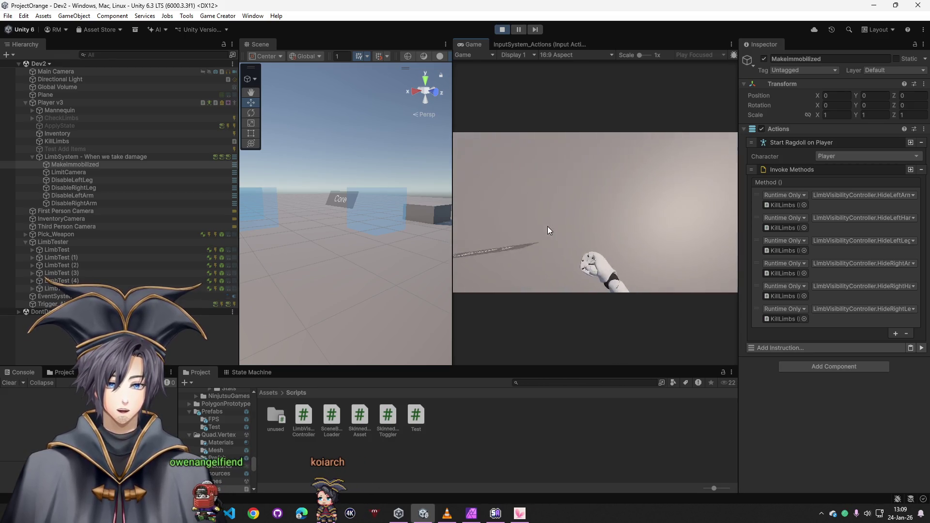
pyautogui.click(106, 104)
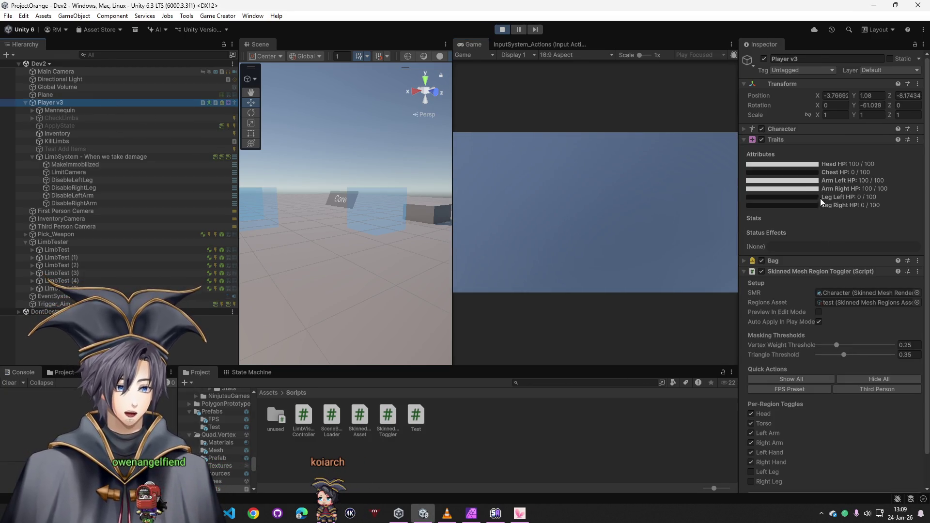
pyautogui.press('f')
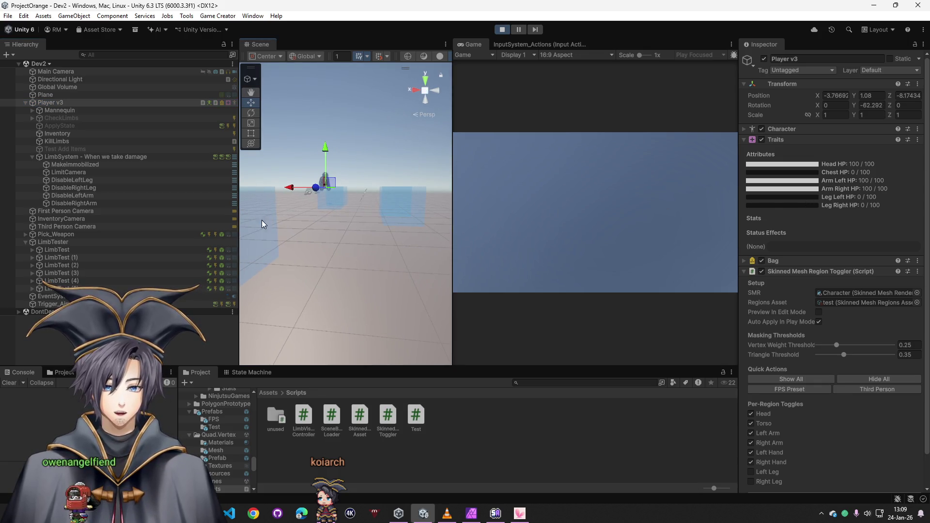
pyautogui.moveTo(399, 215)
pyautogui.mouseDown()
pyautogui.moveTo(477, 212)
pyautogui.moveTo(334, 208)
pyautogui.moveTo(329, 240)
pyautogui.moveTo(369, 253)
pyautogui.moveTo(396, 248)
pyautogui.mouseUp()
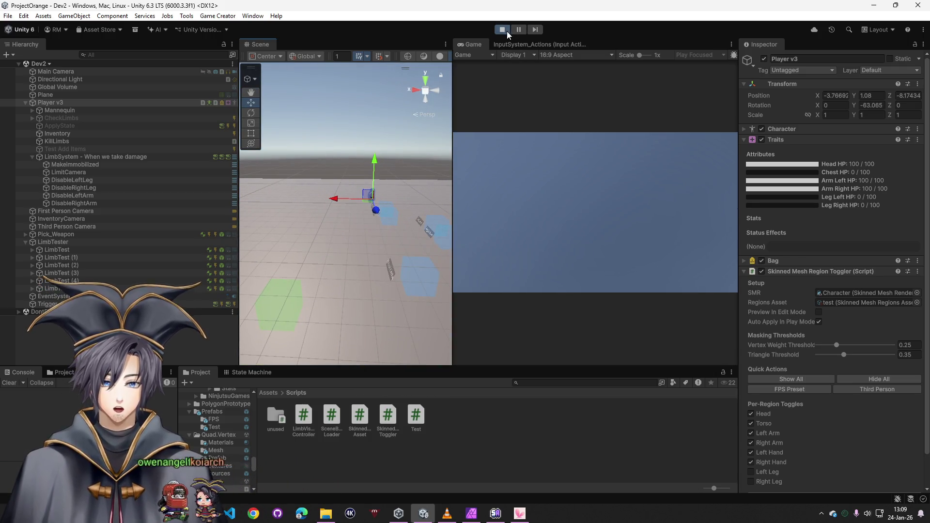
pyautogui.click(505, 30)
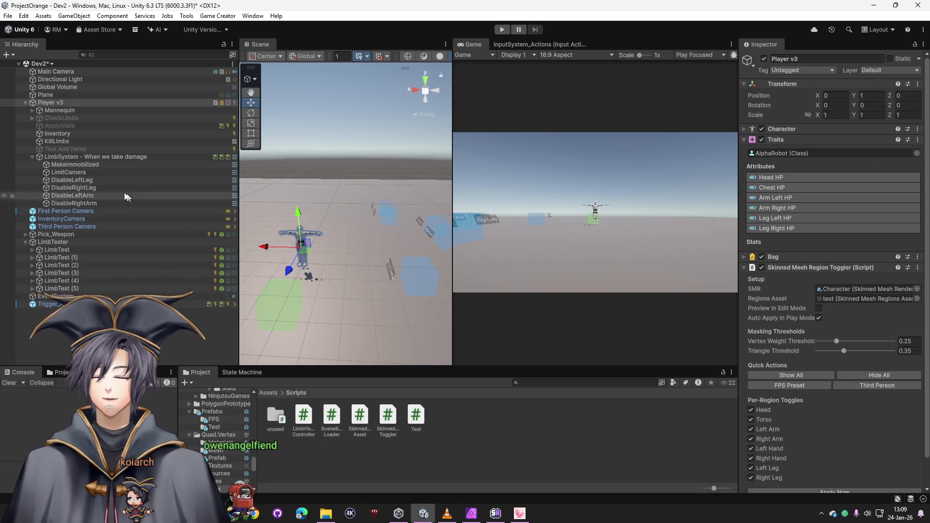
# - Inspect LimbSystem, CheckLimbs' Run Legs instruction, and LimitCamera's actions
pyautogui.click(121, 156)
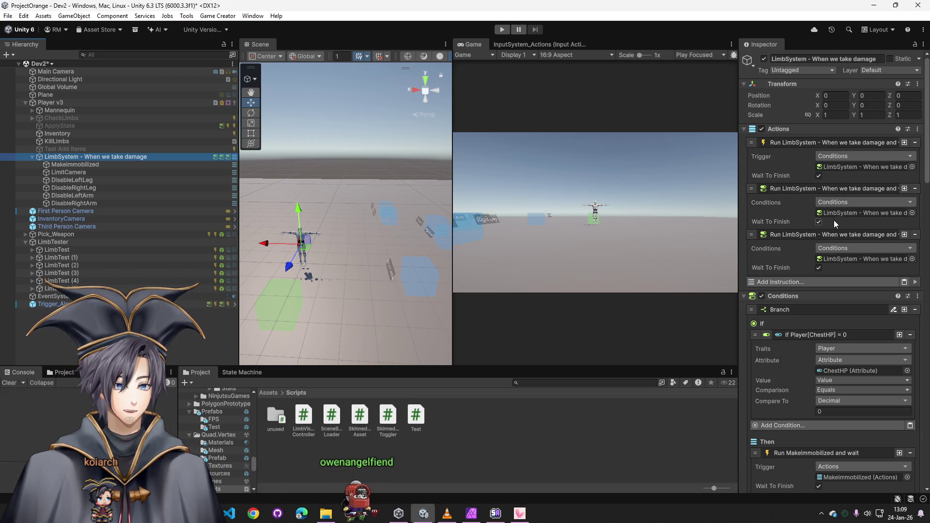
pyautogui.click(93, 120)
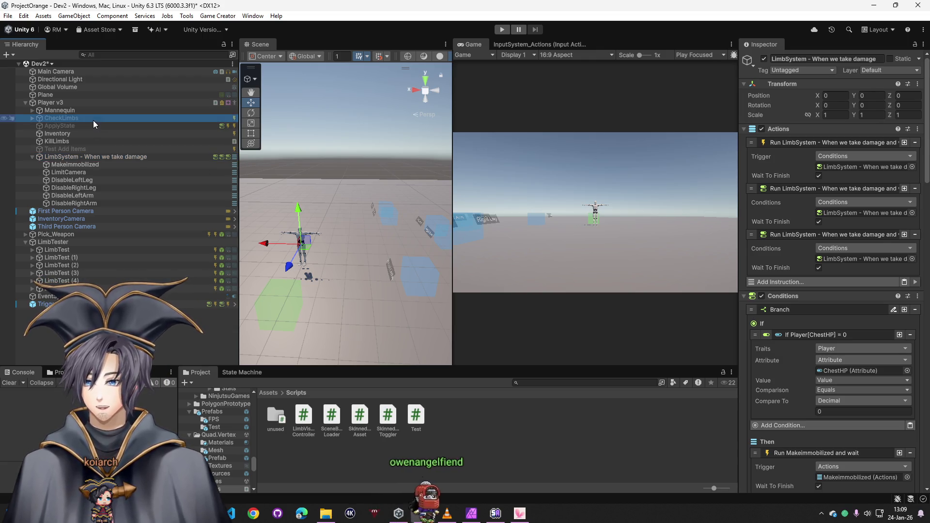
pyautogui.click(791, 196)
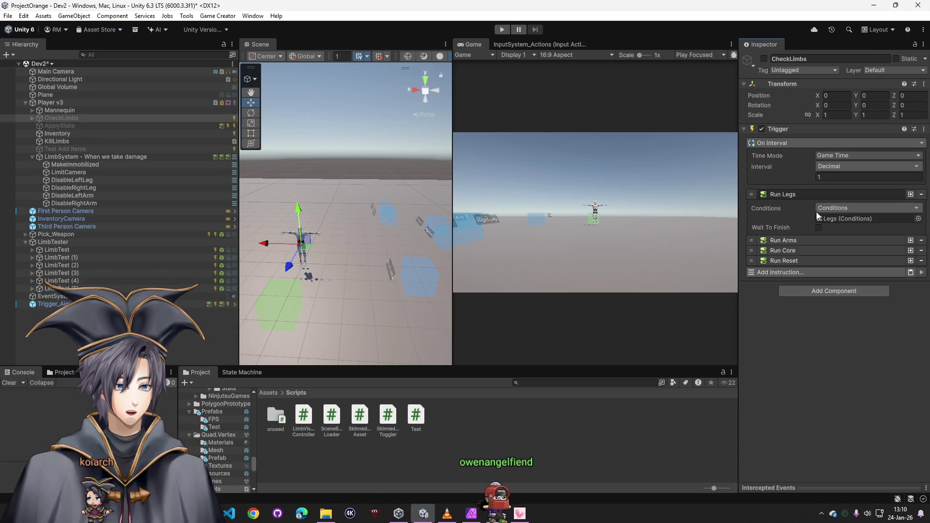
pyautogui.click(789, 196)
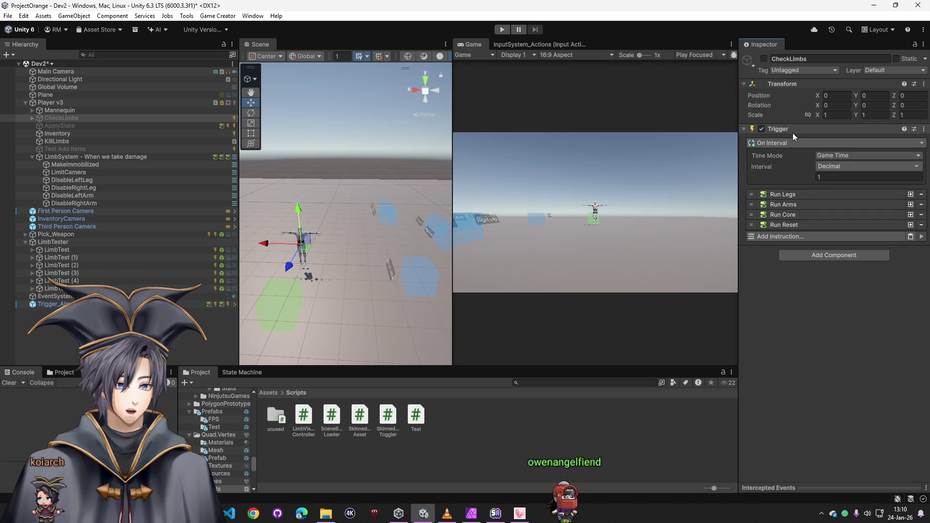
pyautogui.click(68, 172)
# - Review ApplyState's Check 3 Conditions and Inventory's input trigger, then select the ground Plane
pyautogui.click(61, 126)
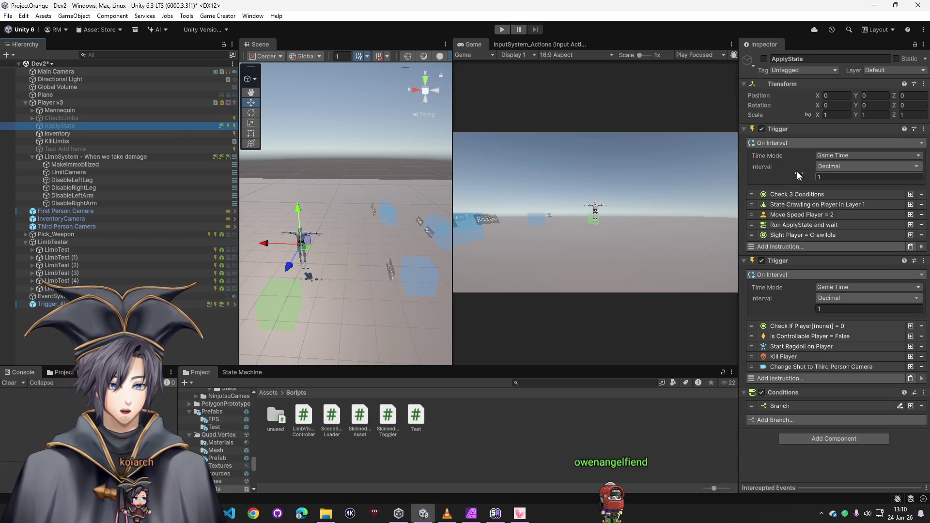
pyautogui.click(805, 196)
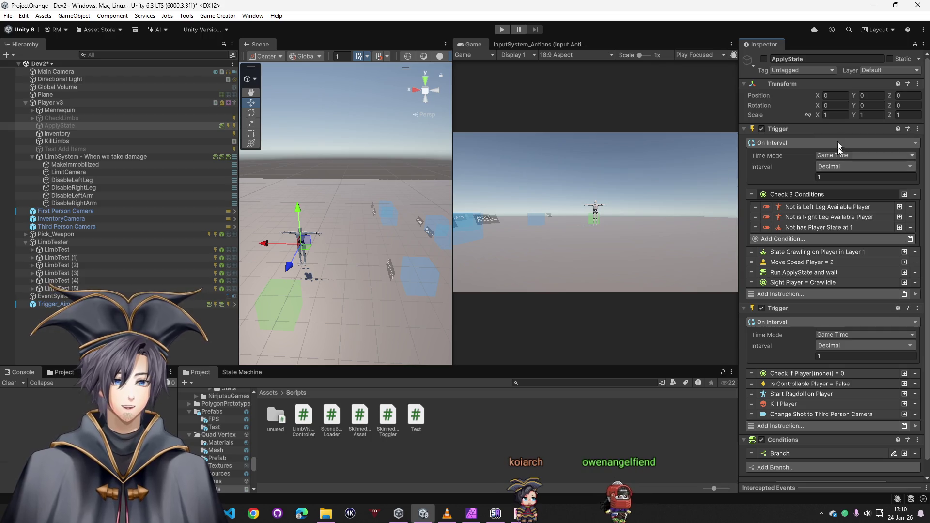
pyautogui.click(822, 195)
pyautogui.click(94, 134)
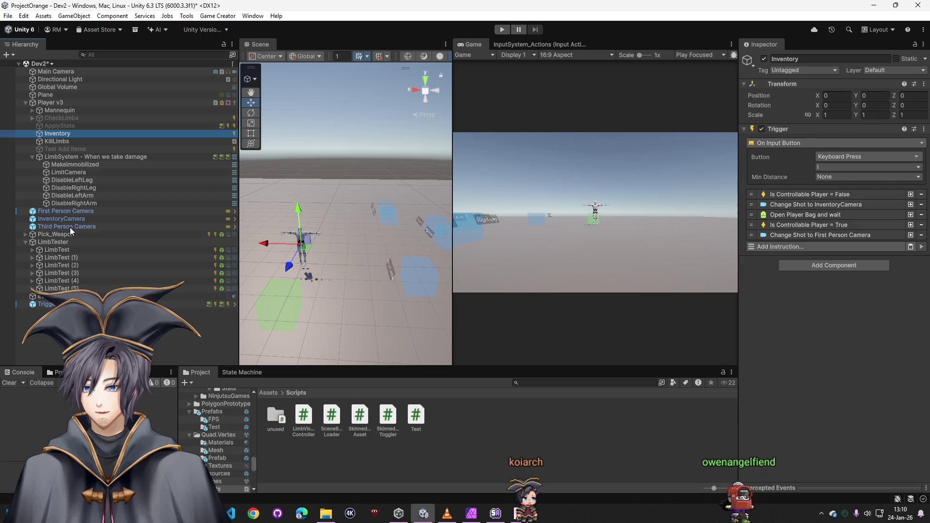
pyautogui.moveTo(444, 267); pyautogui.dragTo(420, 275)
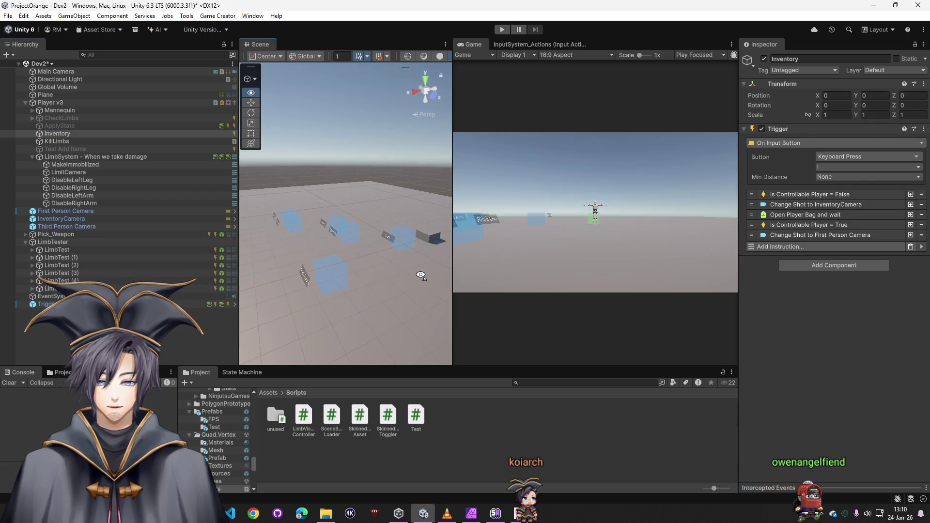
pyautogui.click(401, 243)
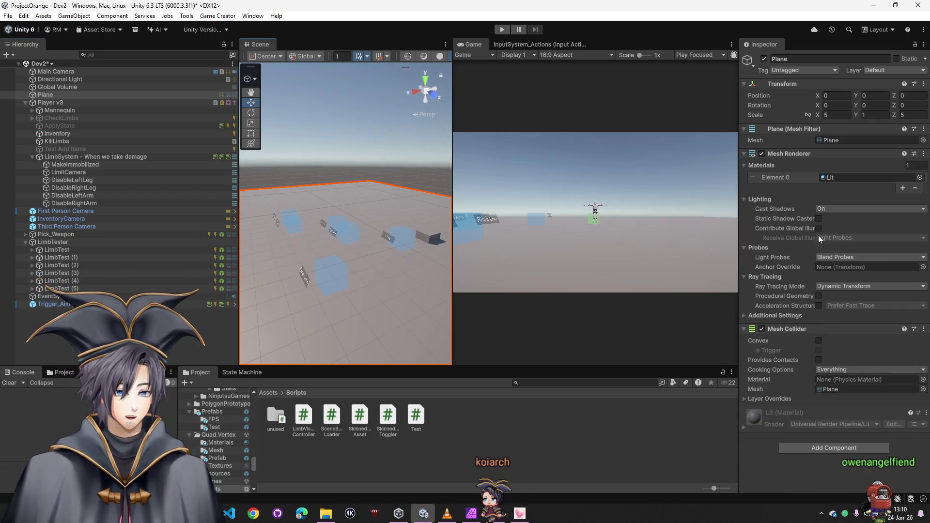
# - Assign Makeimmobilized to LimbTest (4)'s Run action and start Play mode with Ctrl+P
pyautogui.click(402, 242)
pyautogui.scroll(-10, 855, 398)
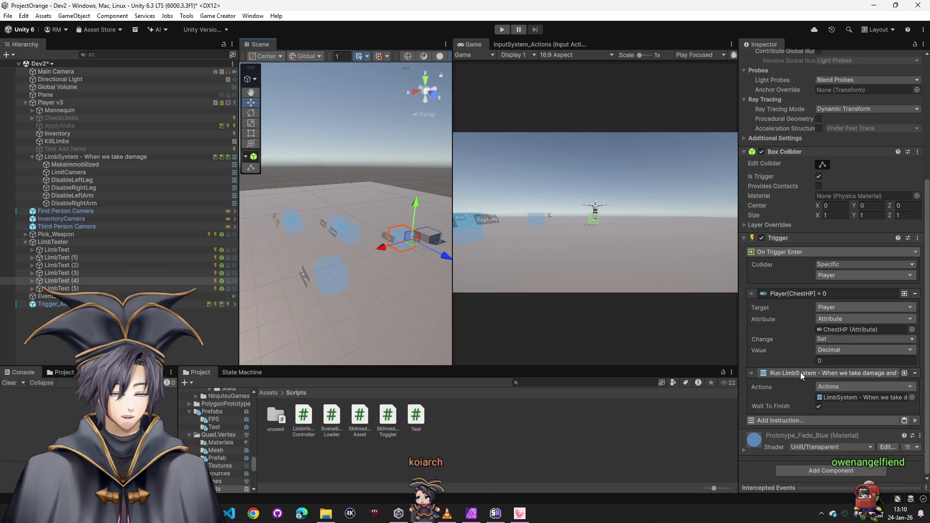
pyautogui.moveTo(855, 400)
pyautogui.mouseDown()
pyautogui.moveTo(915, 393)
pyautogui.moveTo(862, 398)
pyautogui.mouseUp()
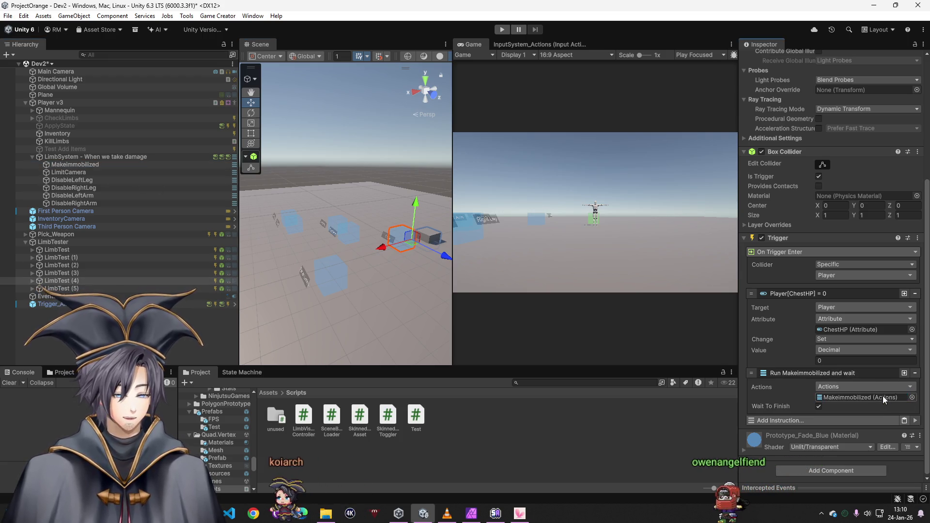
pyautogui.hotkey('ctrl', 'p')
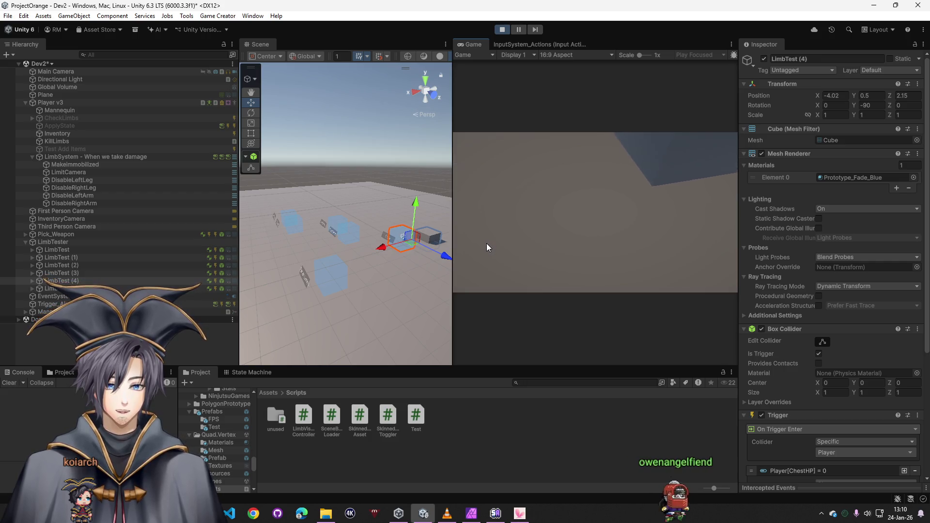
# - Play-test walking the player onto the Core pad until it ragdolls, then stop
pyautogui.scroll(5, 450, 276)
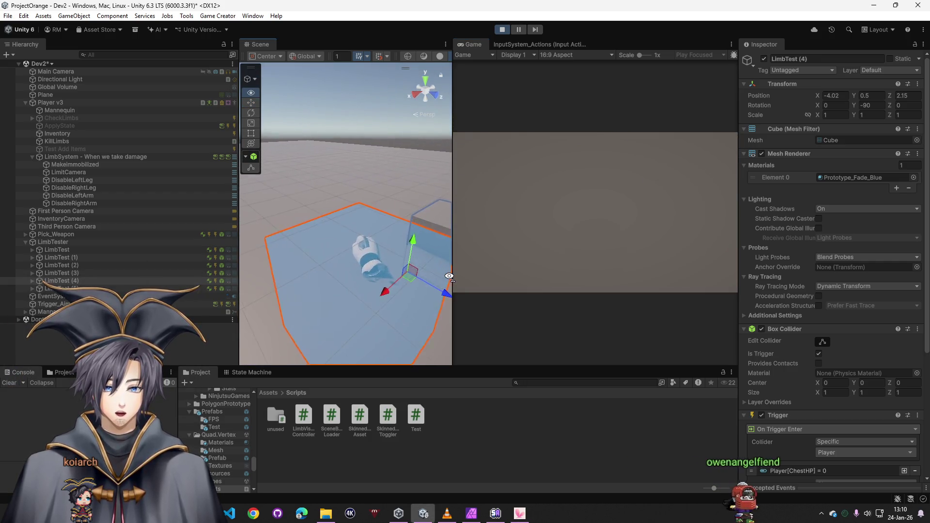
pyautogui.scroll(-4, 450, 276)
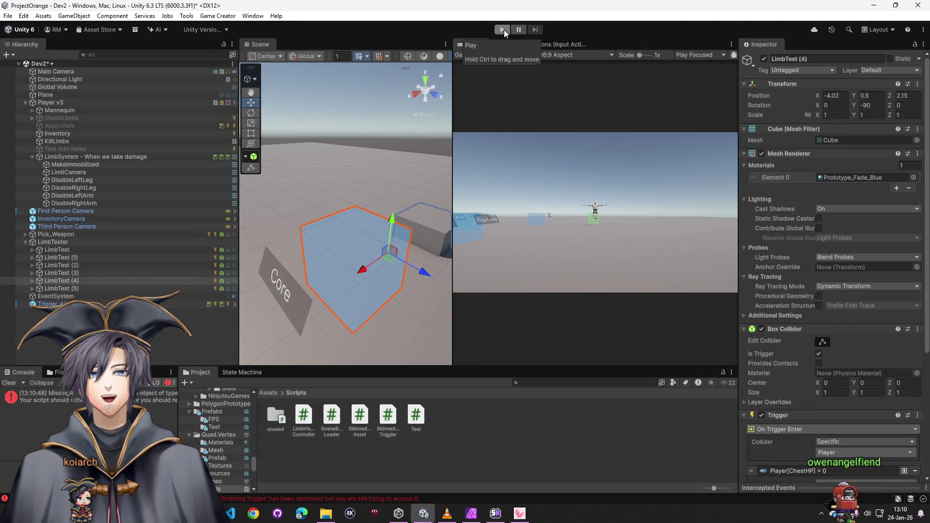
pyautogui.click(504, 31)
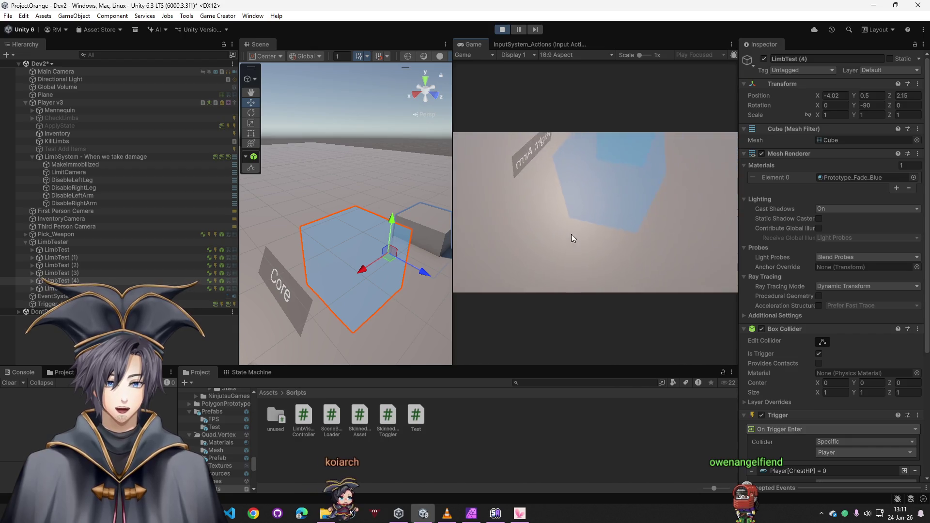
pyautogui.press('super')
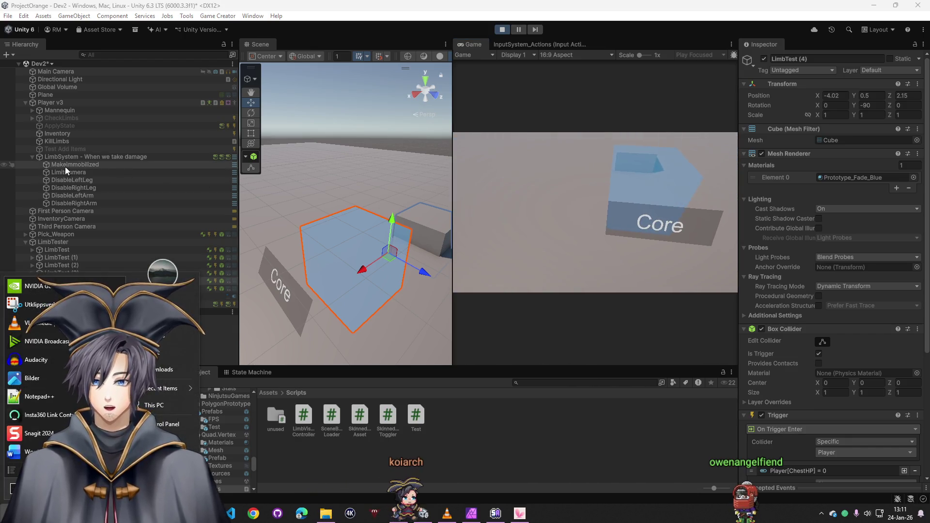
pyautogui.click(493, 236)
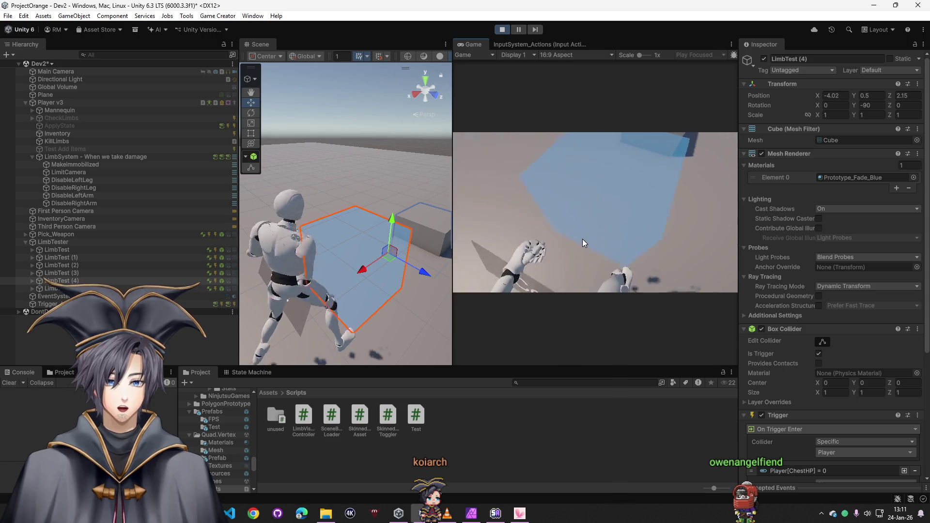
pyautogui.press('super')
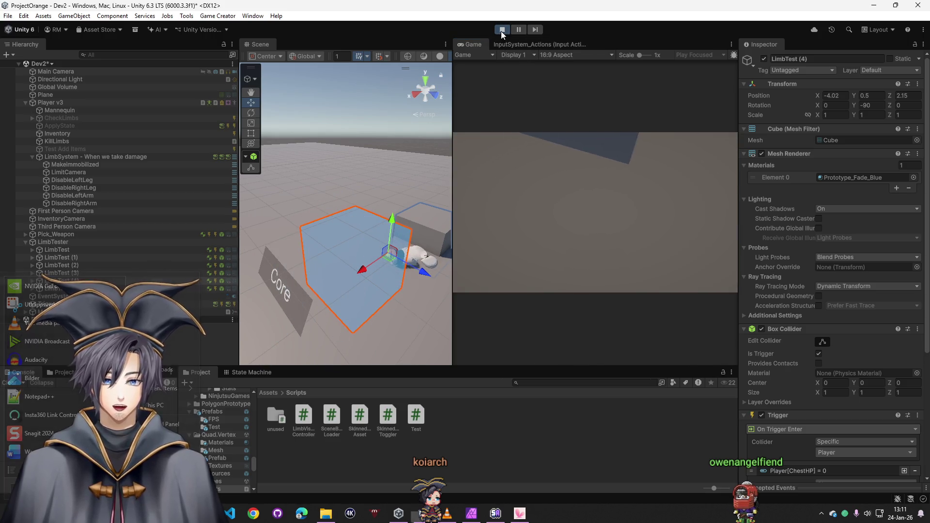
pyautogui.click(502, 30)
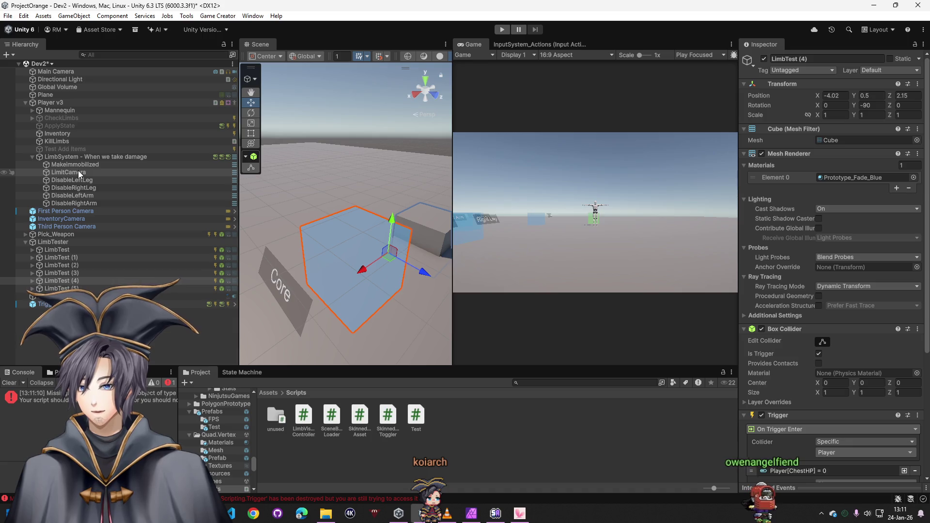
# - Delete Makeimmobilized's limb-hiding Invoke Methods instruction, then play-test the ragdoll and stop
pyautogui.click(75, 165)
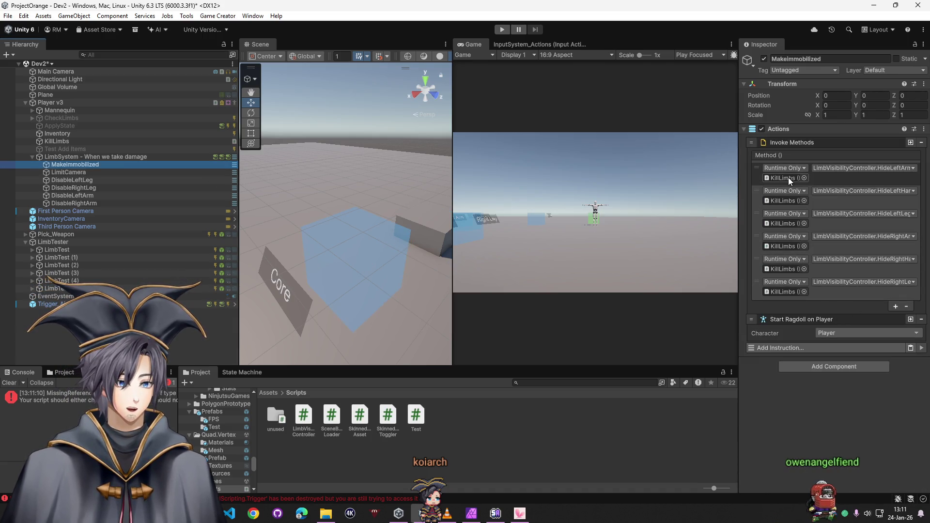
pyautogui.click(761, 170)
pyautogui.press('Escape')
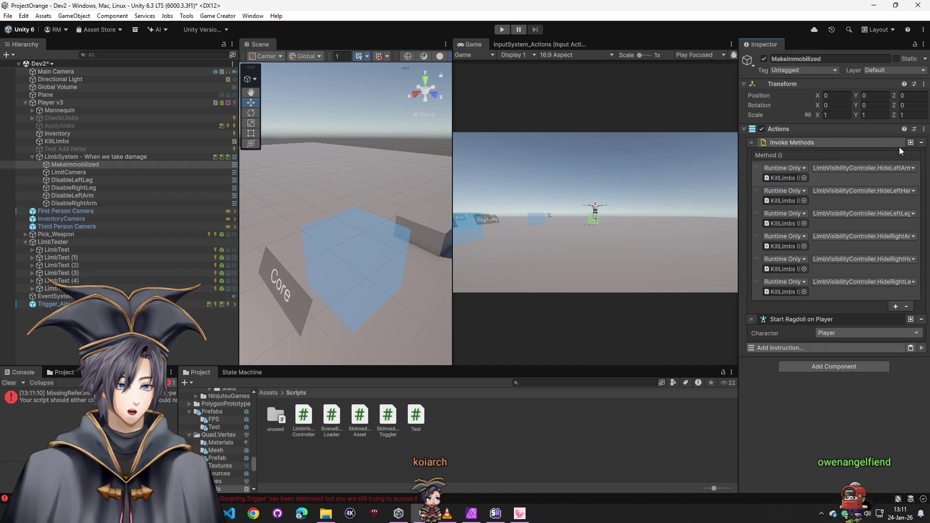
pyautogui.click(920, 142)
pyautogui.click(503, 29)
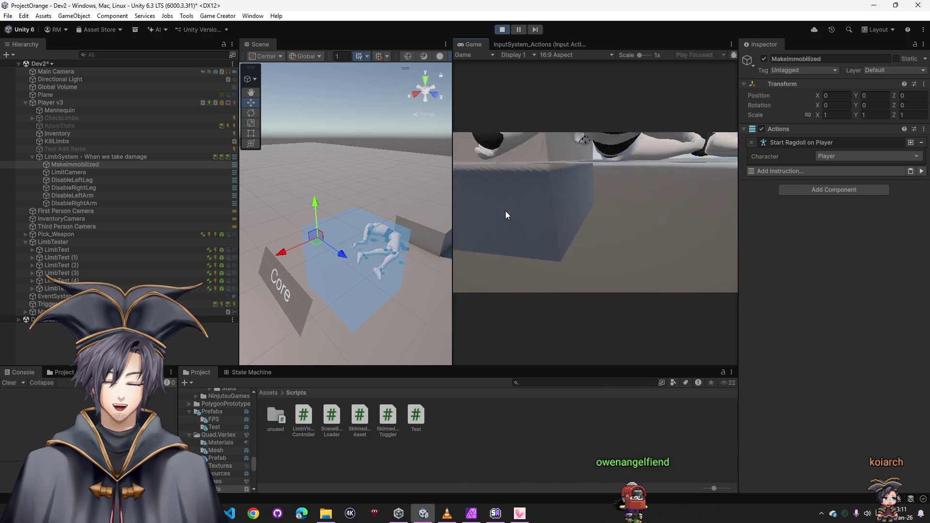
pyautogui.click(502, 28)
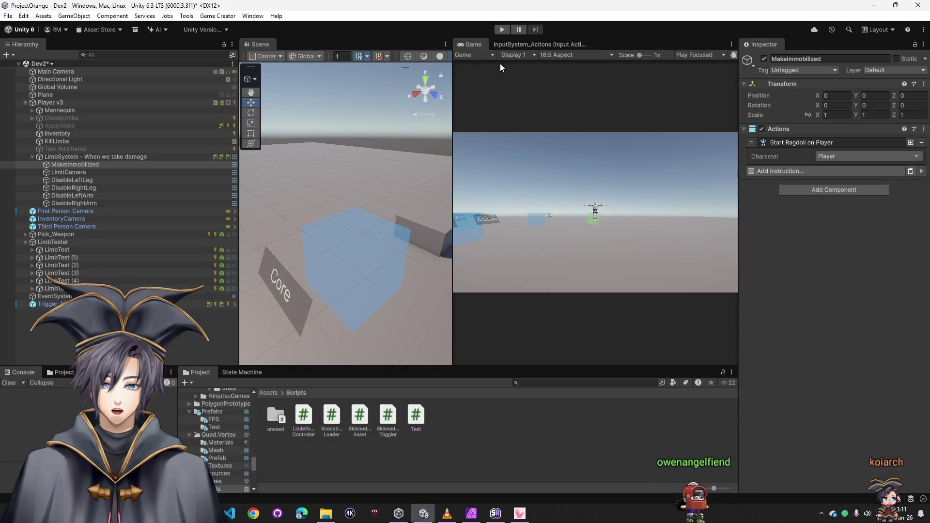
# - Inspect the When we take damage chest and head HP branches, then the Inventory object's trigger
pyautogui.click(107, 155)
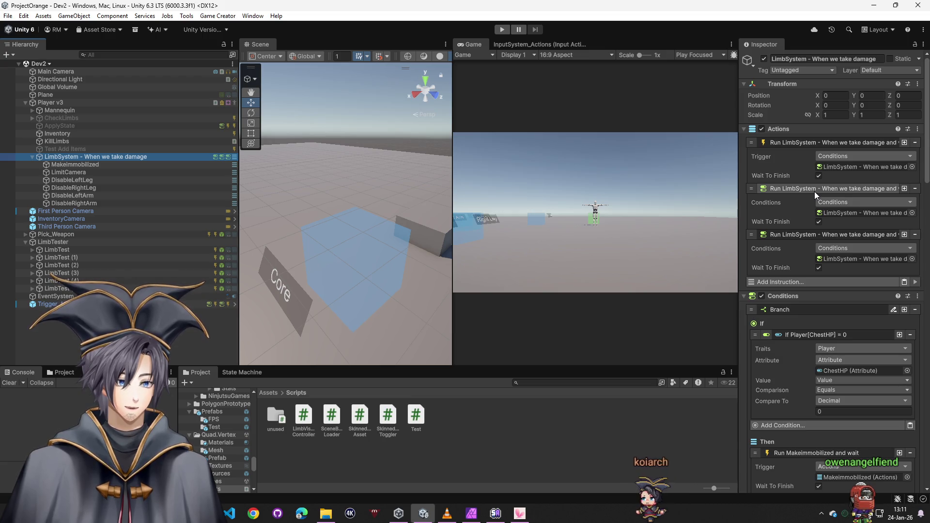
pyautogui.scroll(-5, 817, 189)
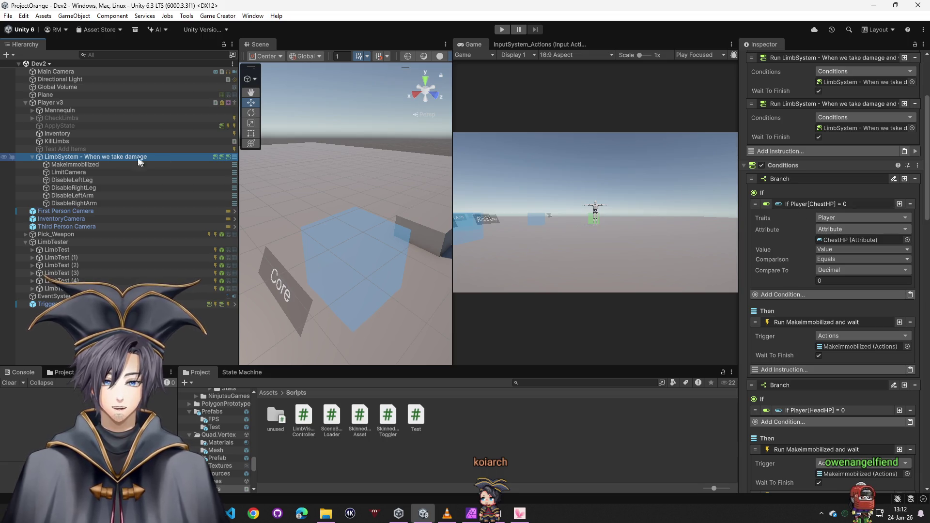
pyautogui.click(70, 134)
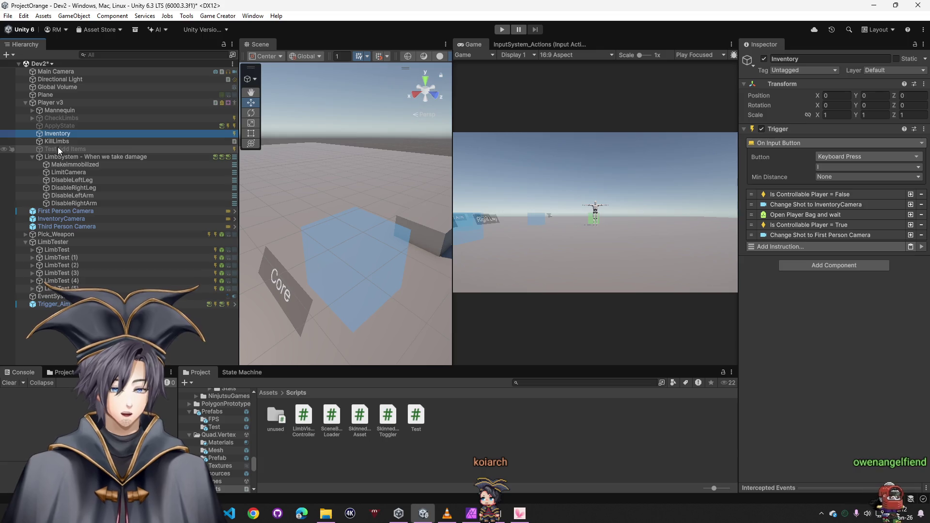
# - Read ApplyState's trigger and expand its conditions branch to see the rules
pyautogui.press('Up')
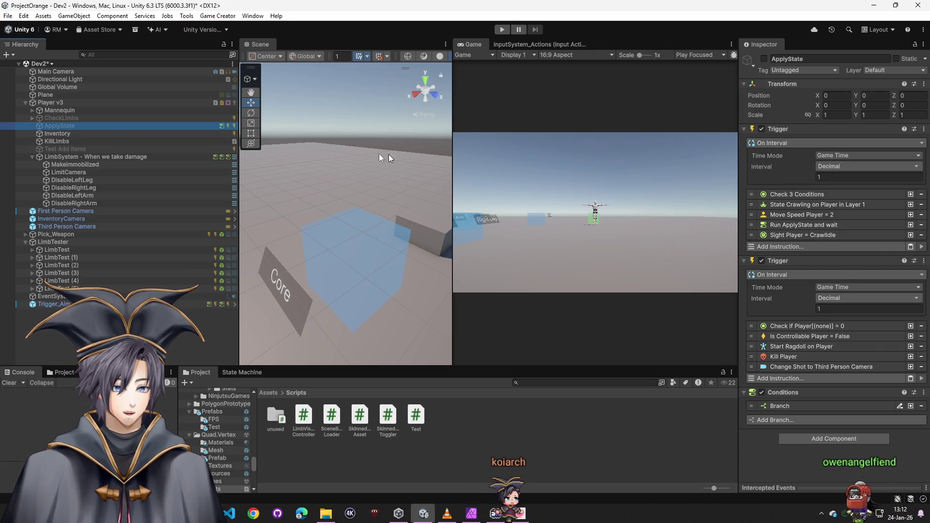
pyautogui.click(803, 405)
pyautogui.scroll(-3, 807, 385)
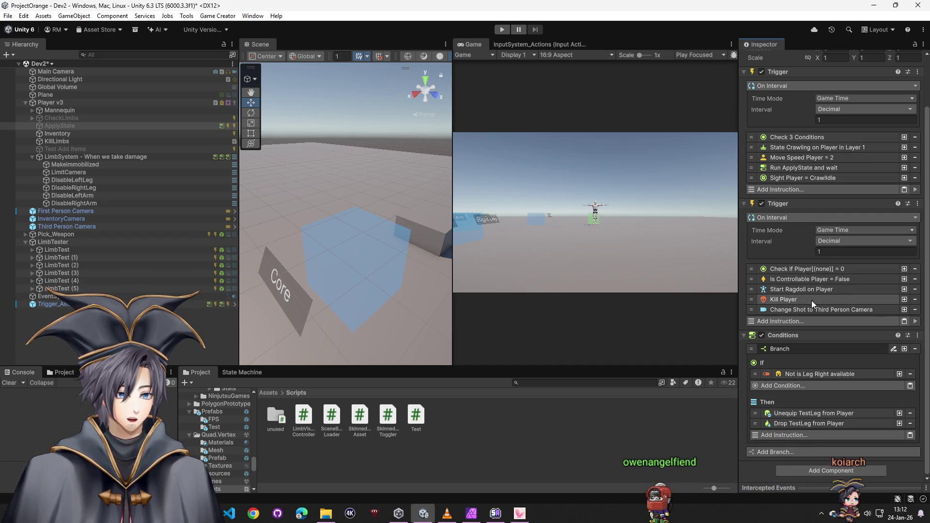
# - Inspect CheckLimbs' trigger and expand its Run Arms instruction
pyautogui.click(71, 110)
pyautogui.click(72, 118)
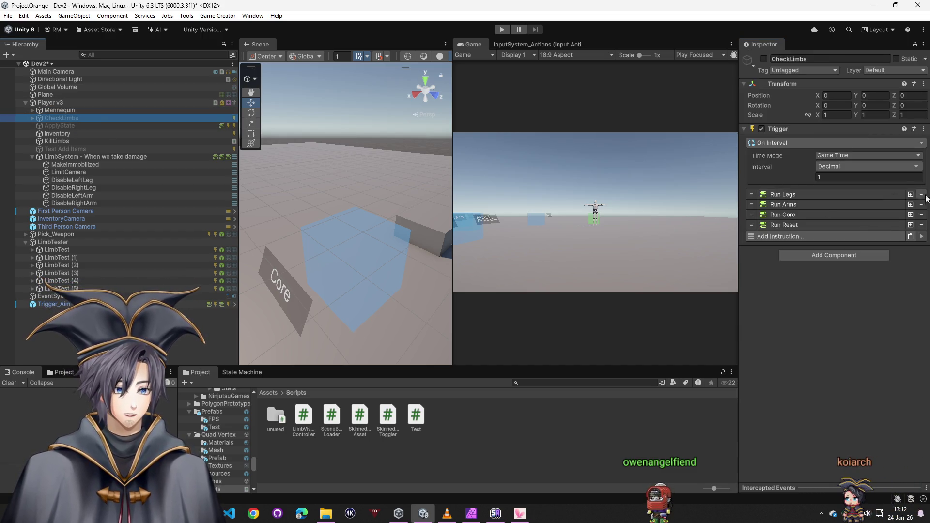
pyautogui.click(813, 203)
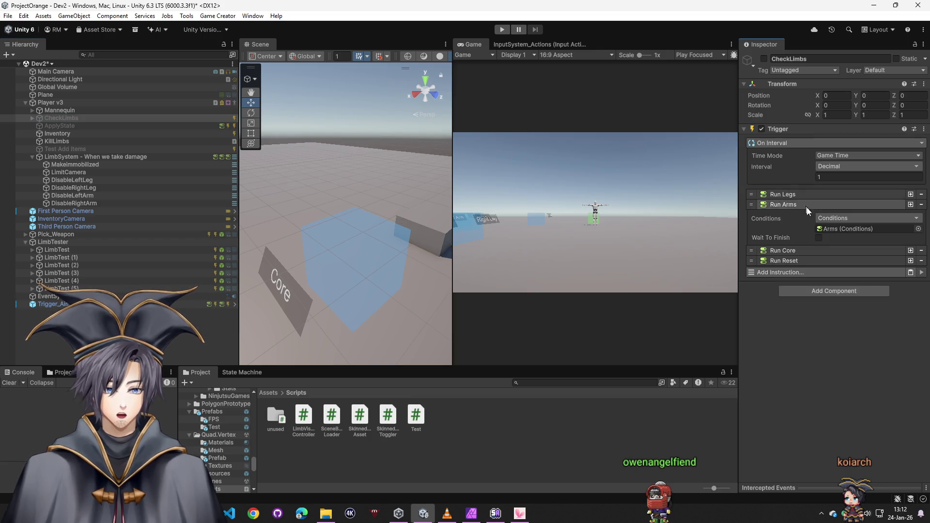
pyautogui.click(838, 229)
# - Read the first Arms branch, then view Player v3's head, chest, arm and leg HP attributes
pyautogui.click(52, 133)
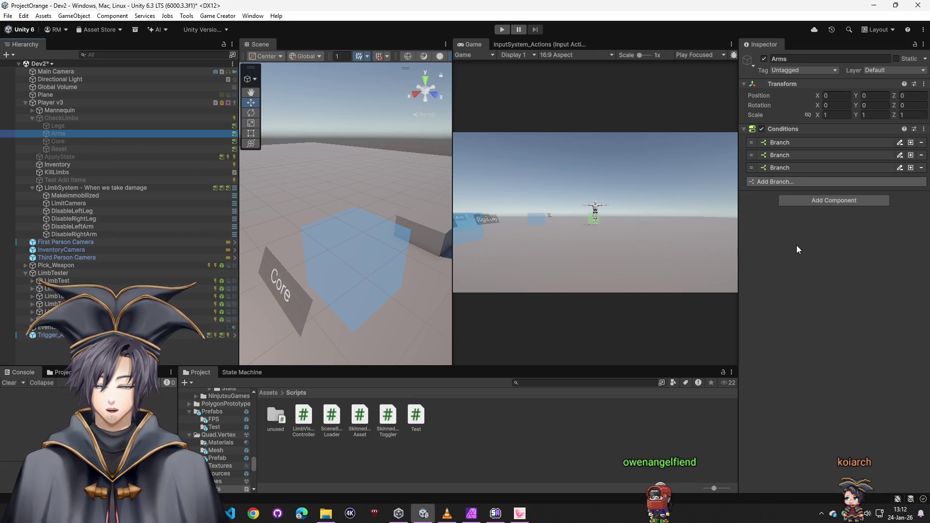
pyautogui.click(780, 141)
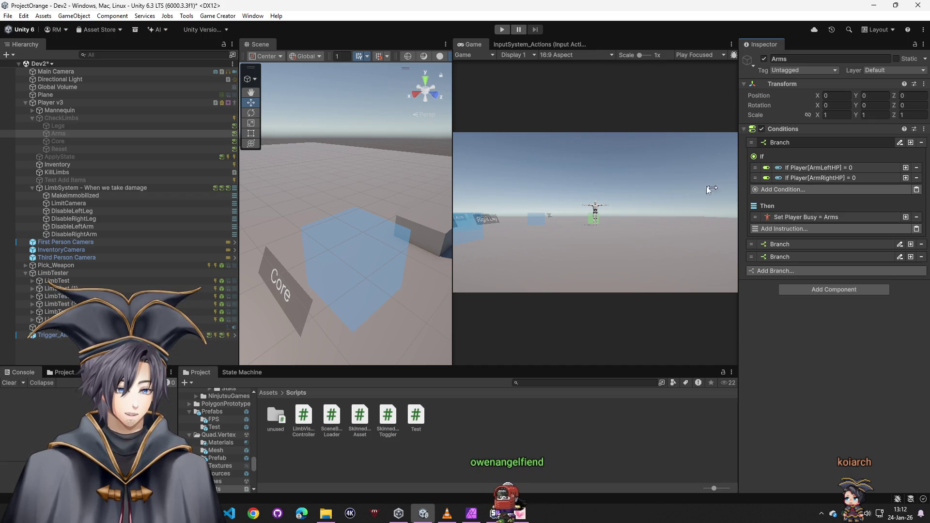
pyautogui.click(53, 104)
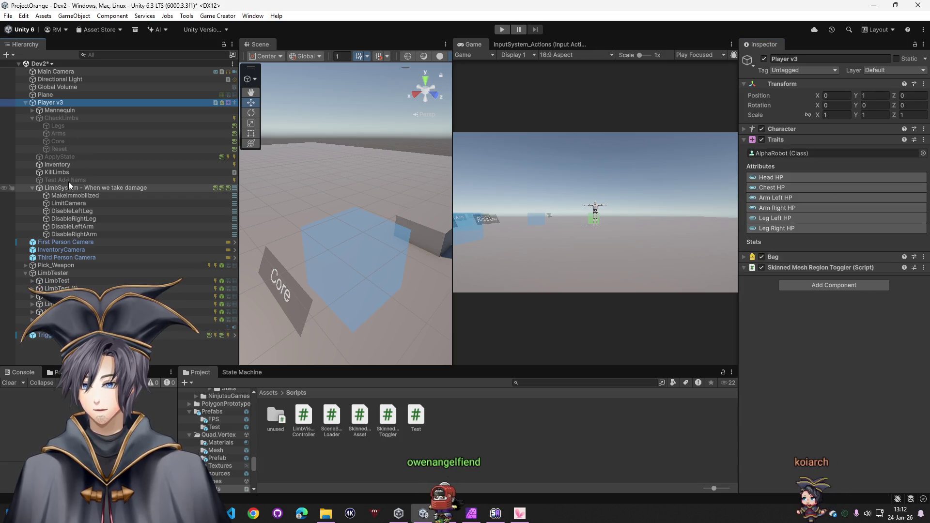
# - Remove the 2nd and 3rd Run actions and untick Wait To Finish on the remaining one
pyautogui.click(68, 196)
pyautogui.click(121, 188)
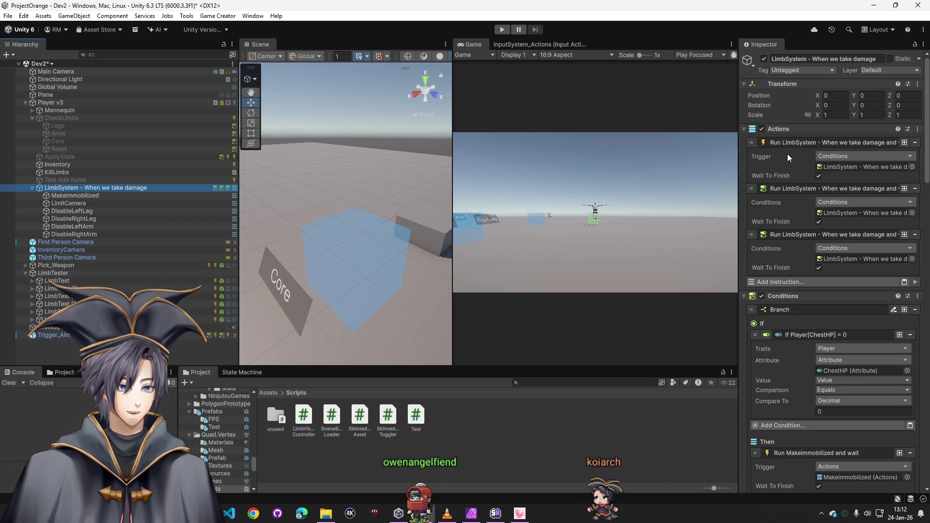
pyautogui.click(839, 166)
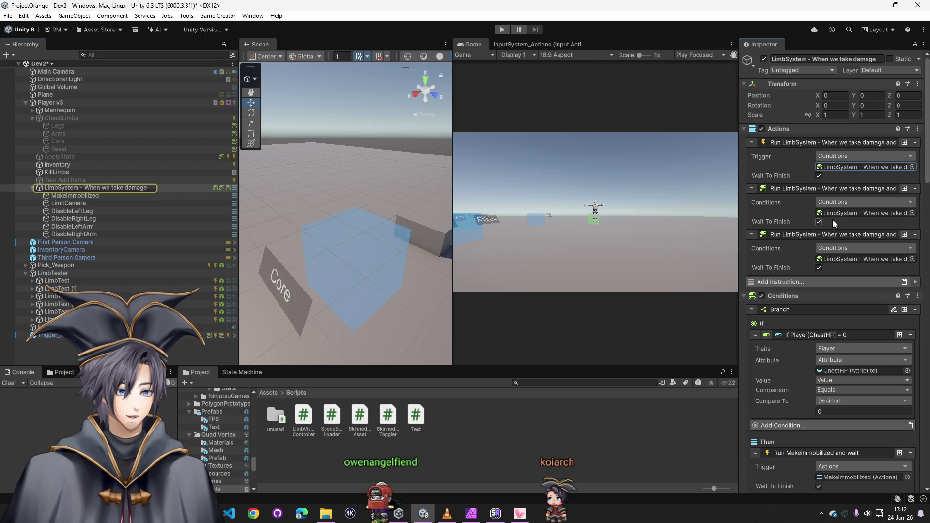
pyautogui.click(915, 188)
pyautogui.click(915, 189)
pyautogui.click(819, 175)
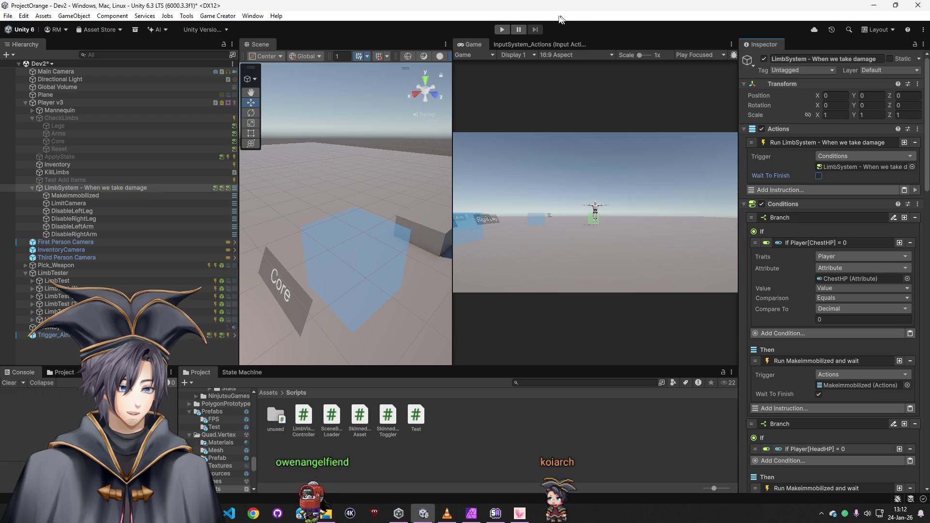
# - Briefly play-test, stop, and select the LimbTest (4) chest-damage cube
pyautogui.click(506, 29)
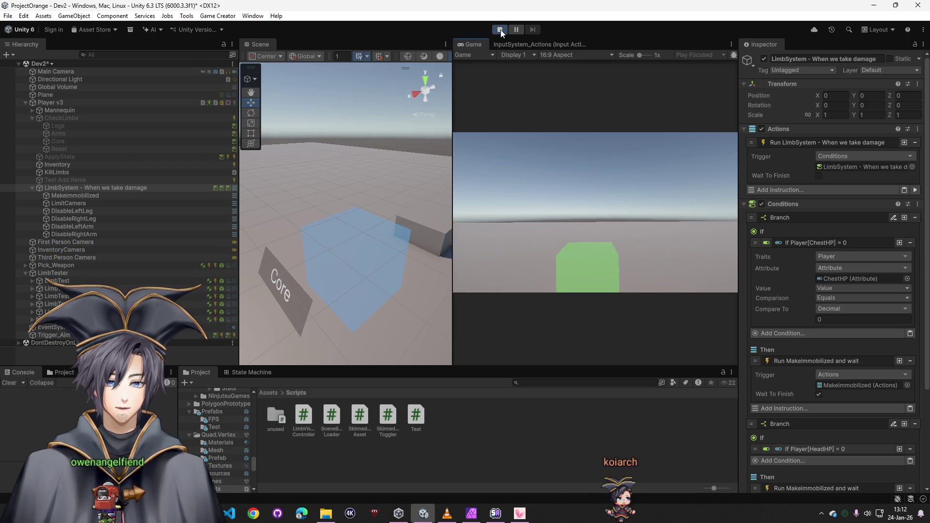
pyautogui.click(501, 30)
pyautogui.press('super')
pyautogui.click(566, 217)
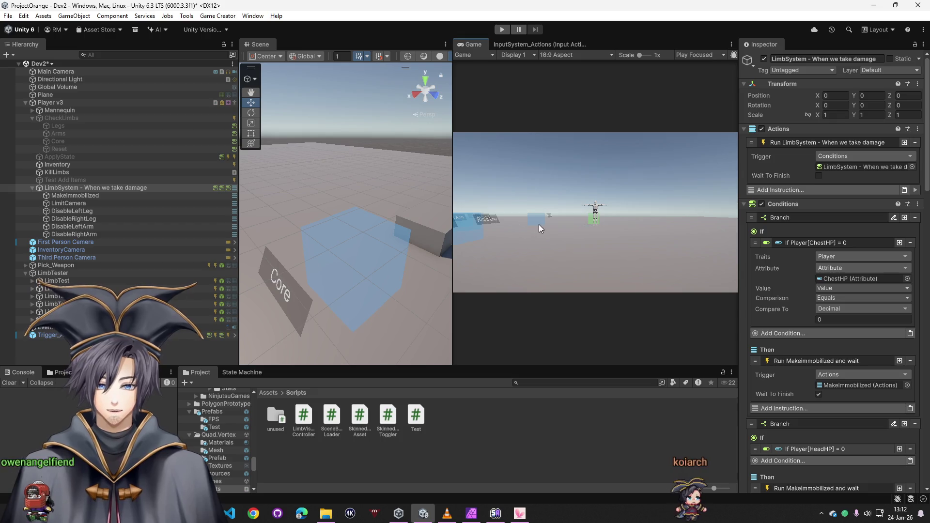
pyautogui.click(378, 252)
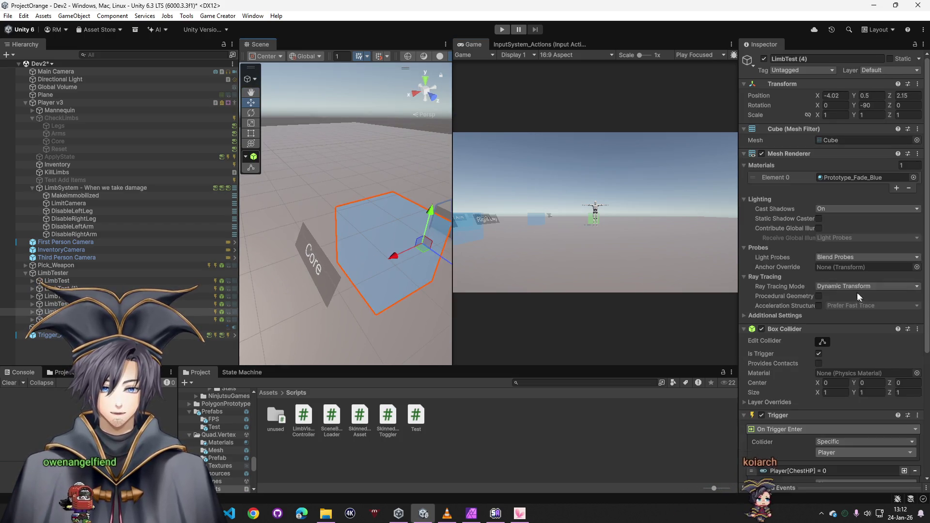
# - Review LimbTest (4)'s On Trigger Enter instructions and start play mode to test the chest pad
pyautogui.scroll(-5, 830, 334)
pyautogui.moveTo(87, 188)
pyautogui.mouseDown()
pyautogui.moveTo(533, 291)
pyautogui.moveTo(874, 334)
pyautogui.moveTo(858, 391)
pyautogui.mouseUp()
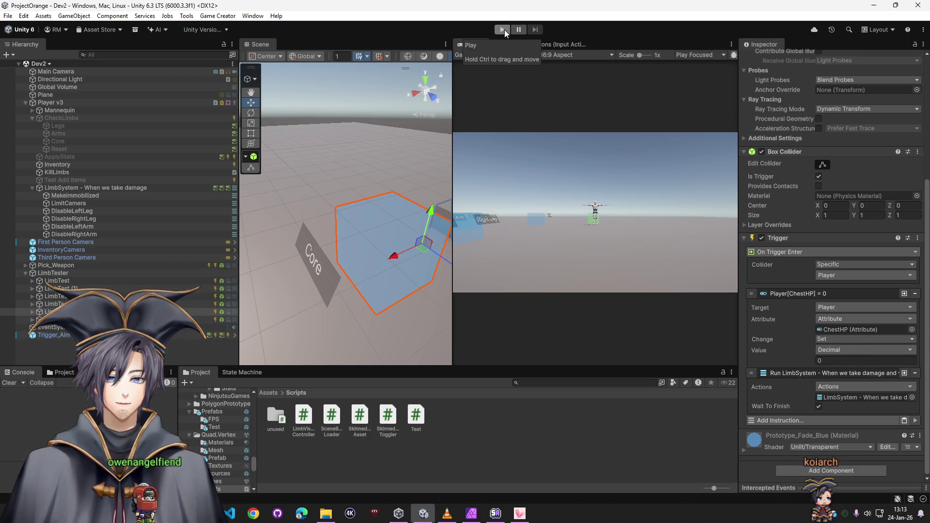
pyautogui.click(504, 30)
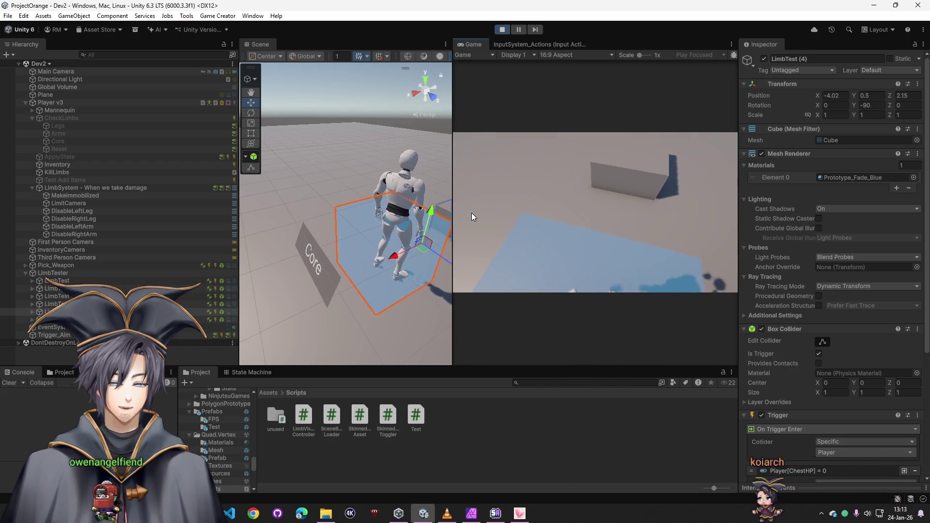
# - During play, expand LimbSystem's ChestHP and HeadHP branches
pyautogui.click(72, 196)
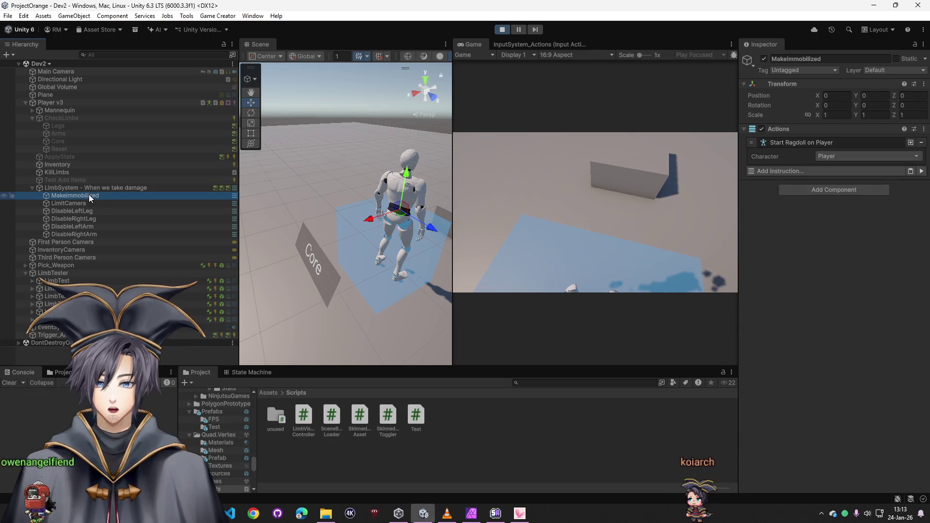
pyautogui.click(93, 189)
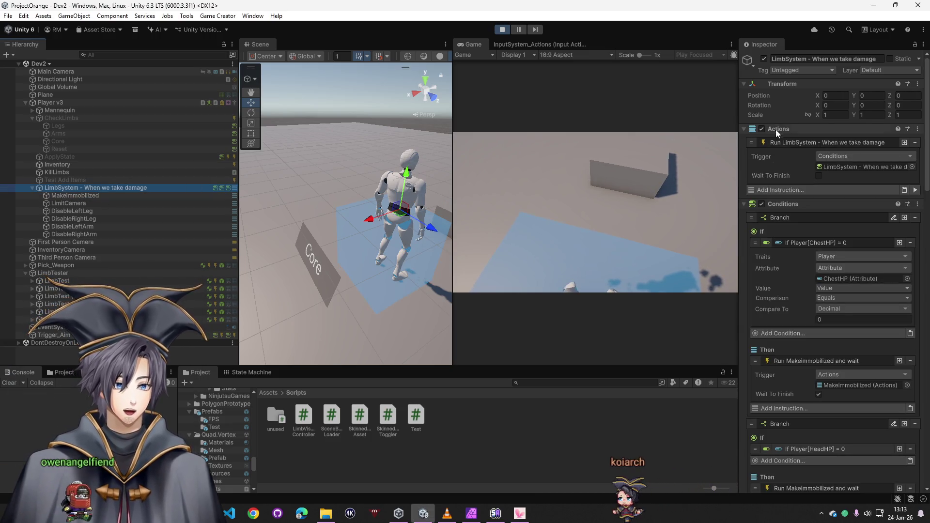
pyautogui.click(851, 170)
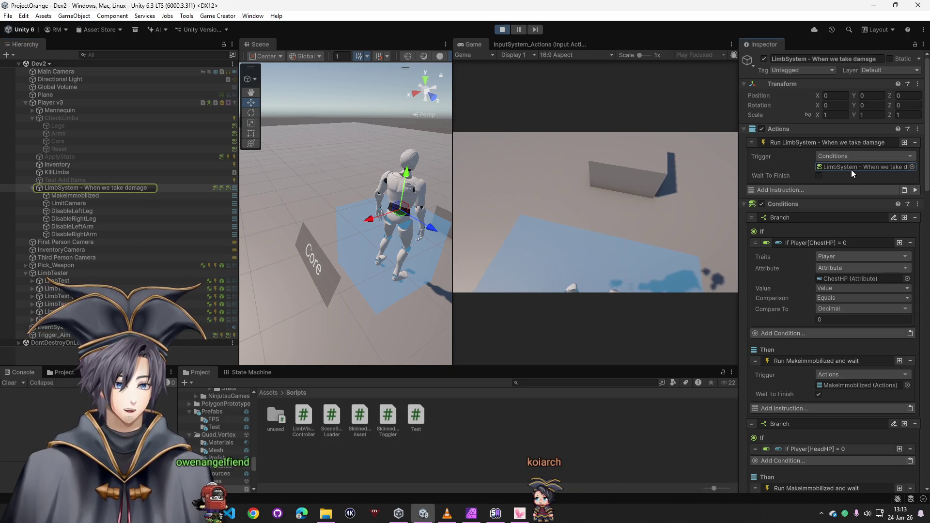
pyautogui.moveTo(850, 170)
pyautogui.mouseDown()
pyautogui.moveTo(796, 205)
pyautogui.moveTo(844, 167)
pyautogui.mouseUp()
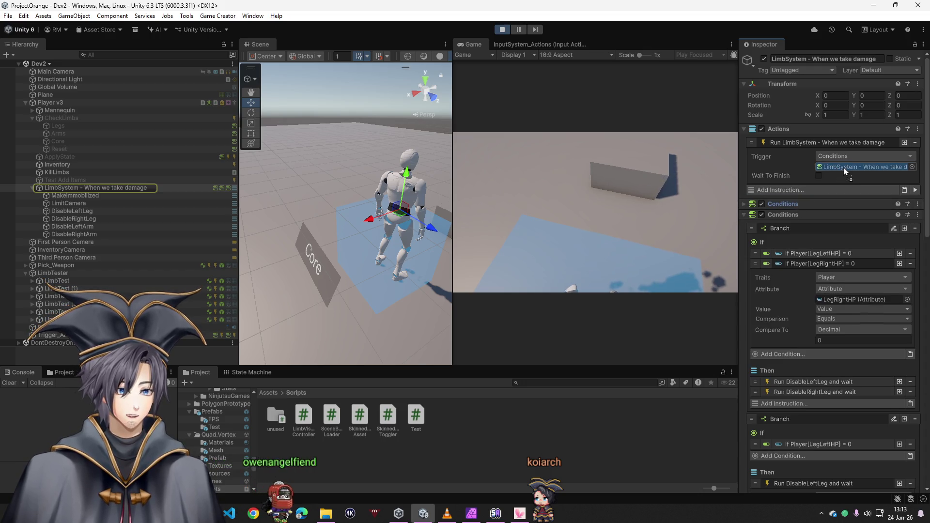
pyautogui.click(806, 204)
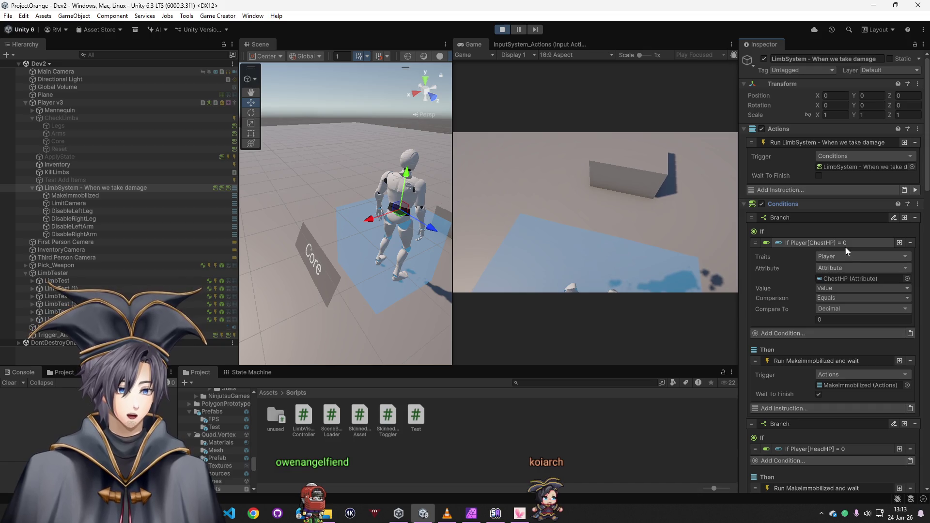
# - Confirm Player v3's Chest HP is 0, then untick Wait To Finish on Run Makeimmobilized
pyautogui.click(83, 101)
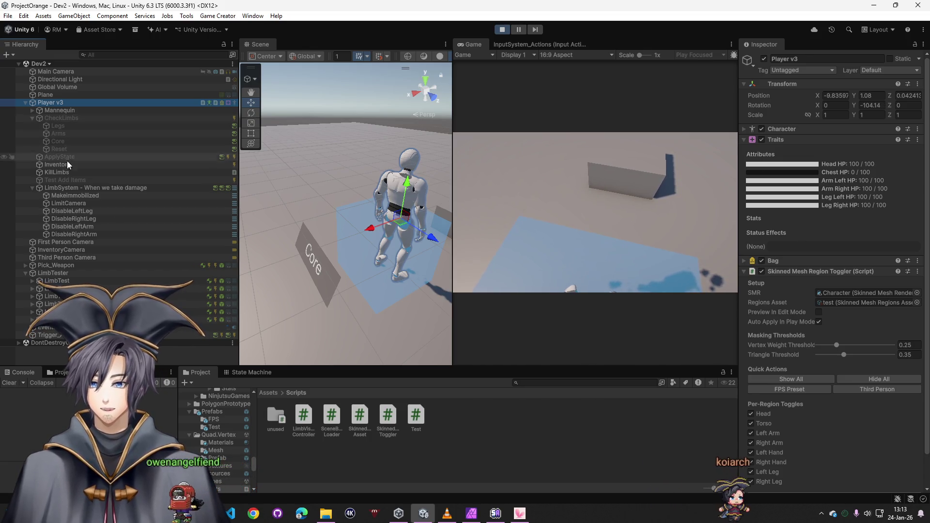
pyautogui.click(72, 188)
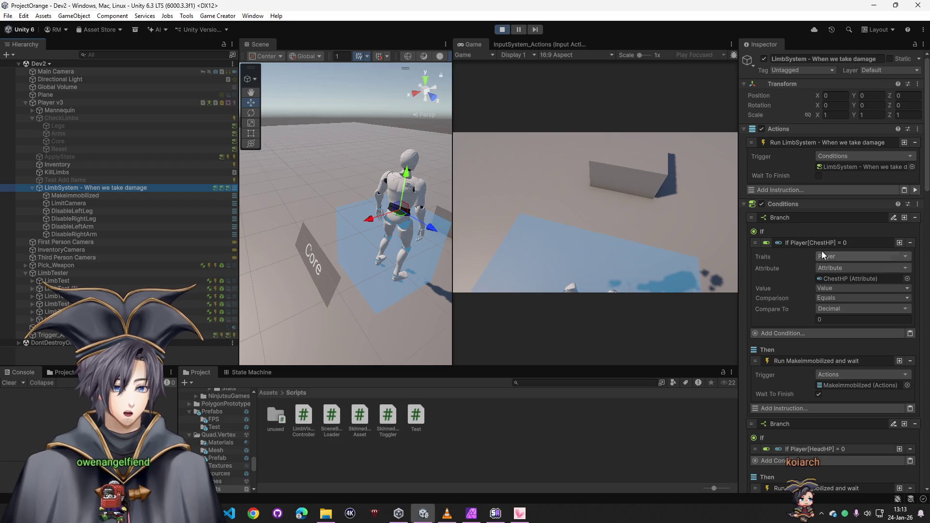
pyautogui.scroll(-2, 808, 245)
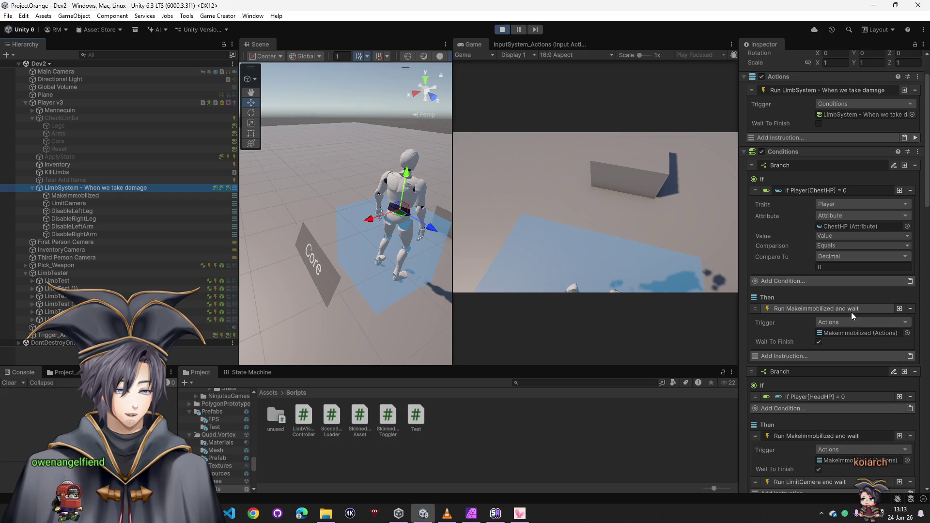
pyautogui.click(819, 342)
pyautogui.click(852, 333)
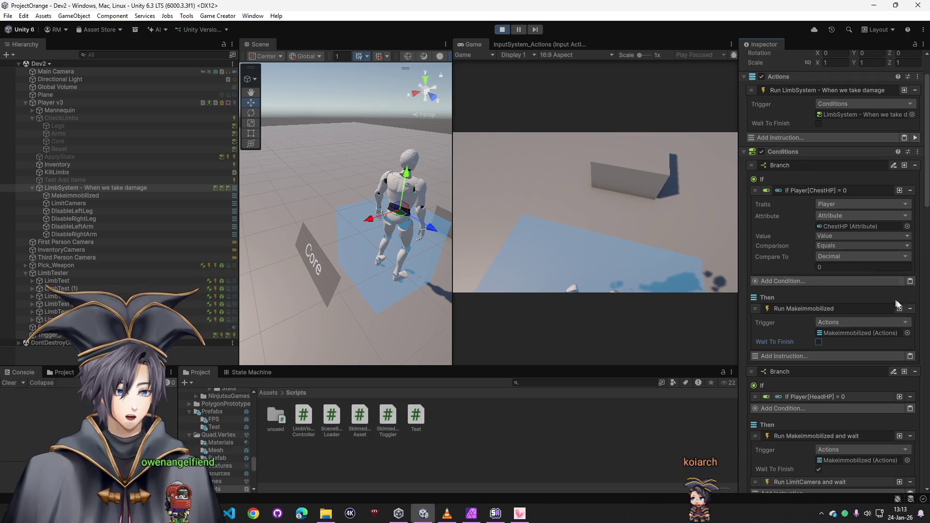
# - Check the condition's attribute picker keeps ChestHP, then save the scene
pyautogui.click(907, 227)
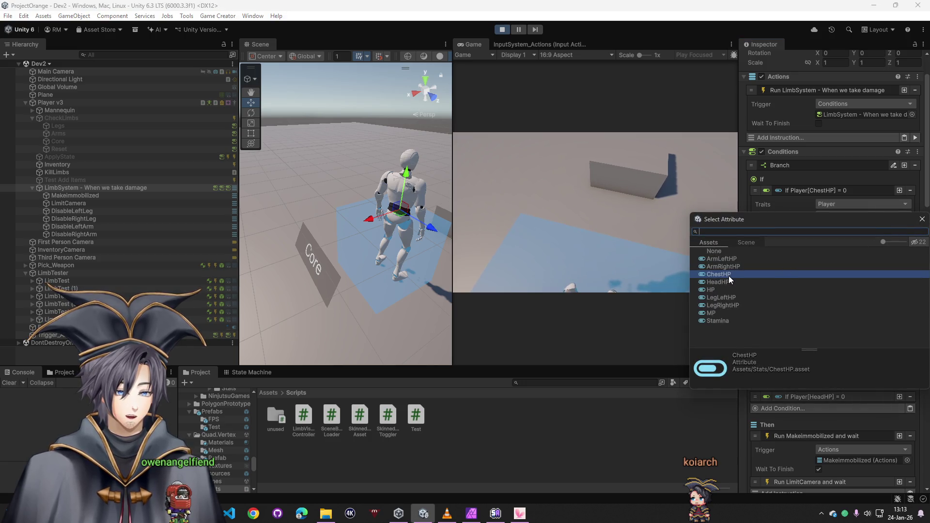
pyautogui.click(922, 219)
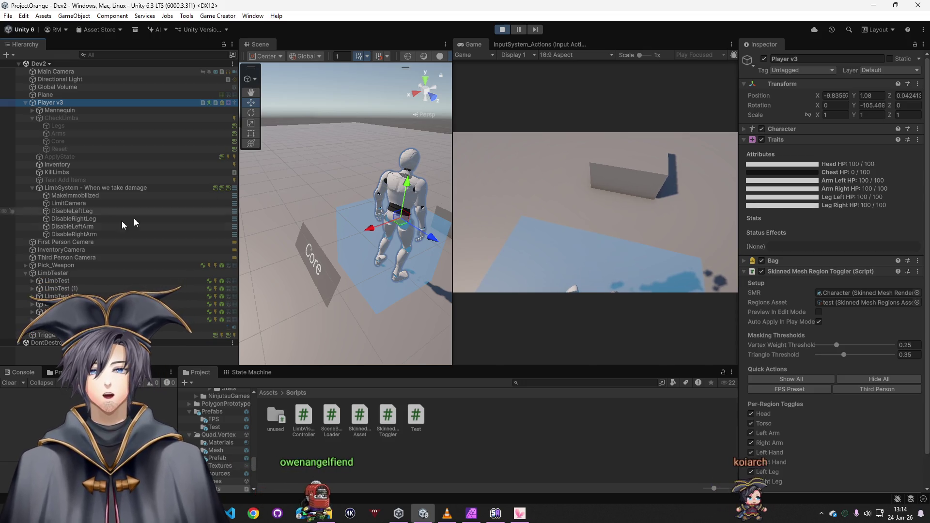
pyautogui.click(70, 187)
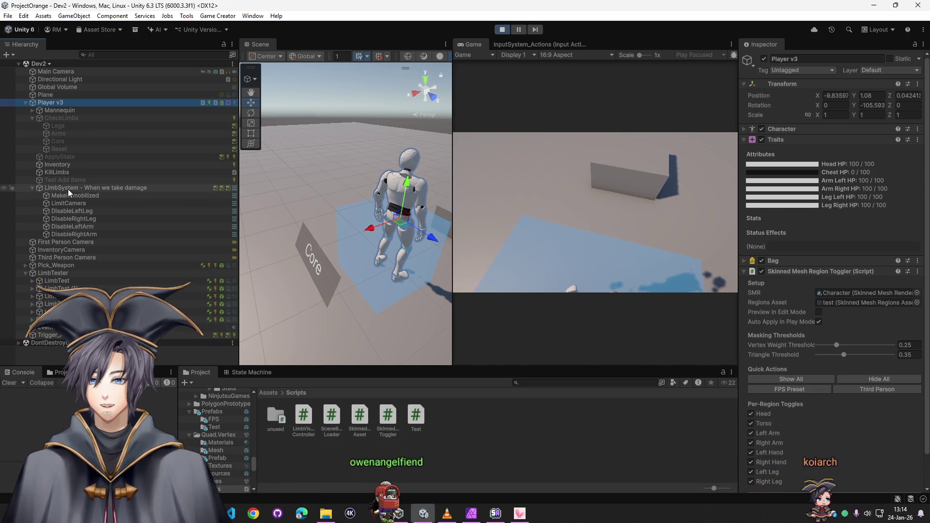
pyautogui.click(798, 246)
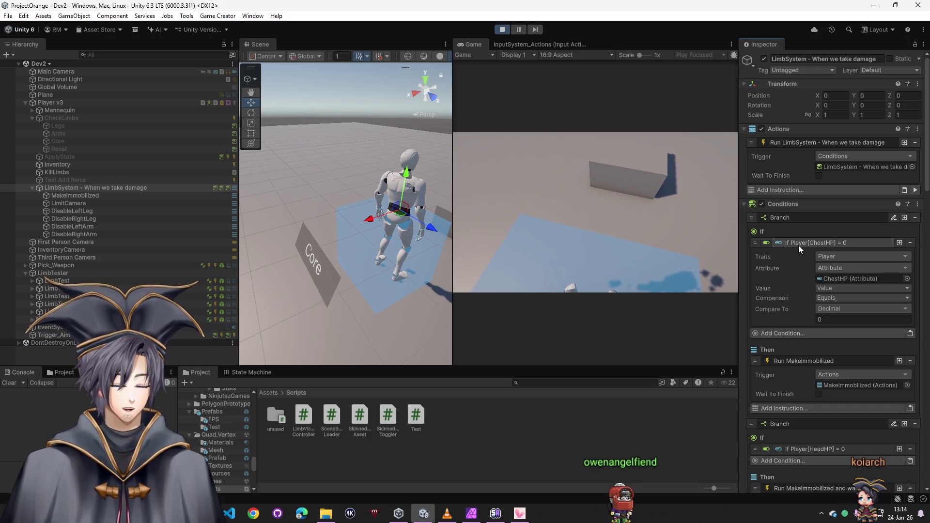
pyautogui.hotkey('ctrl', 's')
# - Stop play mode, delete the If Player[ChestHP] = 0 condition, and play-test again
pyautogui.click(502, 29)
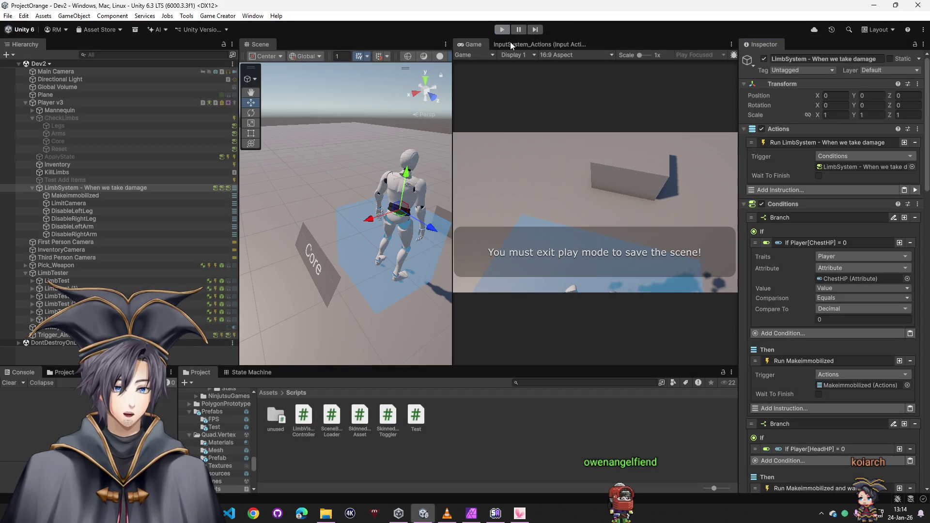
pyautogui.click(911, 243)
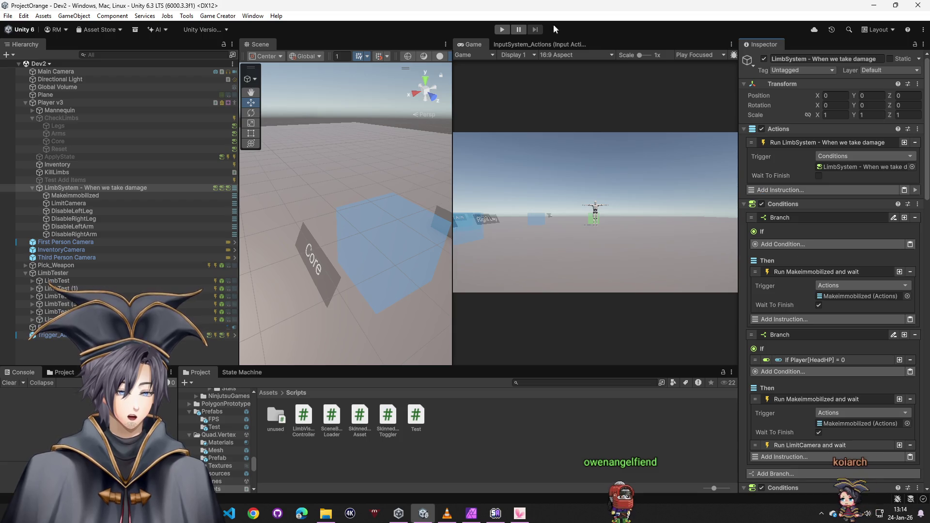
pyautogui.click(501, 29)
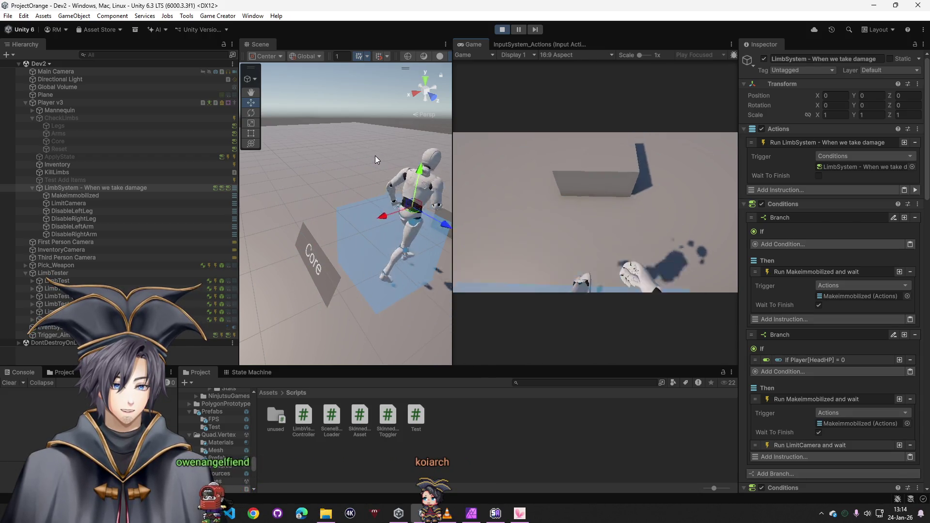
pyautogui.press('super')
# - Stop the game and point the Actions run step at the When we take damage Conditions
pyautogui.click(502, 30)
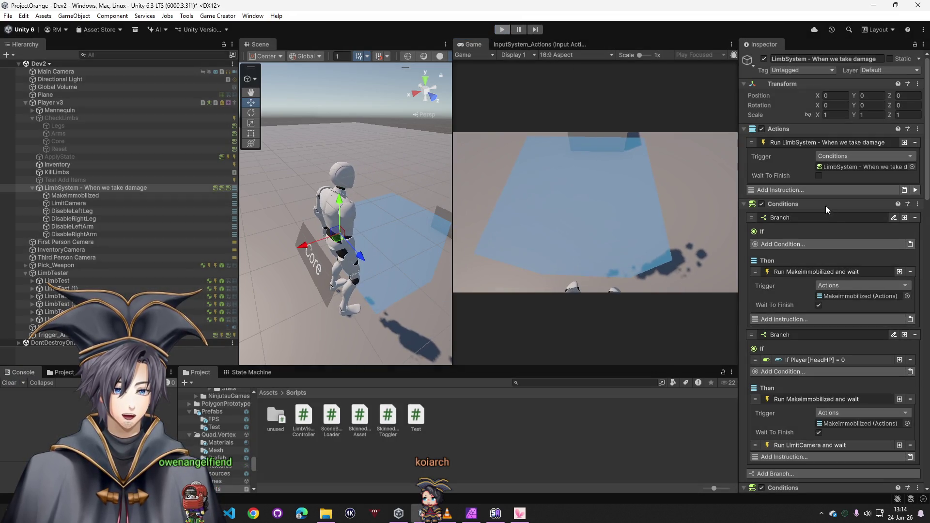
pyautogui.click(912, 168)
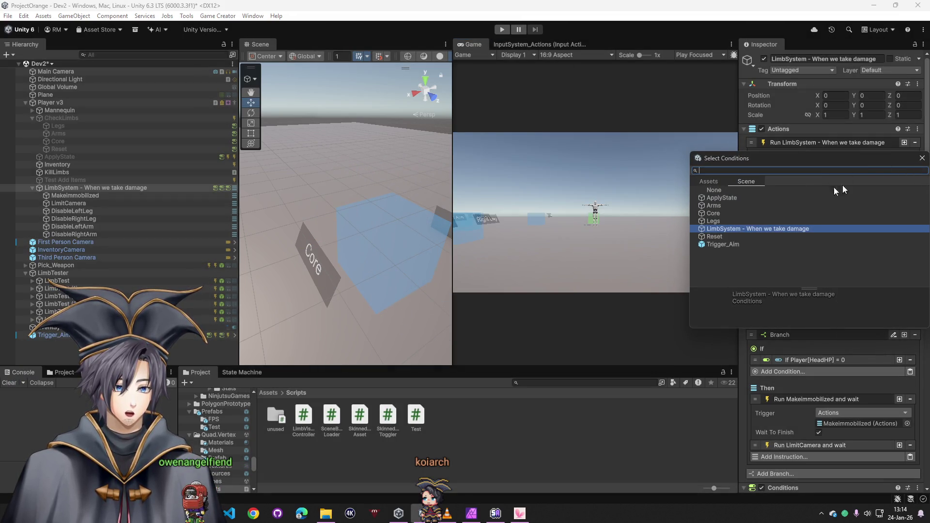
pyautogui.click(921, 159)
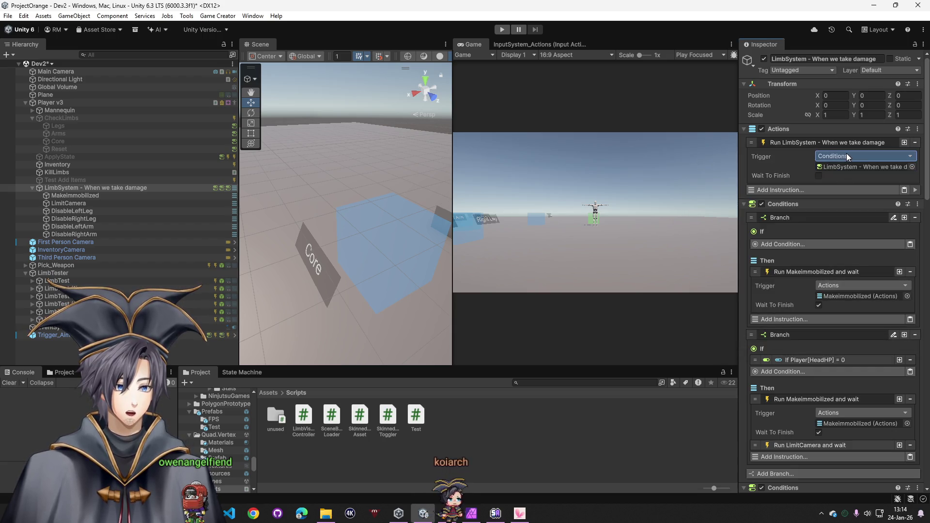
pyautogui.click(845, 155)
pyautogui.write('cond')
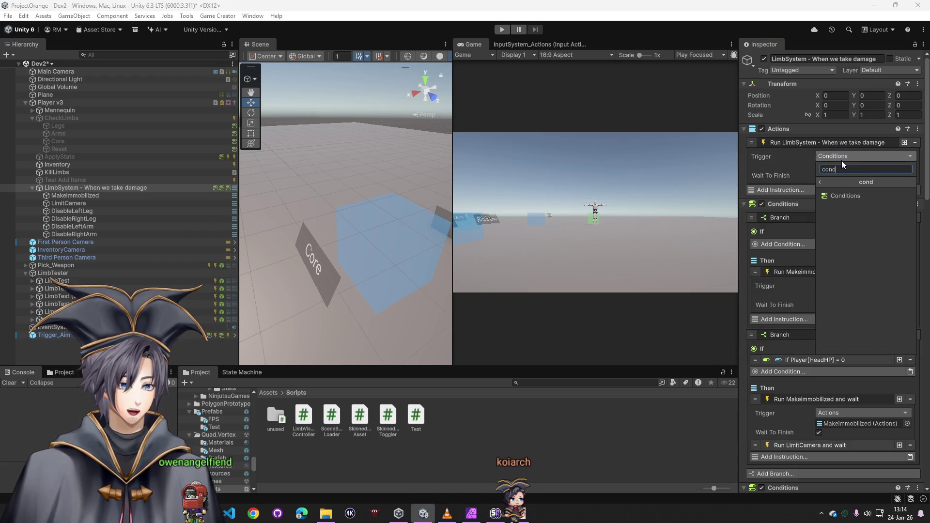
pyautogui.click(834, 196)
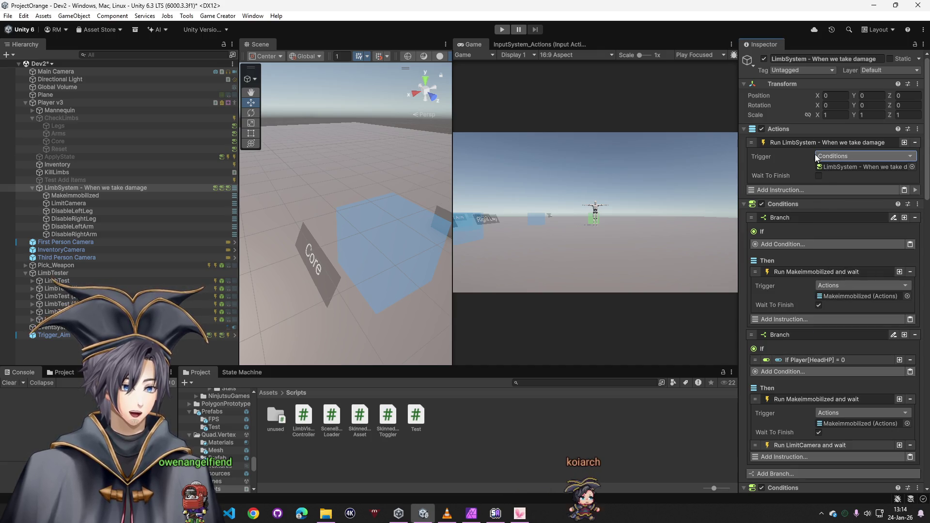
# - Replace the Actions run instruction with a fresh Run Conditions step left at (none)
pyautogui.click(915, 142)
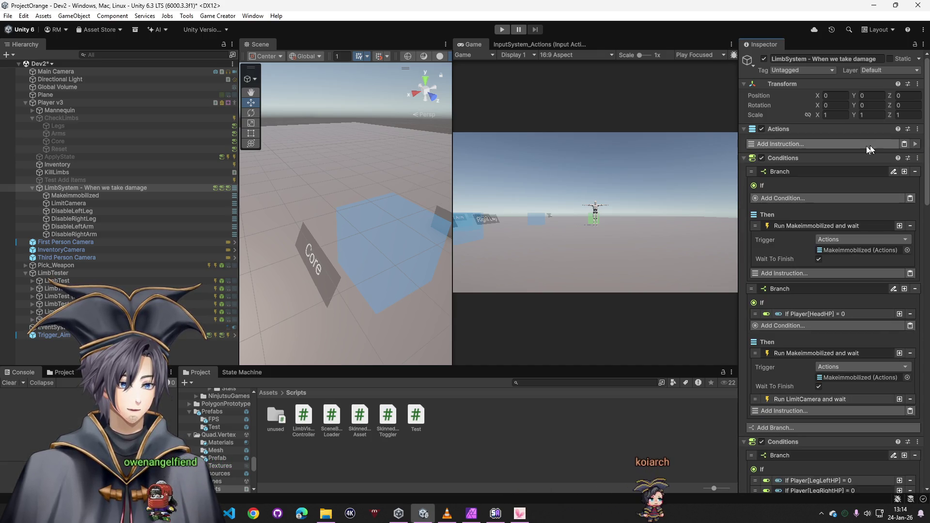
pyautogui.click(793, 144)
pyautogui.write('run')
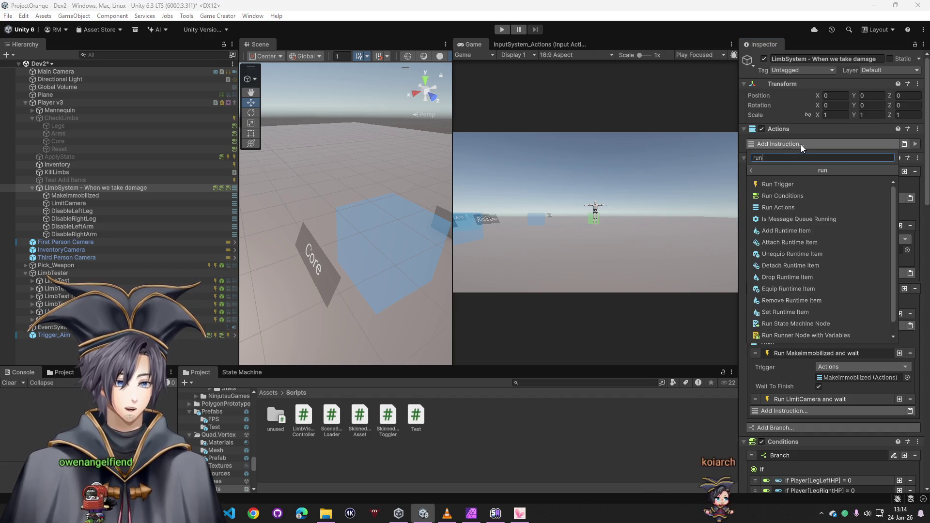
pyautogui.click(791, 196)
pyautogui.moveTo(792, 204); pyautogui.dragTo(830, 166)
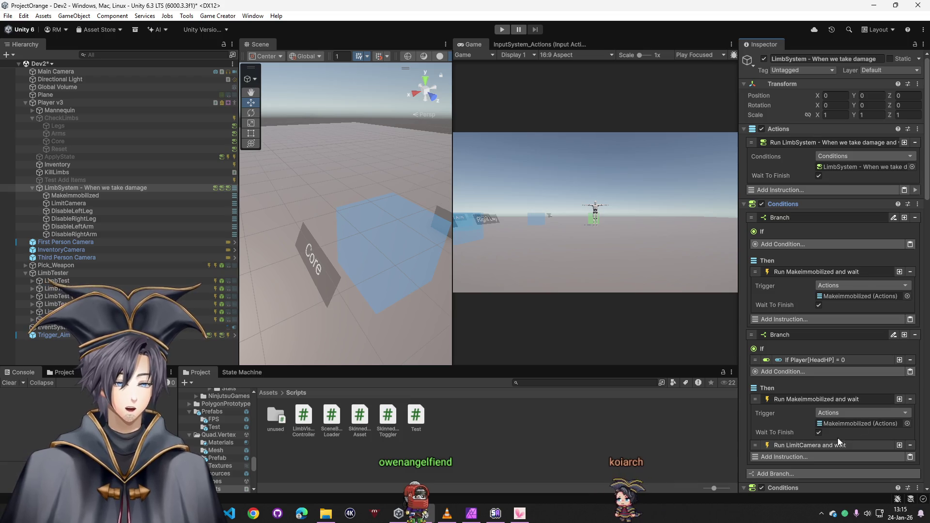
pyautogui.hotkey('ctrl', 'z')
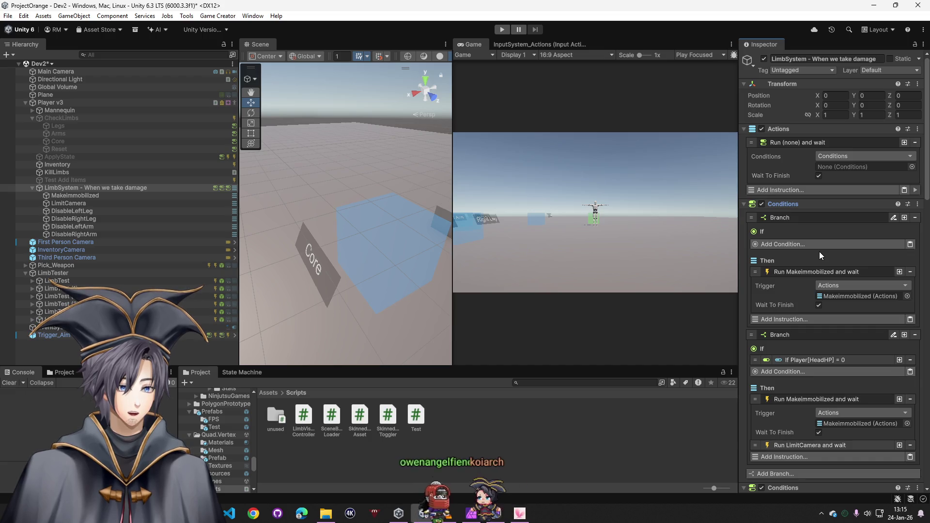
# - Paste a copy of the HeadHP condition into the first branch and switch it to ChestHP
pyautogui.rightClick(850, 360)
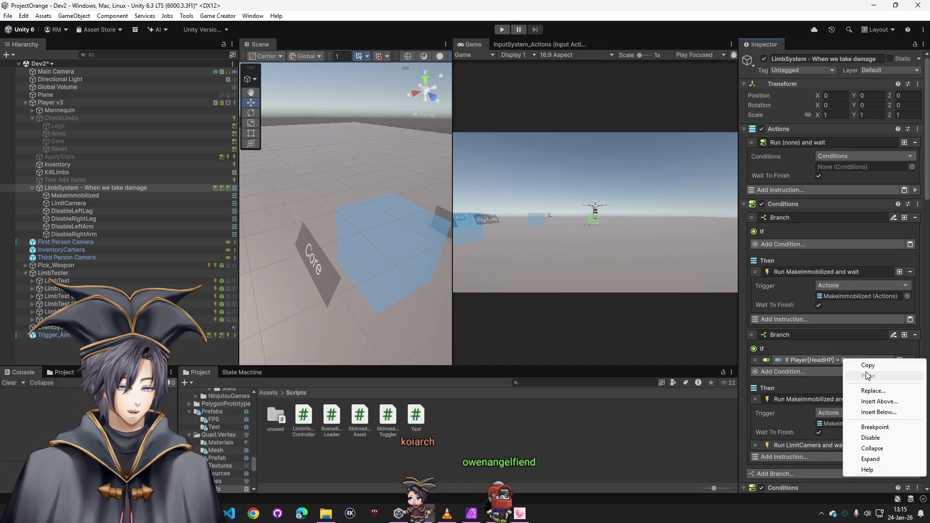
pyautogui.click(857, 364)
pyautogui.click(910, 244)
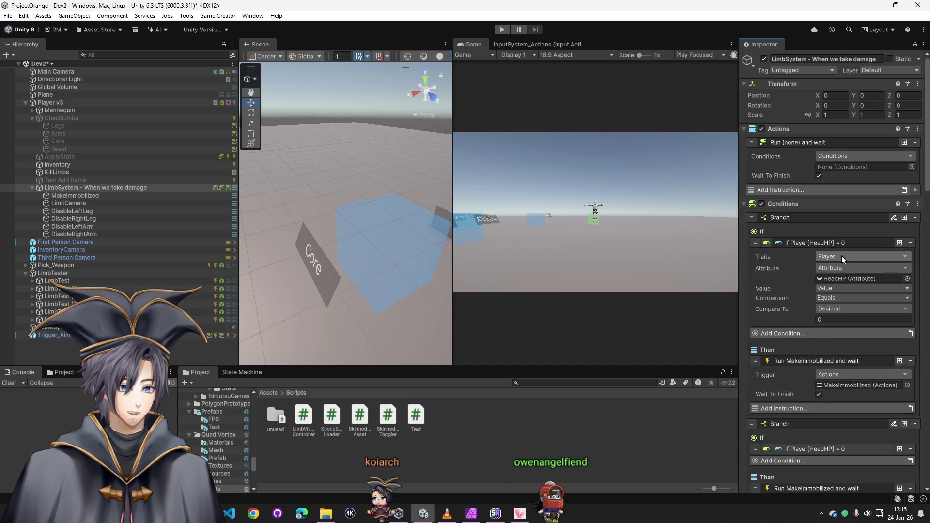
pyautogui.click(908, 267)
pyautogui.doubleClick(729, 325)
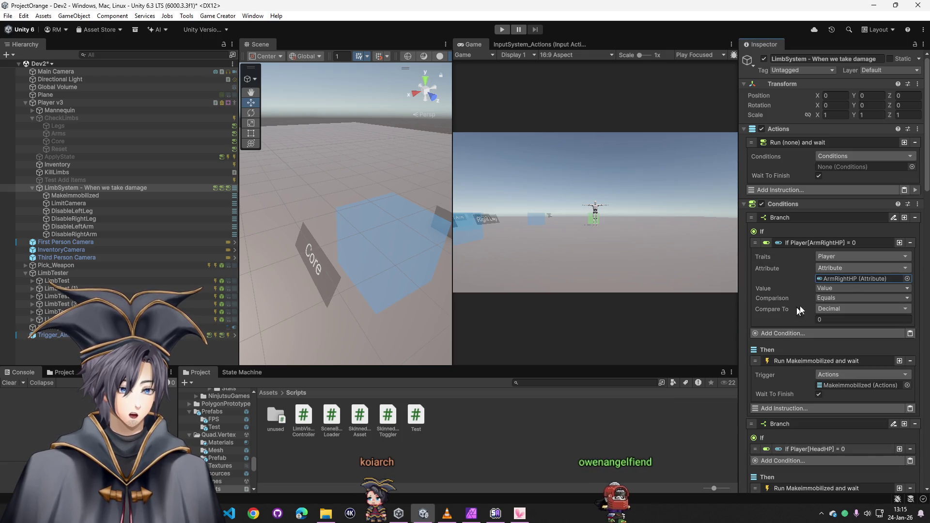
pyautogui.click(907, 266)
pyautogui.doubleClick(717, 329)
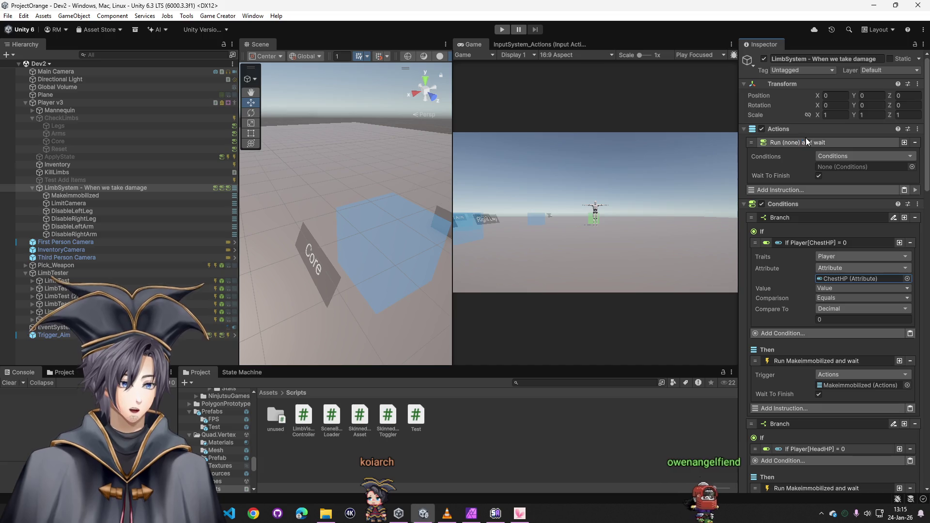
pyautogui.scroll(-15, 821, 461)
pyautogui.click(824, 484)
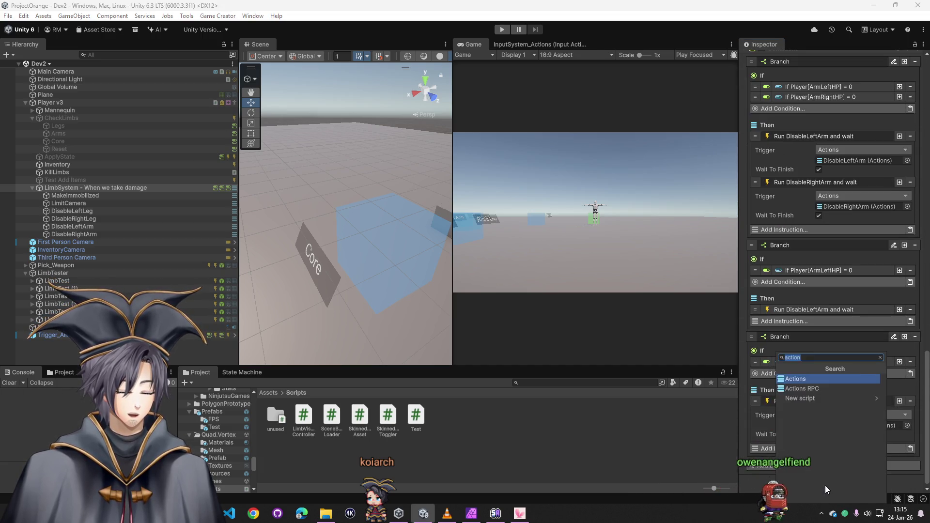
# - Add a Trigger component to LimbSystem that fires On Interval
pyautogui.write('trigger')
pyautogui.press('Return')
pyautogui.scroll(-2, 834, 423)
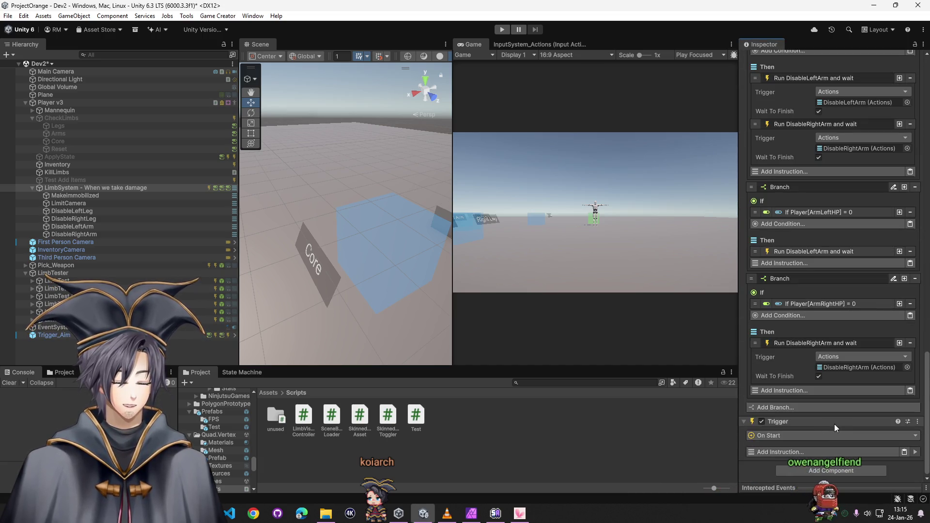
pyautogui.click(786, 434)
pyautogui.write('int')
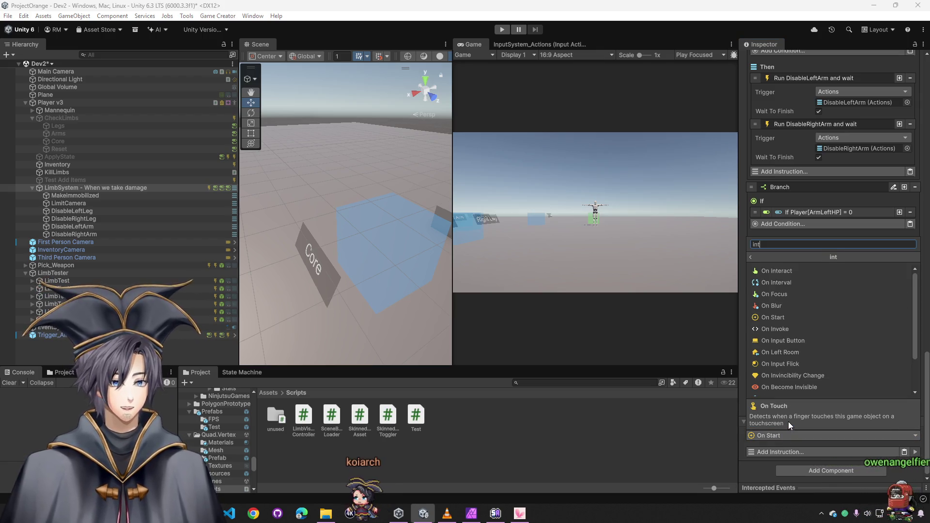
pyautogui.click(789, 282)
# - Add a Run Conditions instruction to the new trigger
pyautogui.scroll(-2, 823, 387)
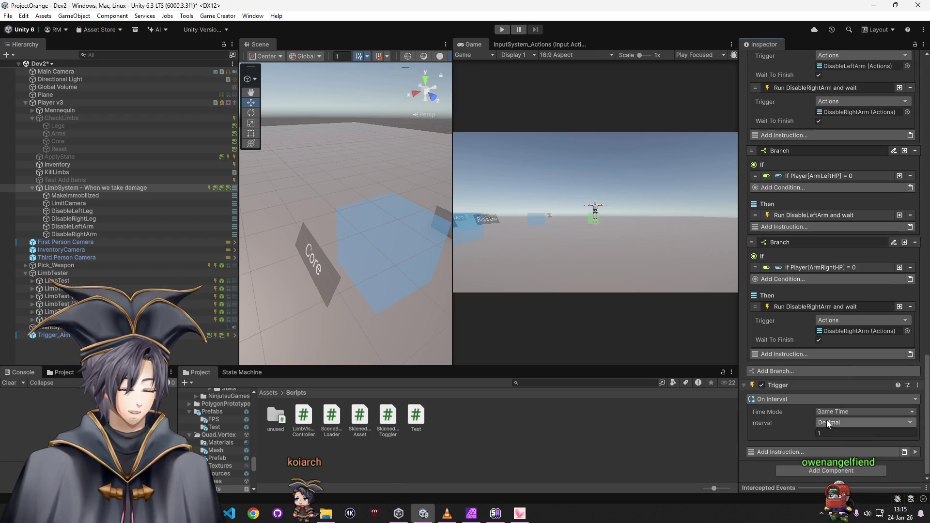
pyautogui.click(790, 452)
pyautogui.write('run con')
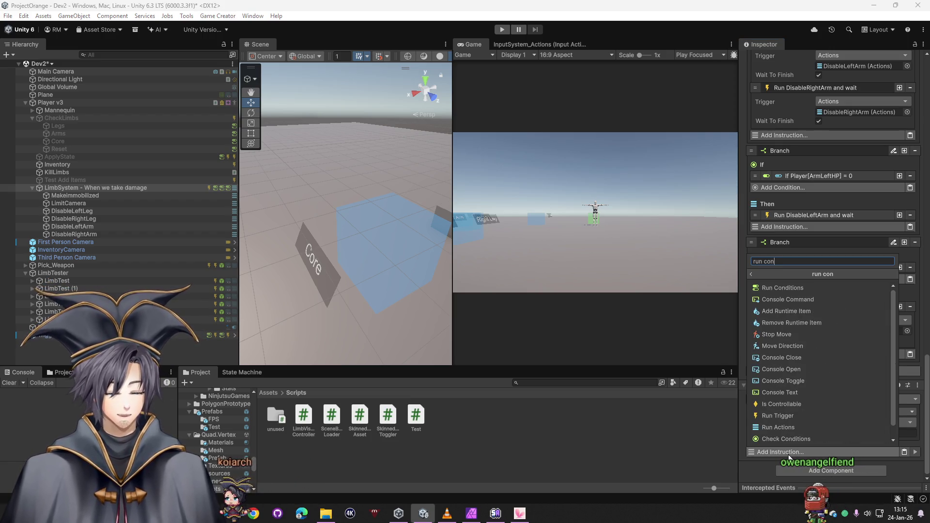
pyautogui.click(777, 290)
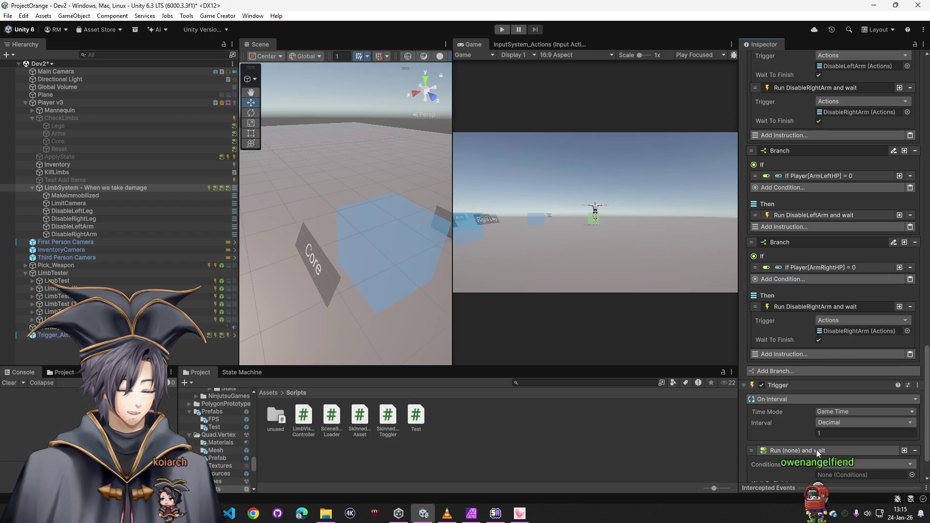
# - Collapse the leg and other Conditions components to tidy the Inspector
pyautogui.scroll(10, 816, 449)
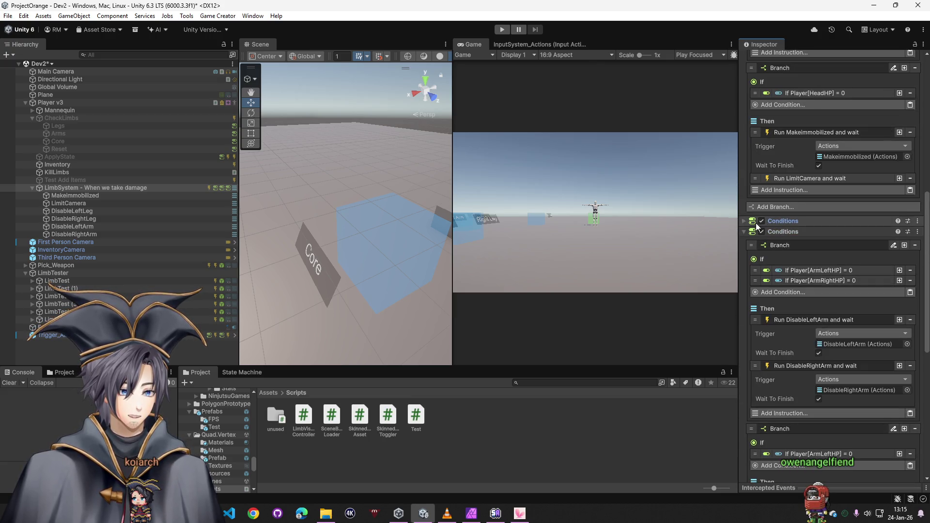
pyautogui.click(757, 222)
pyautogui.scroll(5, 781, 194)
pyautogui.click(782, 170)
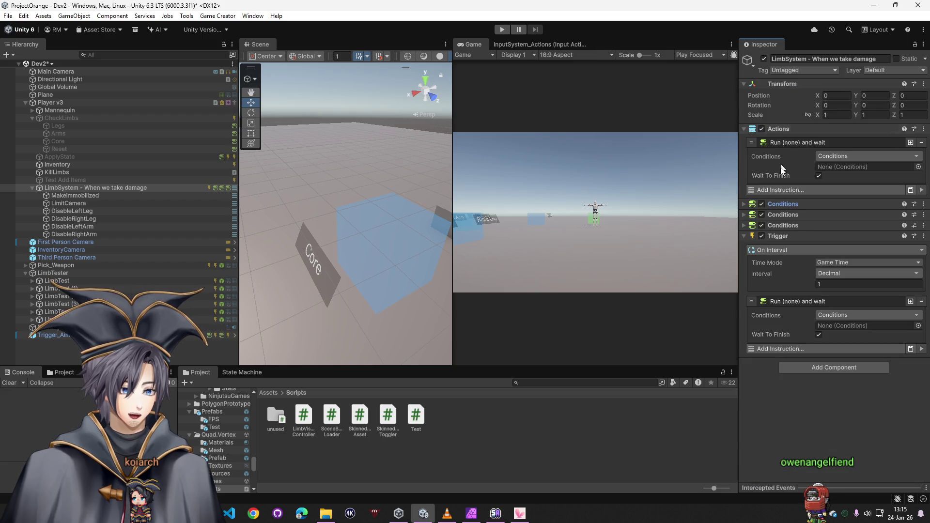
pyautogui.click(783, 203)
pyautogui.click(785, 205)
pyautogui.click(789, 205)
pyautogui.click(791, 205)
pyautogui.moveTo(748, 207)
pyautogui.mouseDown()
pyautogui.moveTo(768, 246)
pyautogui.moveTo(780, 204)
pyautogui.mouseUp()
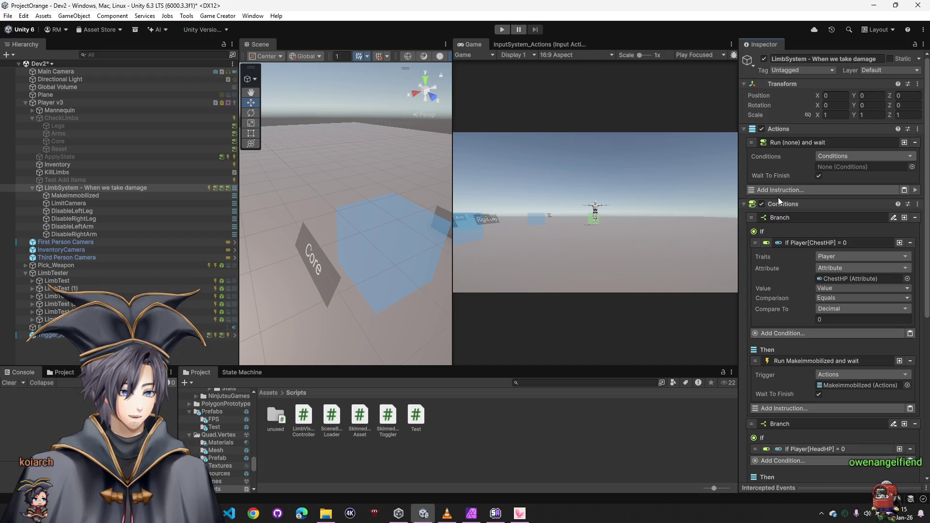
pyautogui.click(780, 204)
# - Move Trigger above Actions, link When we take damage into its run step, and play
pyautogui.moveTo(793, 237)
pyautogui.mouseDown()
pyautogui.moveTo(792, 130)
pyautogui.moveTo(801, 129)
pyautogui.mouseUp()
pyautogui.moveTo(813, 331)
pyautogui.mouseDown()
pyautogui.moveTo(824, 242)
pyautogui.moveTo(841, 220)
pyautogui.mouseUp()
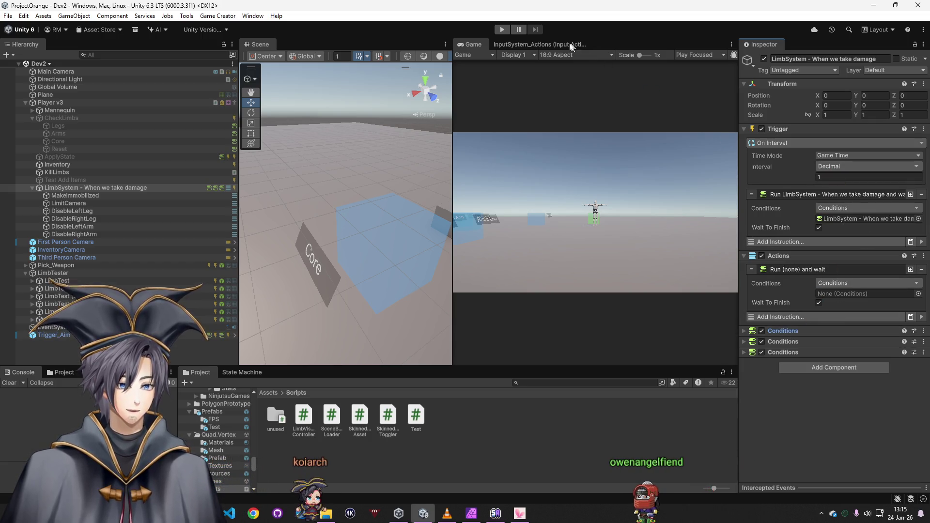
pyautogui.click(502, 31)
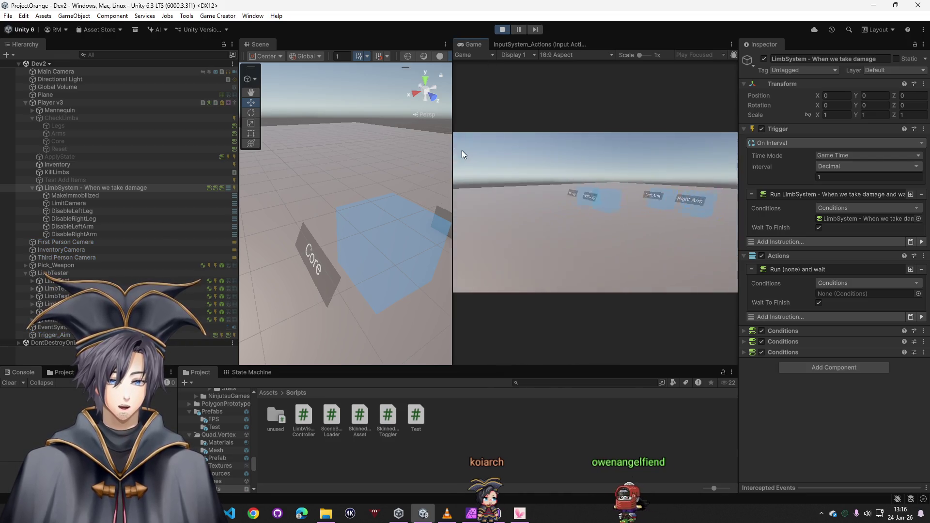
pyautogui.press('w')
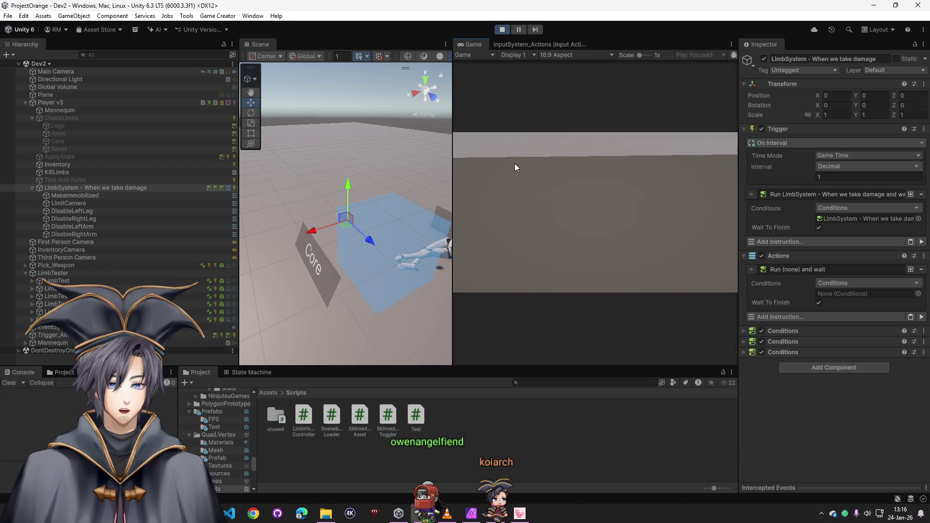
pyautogui.click(502, 31)
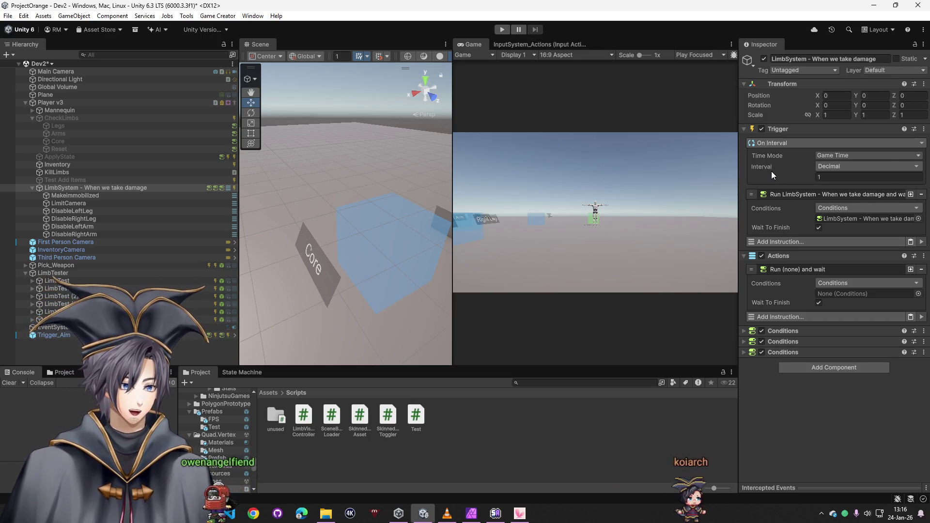
pyautogui.rightClick(818, 257)
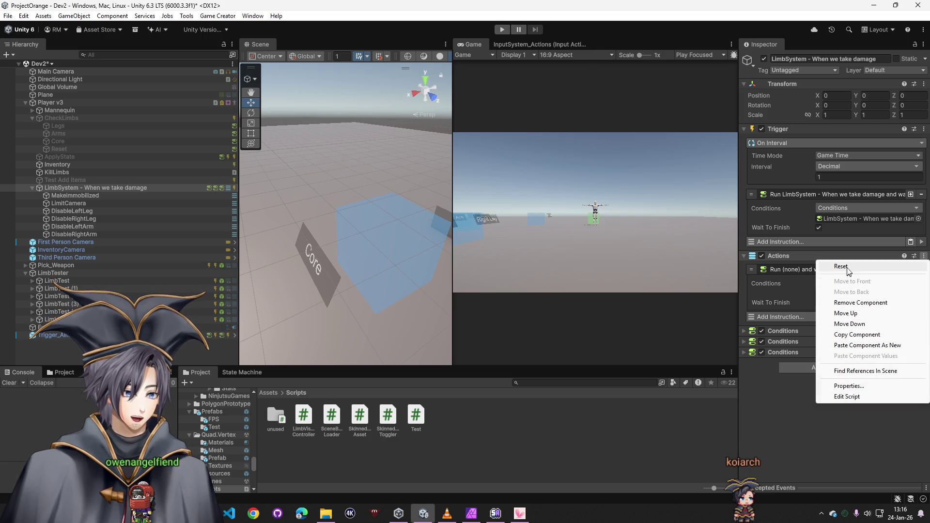
# - Remove LimbSystem's Actions component and reselect LimbSystem
pyautogui.click(858, 303)
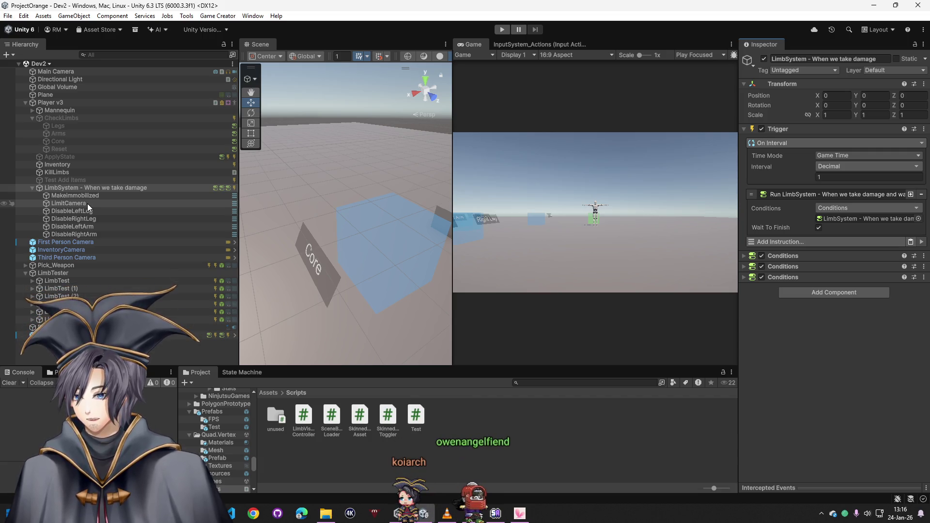
pyautogui.rightClick(76, 188)
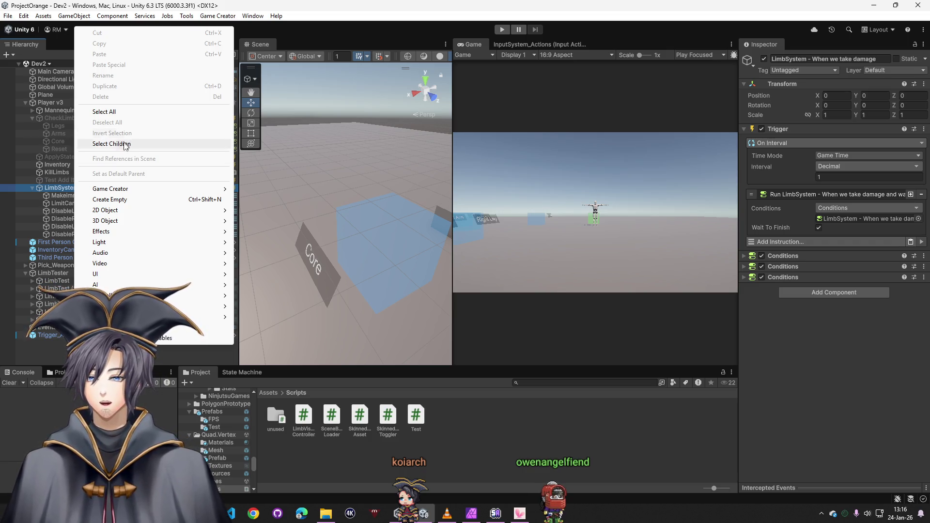
pyautogui.click(67, 190)
pyautogui.click(63, 188)
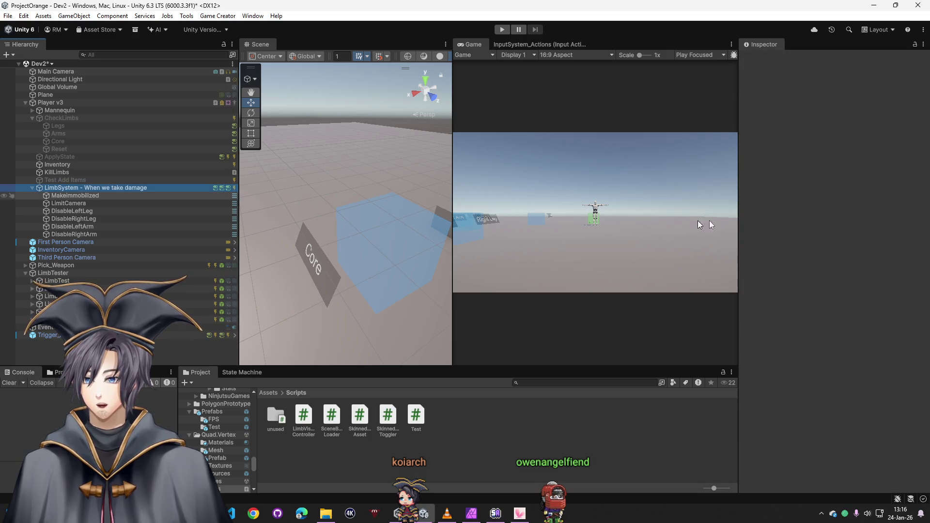
# - Set the On Interval trigger to 0.5 seconds, save the scene, and open LimbSystem's context menu
pyautogui.click(848, 177)
pyautogui.write('0.5')
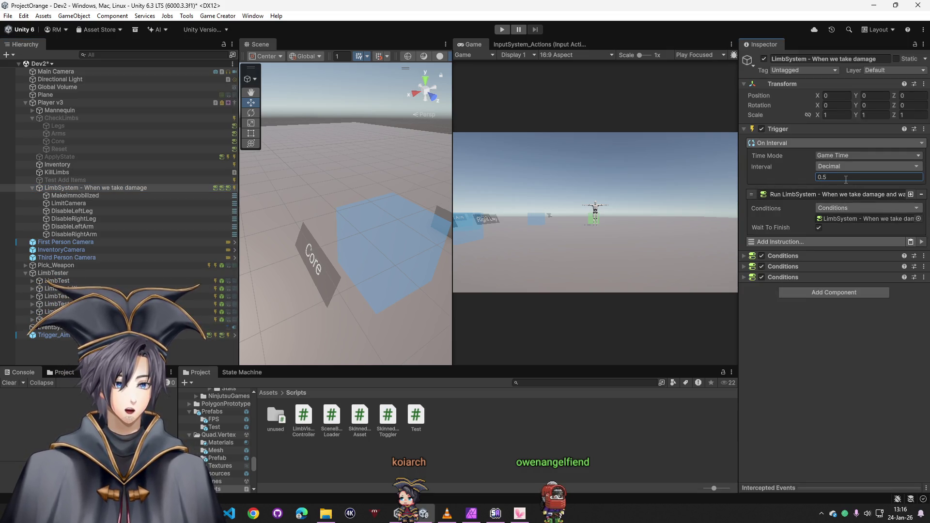
pyautogui.press('Return')
pyautogui.hotkey('ctrl', 's')
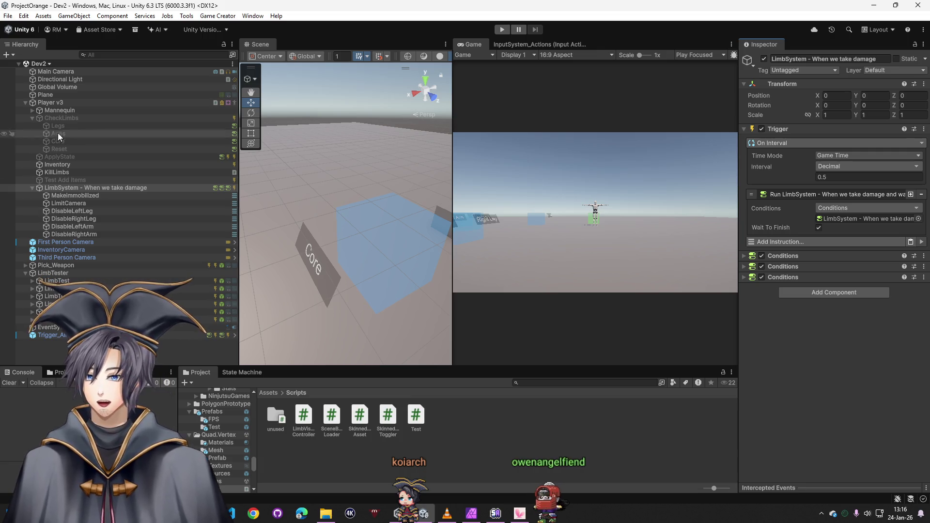
pyautogui.rightClick(73, 188)
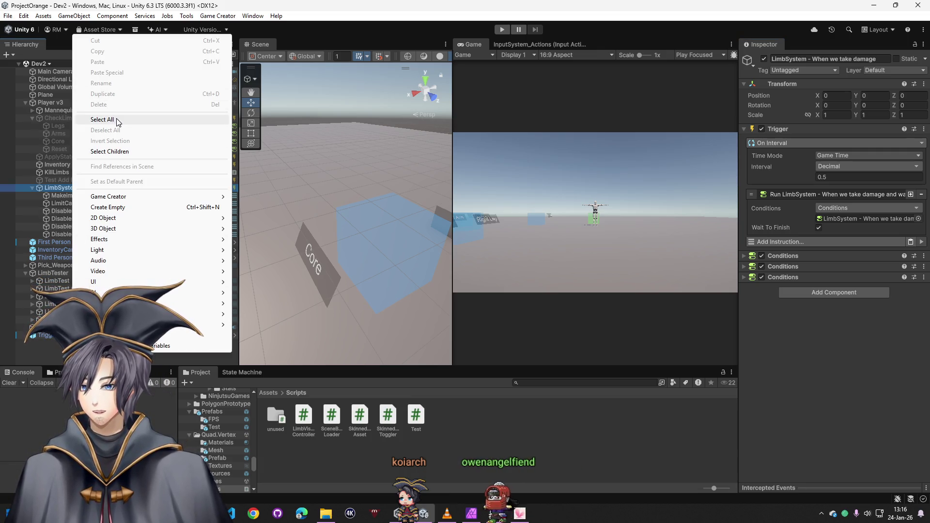
pyautogui.moveTo(135, 265)
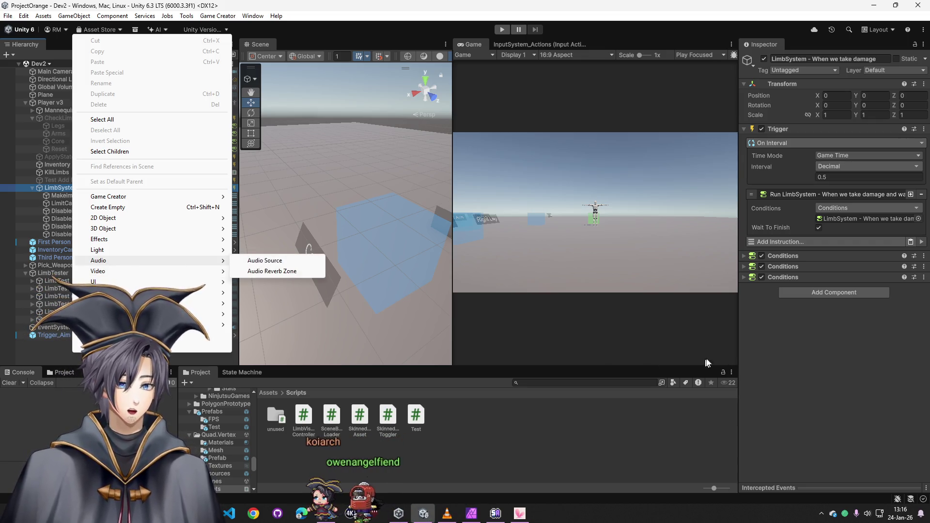
# - Duplicate the Core test cube and place the copy beside the original
pyautogui.click(338, 274)
pyautogui.moveTo(318, 311); pyautogui.dragTo(421, 225)
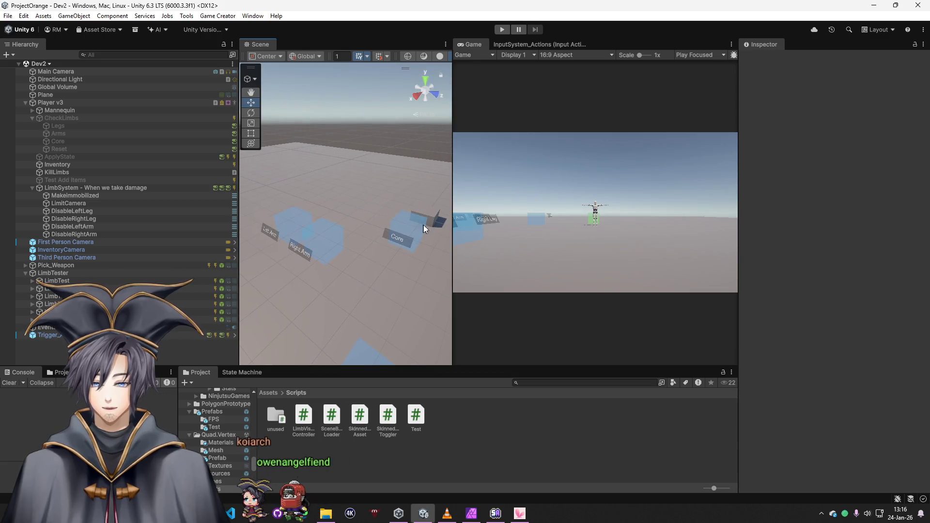
pyautogui.click(421, 226)
pyautogui.rightClick(81, 312)
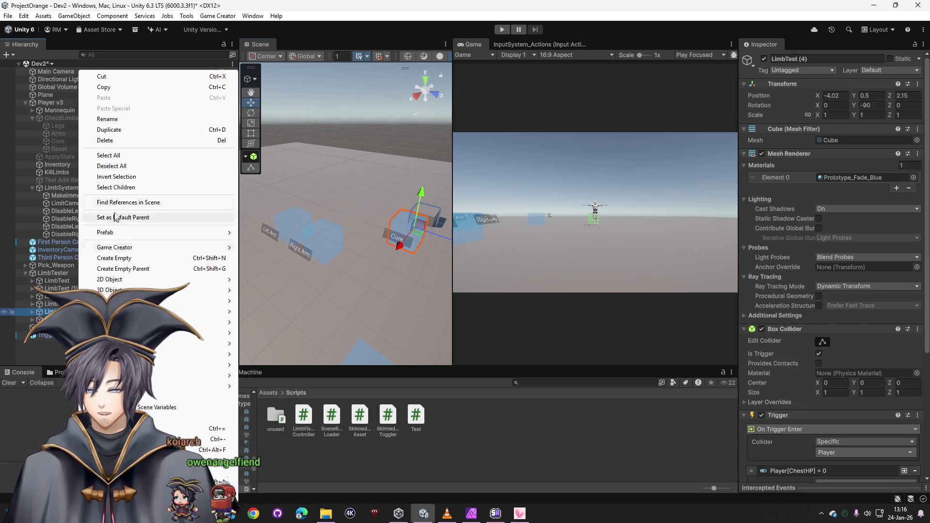
pyautogui.click(111, 129)
pyautogui.moveTo(442, 243)
pyautogui.mouseDown()
pyautogui.moveTo(421, 276)
pyautogui.moveTo(402, 231)
pyautogui.moveTo(450, 238)
pyautogui.mouseUp()
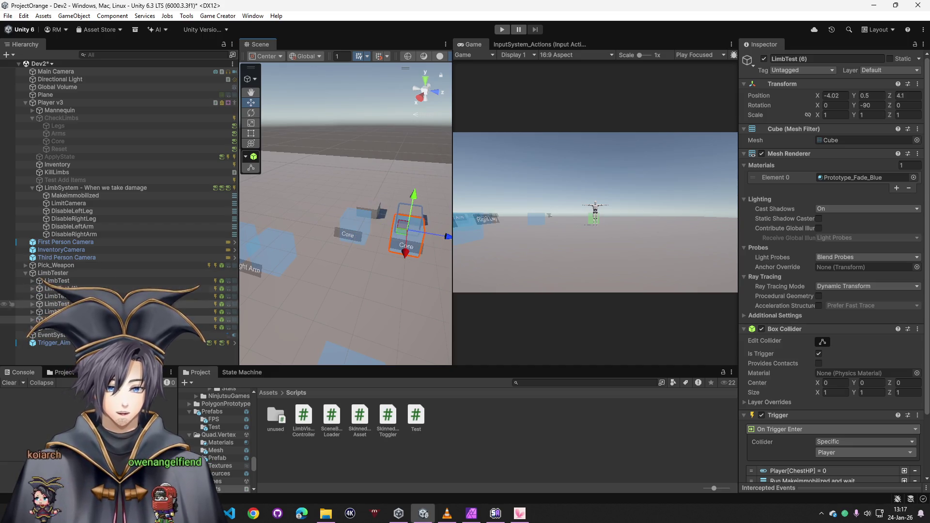
# - Change the copy's label text to Head
pyautogui.click(32, 320)
pyautogui.click(39, 327)
pyautogui.click(64, 343)
pyautogui.click(809, 248)
pyautogui.write('Head')
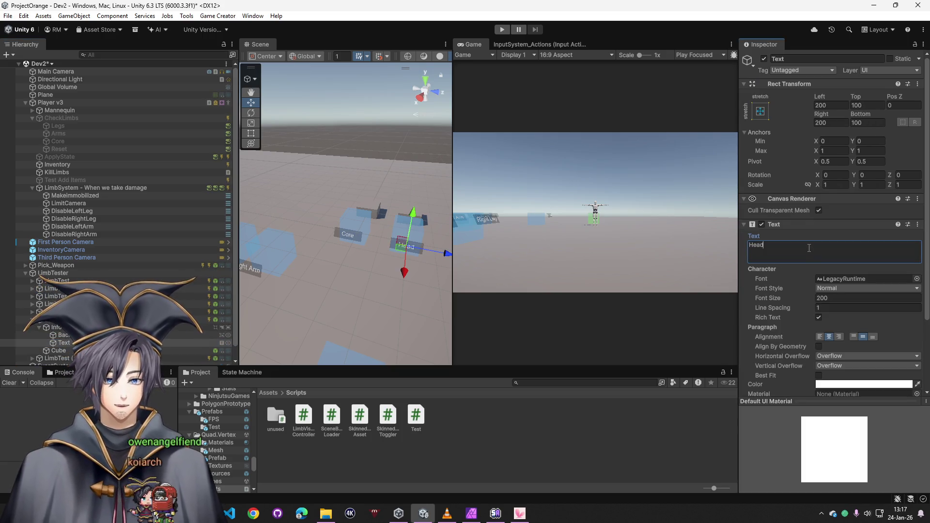
pyautogui.click(363, 224)
# - Relabel the original Core cube's text to Chest, then select the Head cube
pyautogui.click(364, 228)
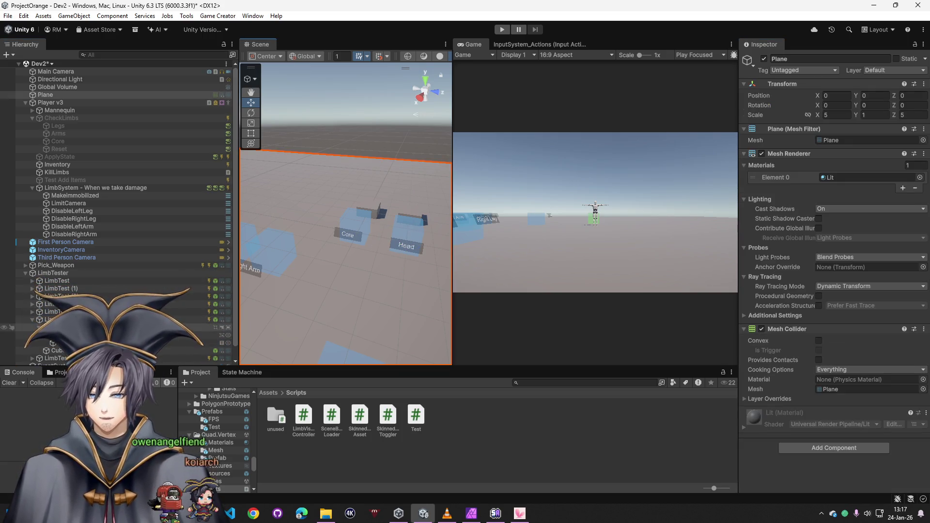
pyautogui.press('Right')
pyautogui.click(58, 335)
pyautogui.click(847, 249)
pyautogui.write('Chest')
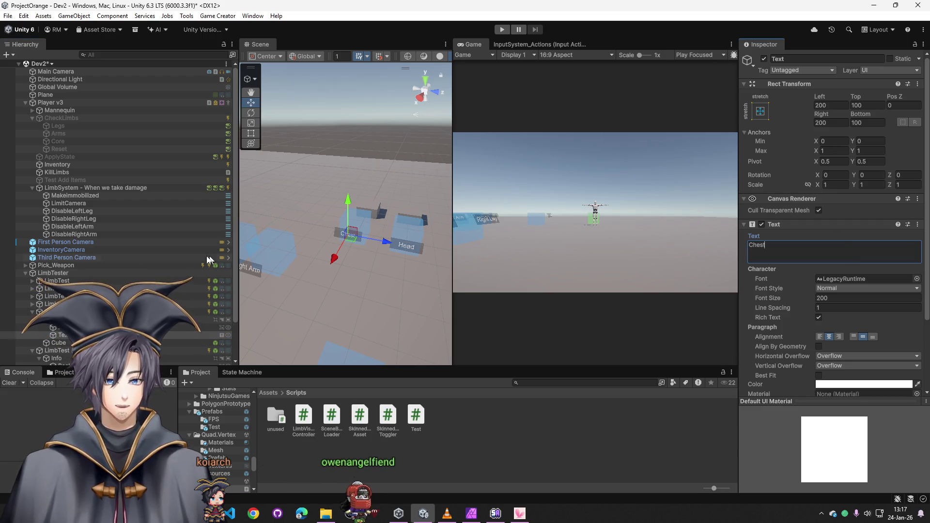
pyautogui.click(26, 272)
pyautogui.click(54, 280)
pyautogui.click(54, 273)
pyautogui.click(397, 237)
pyautogui.click(419, 238)
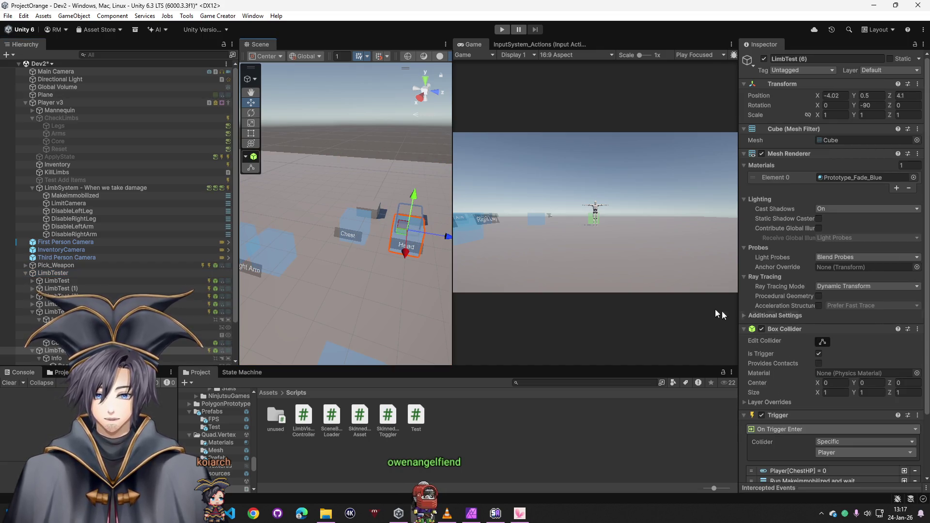
# - Set the Head trigger to zero HeadHP, remove its Run Makeimmobilized action, and save the scene
pyautogui.scroll(-3, 803, 374)
pyautogui.click(808, 399)
pyautogui.click(893, 429)
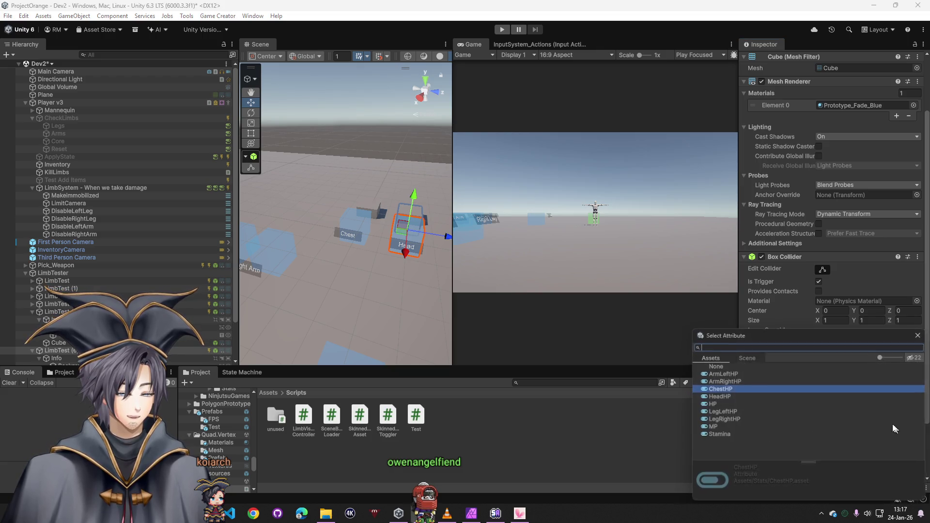
pyautogui.doubleClick(722, 397)
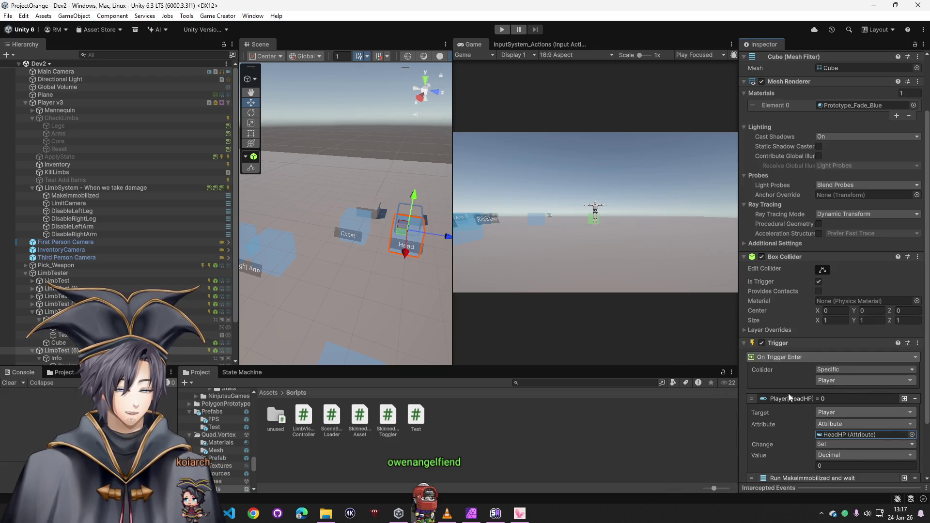
pyautogui.scroll(-3, 788, 395)
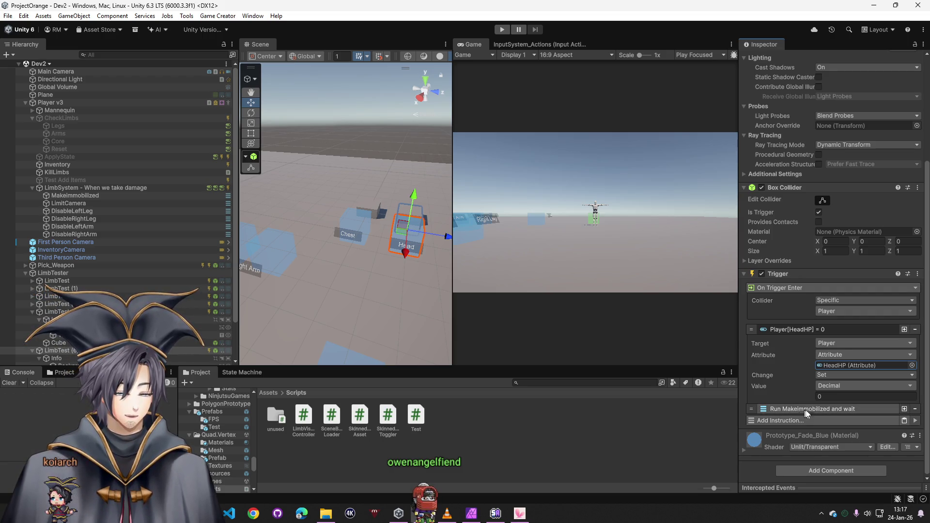
pyautogui.click(915, 410)
pyautogui.hotkey('ctrl', 's')
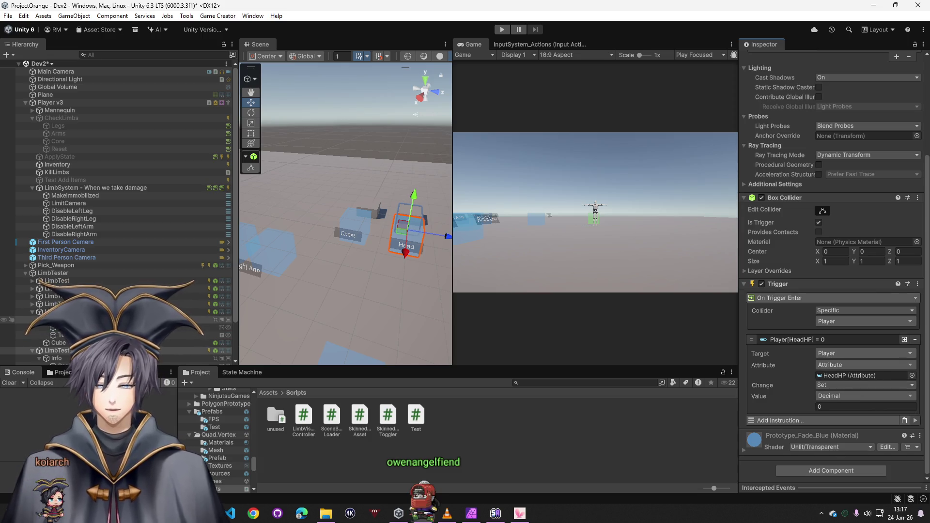
# - Remove the extra immobilize and method-call actions from the Chest and right arm triggers
pyautogui.scroll(-3, 97, 322)
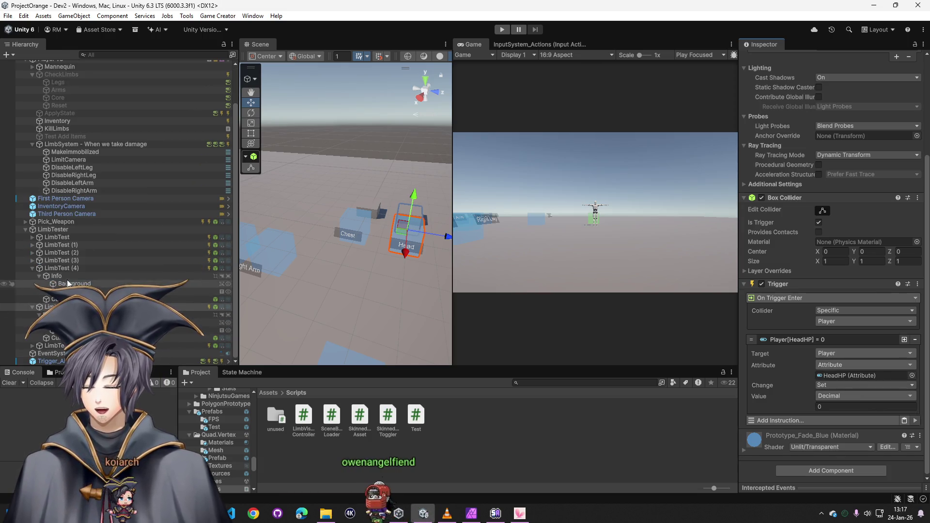
pyautogui.click(358, 230)
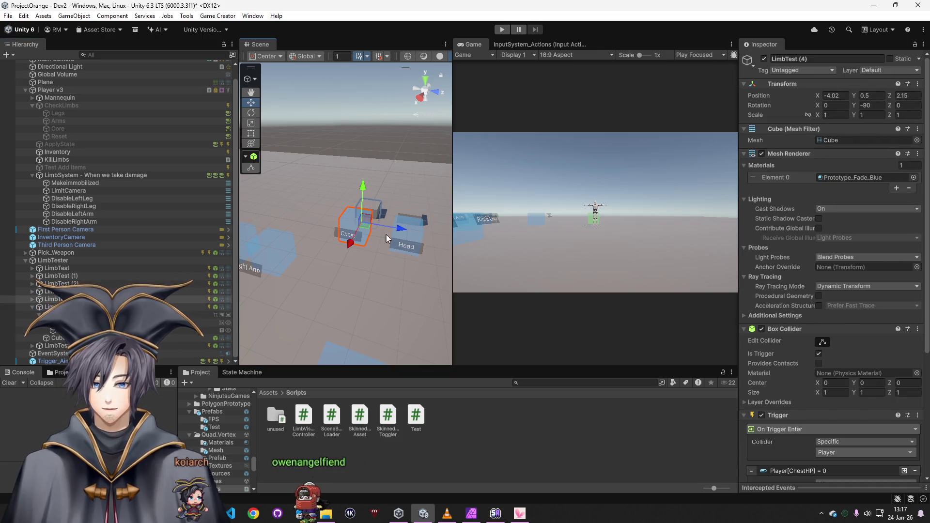
pyautogui.scroll(-10, 830, 415)
pyautogui.click(915, 419)
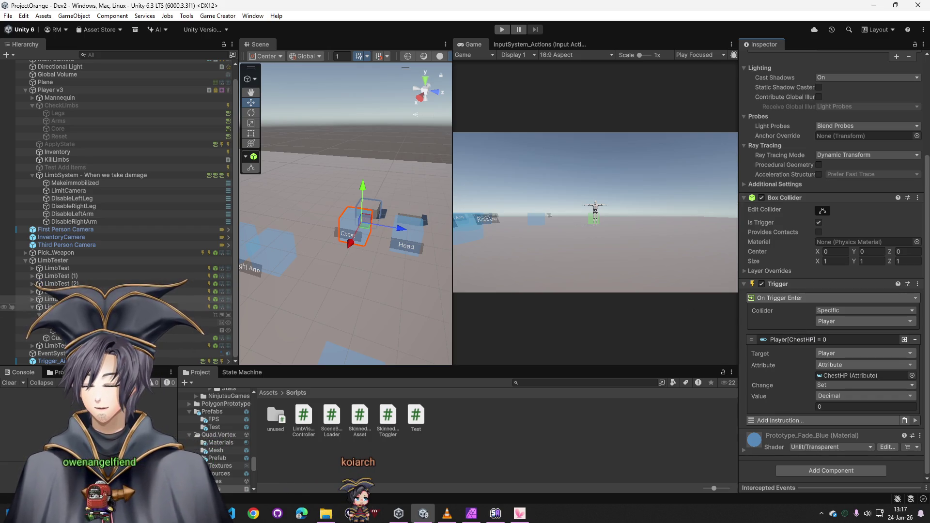
pyautogui.click(48, 292)
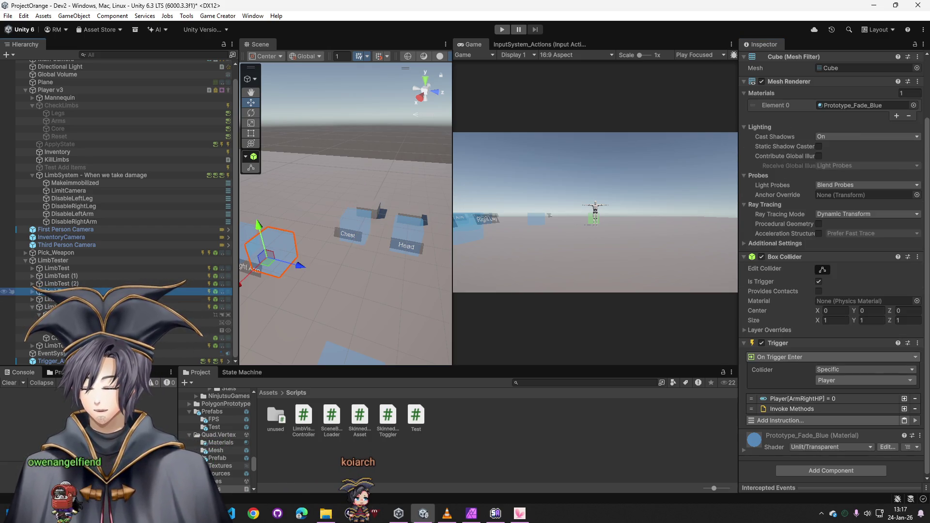
pyautogui.click(916, 410)
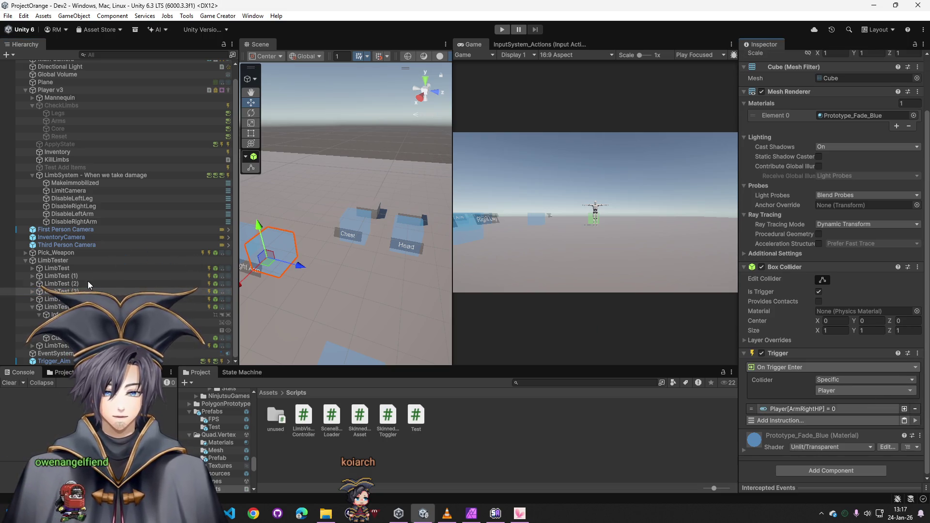
# - Remove the extra method-call actions from the left arm, right leg and left leg triggers
pyautogui.click(58, 283)
pyautogui.scroll(-3, 868, 340)
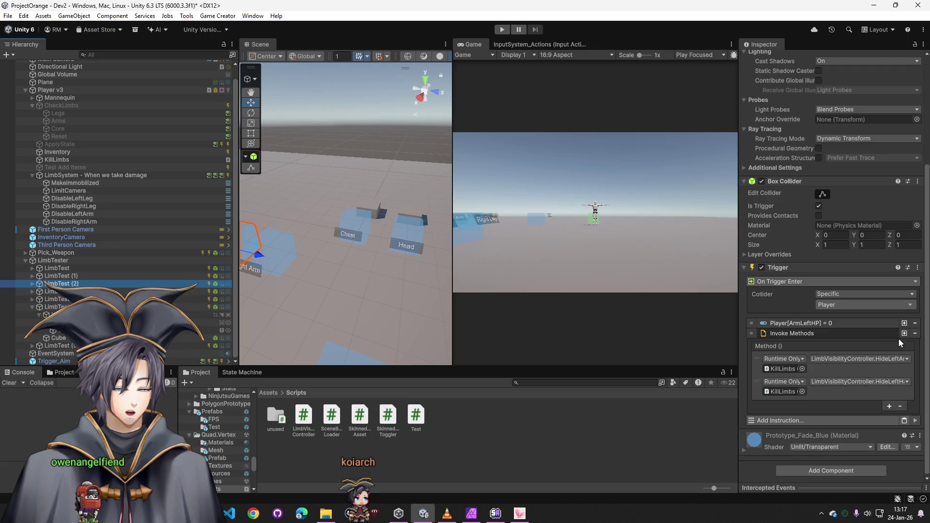
pyautogui.click(915, 333)
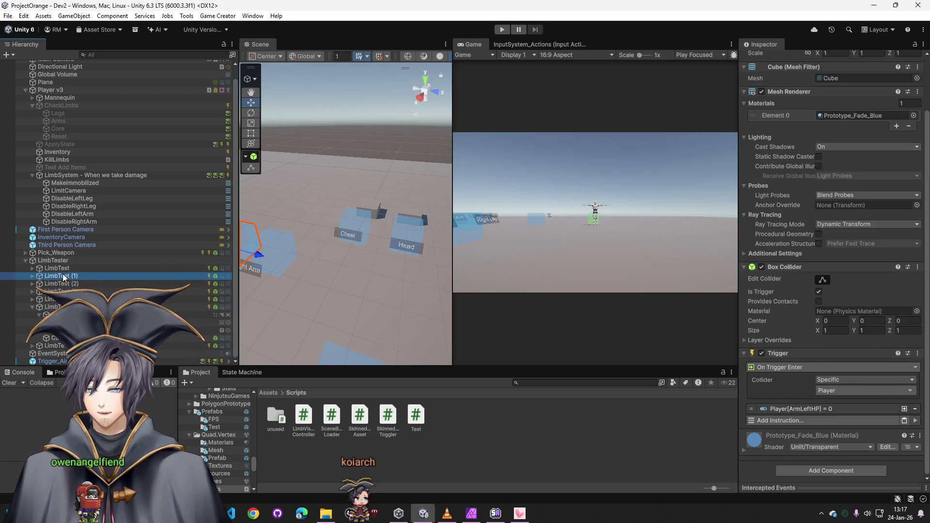
pyautogui.scroll(-1, 872, 388)
pyautogui.click(915, 409)
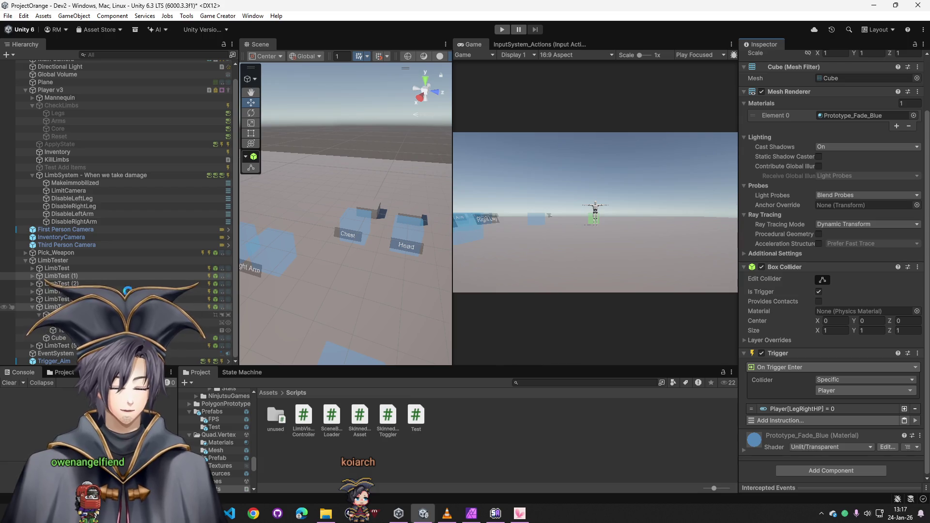
pyautogui.click(57, 268)
pyautogui.scroll(-1, 882, 419)
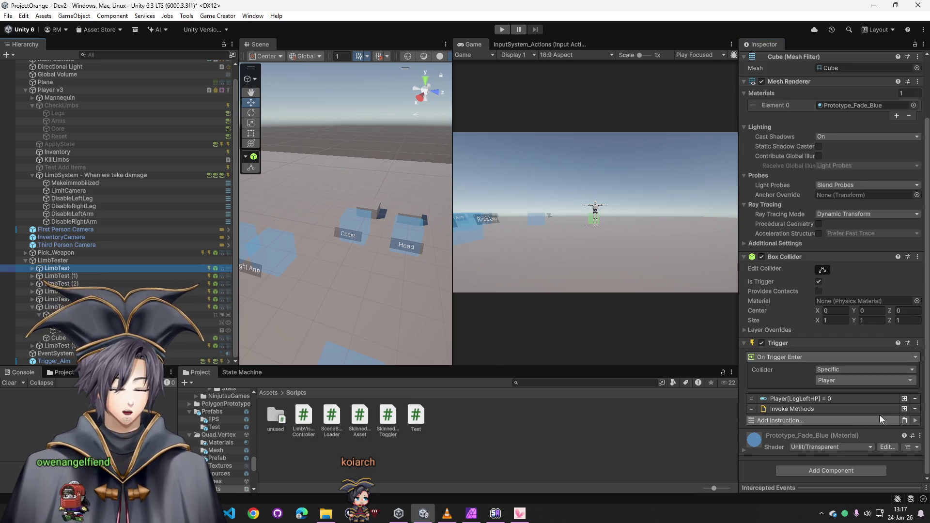
pyautogui.click(915, 409)
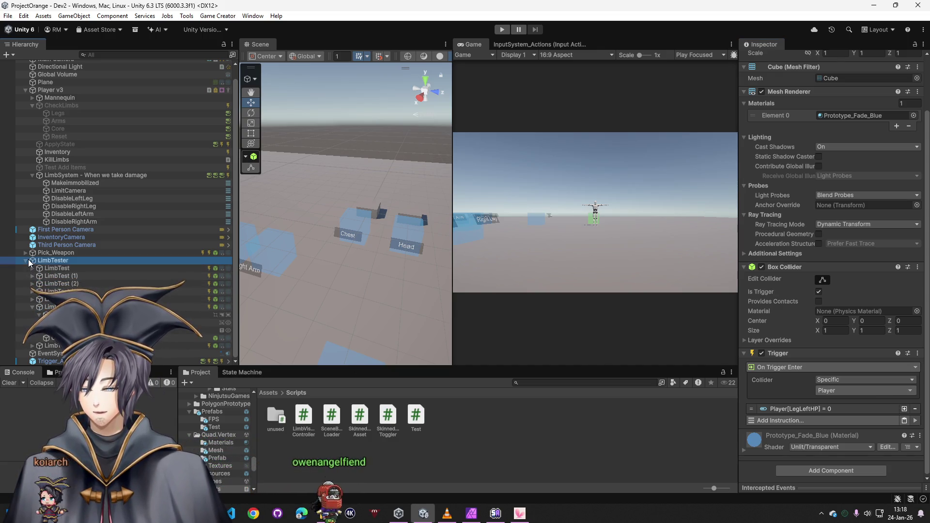
# - Play-test as Player v3, walking through the Head, arm and leg boxes to zero their HP, then stop
pyautogui.click(28, 260)
pyautogui.click(26, 260)
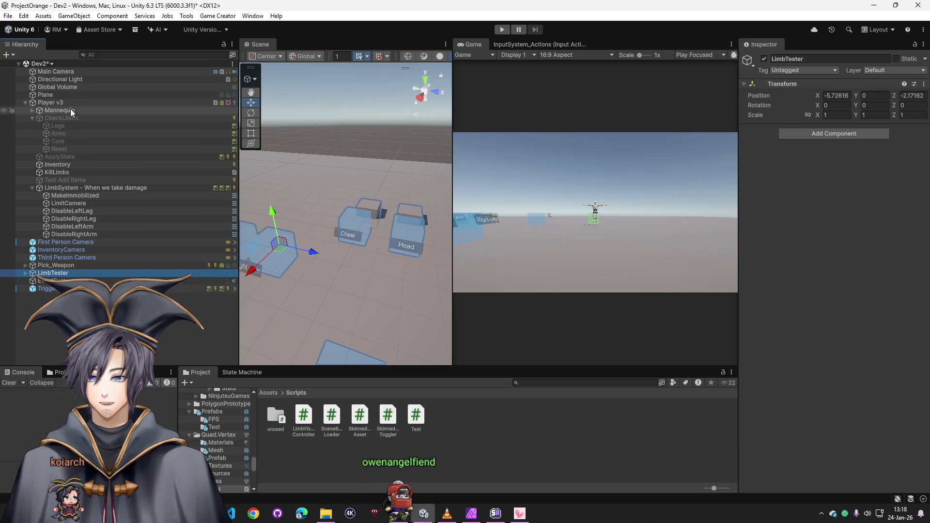
pyautogui.click(50, 103)
pyautogui.click(503, 29)
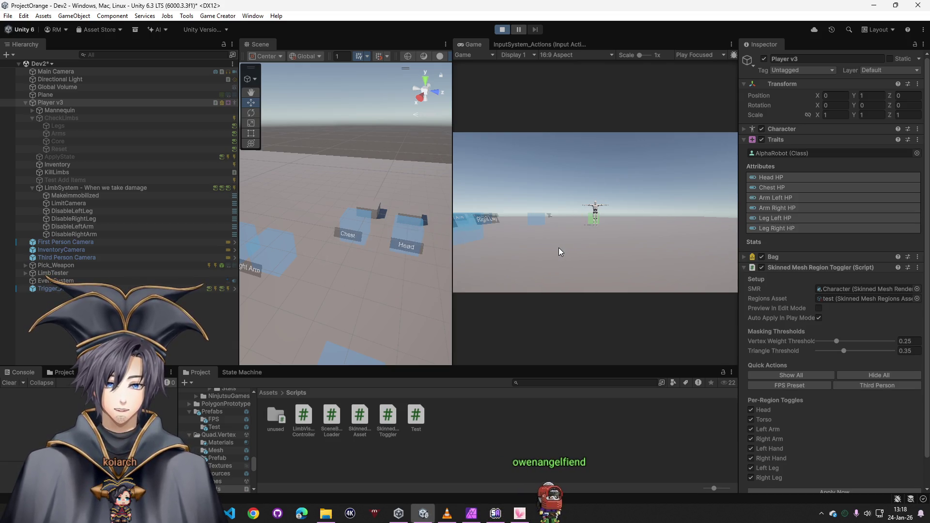
pyautogui.press('w')
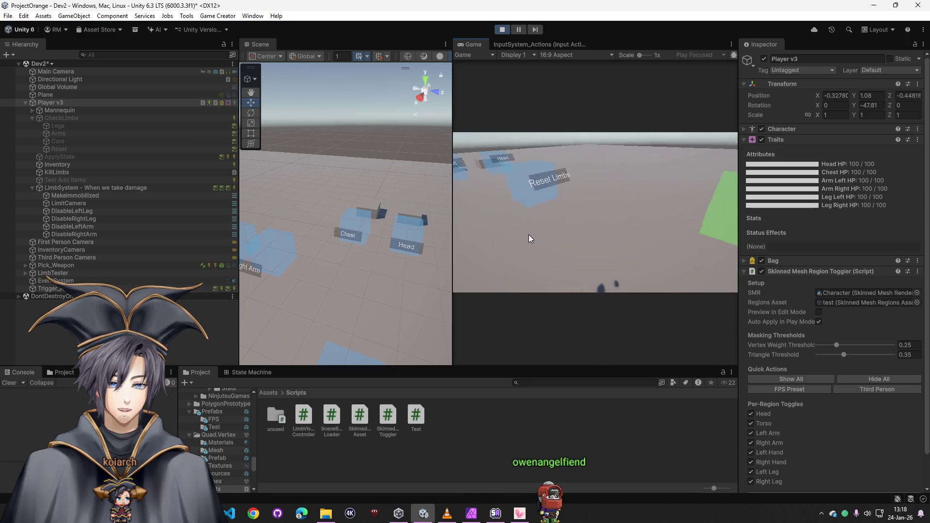
pyautogui.press('w')
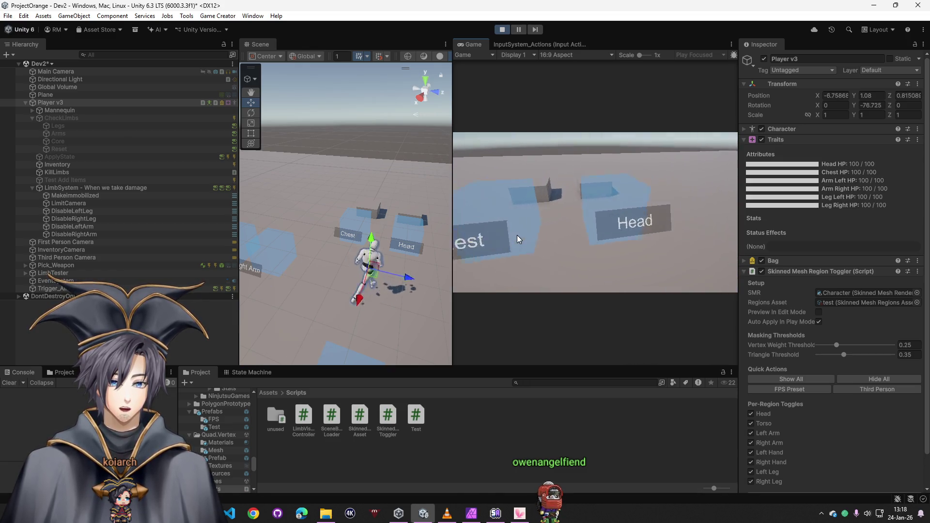
pyautogui.press('w')
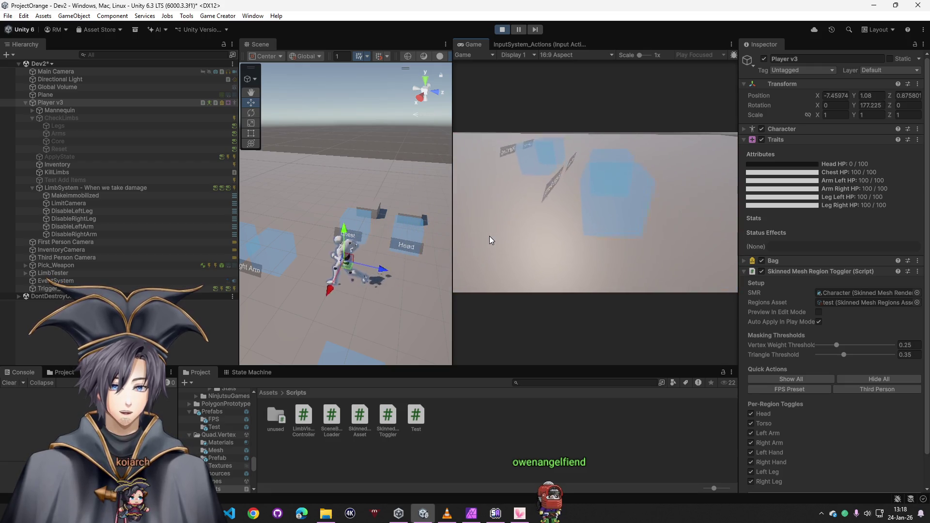
pyautogui.press('w')
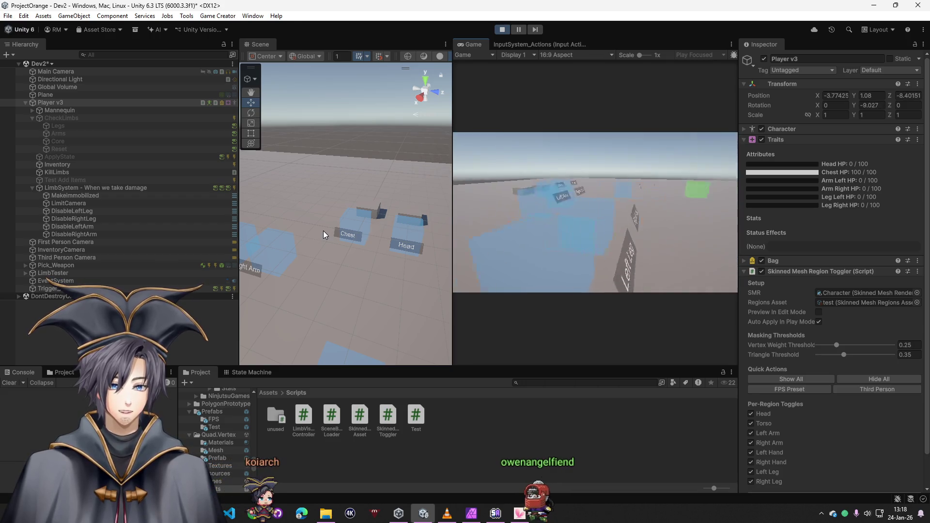
pyautogui.hotkey('ctrl', 'p')
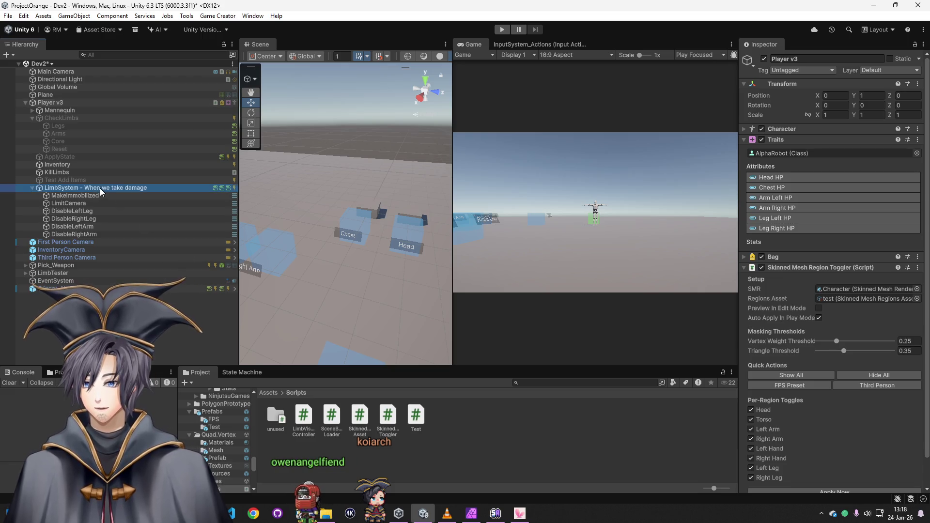
# - Create a new camera shot named LimitedCamera and place it below Third Person Camera
pyautogui.click(94, 204)
pyautogui.rightClick(94, 204)
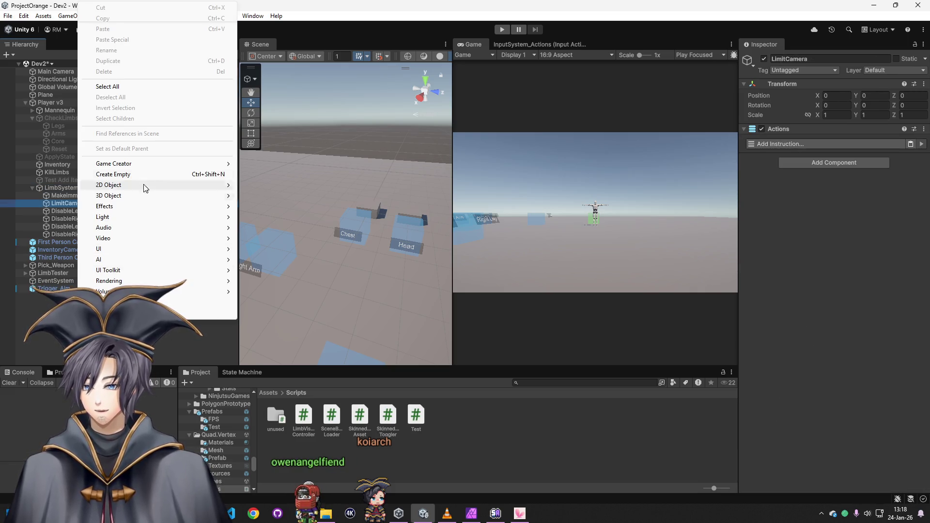
pyautogui.moveTo(160, 165)
pyautogui.moveTo(290, 165)
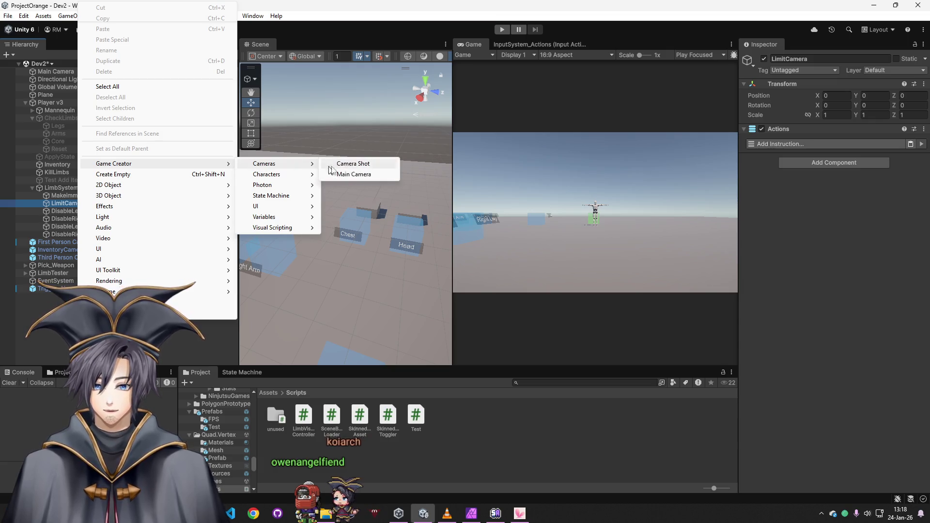
pyautogui.click(376, 166)
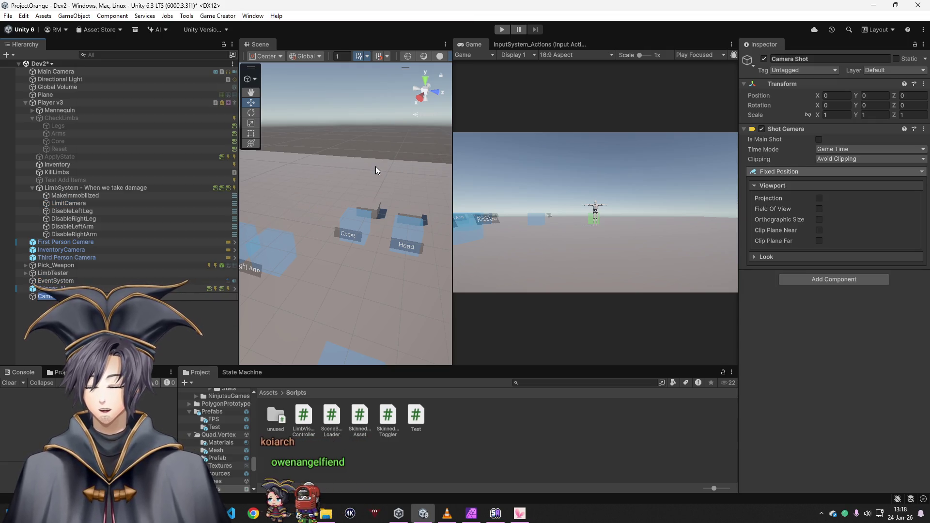
pyautogui.write('LimitedCamera')
pyautogui.press('Return')
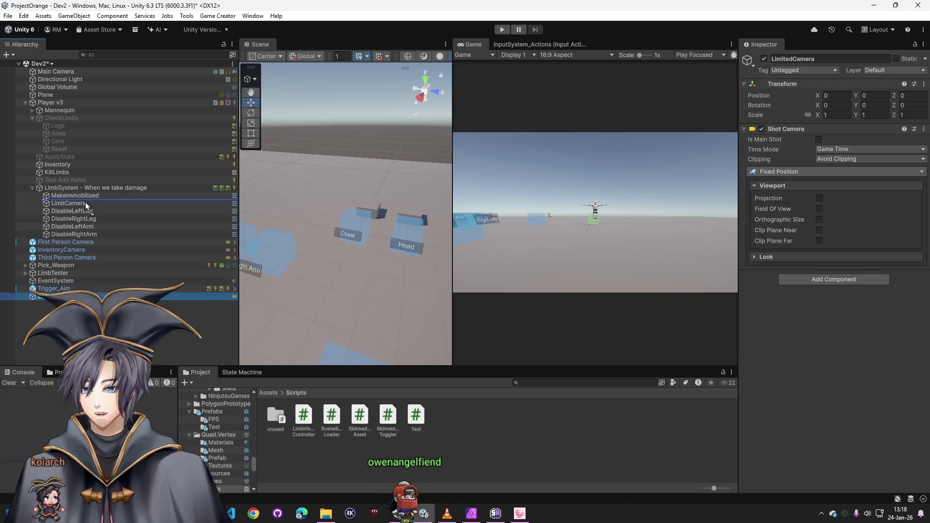
pyautogui.moveTo(69, 259); pyautogui.dragTo(68, 261)
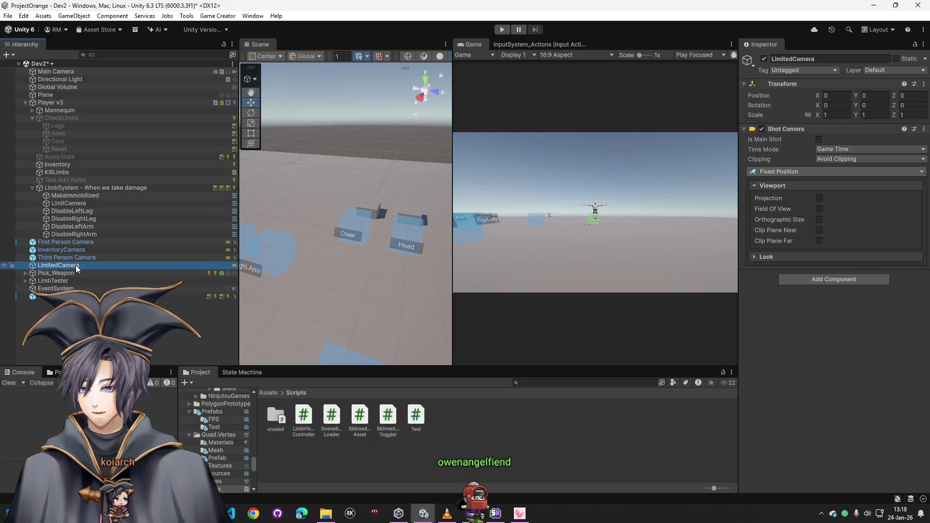
pyautogui.click(780, 173)
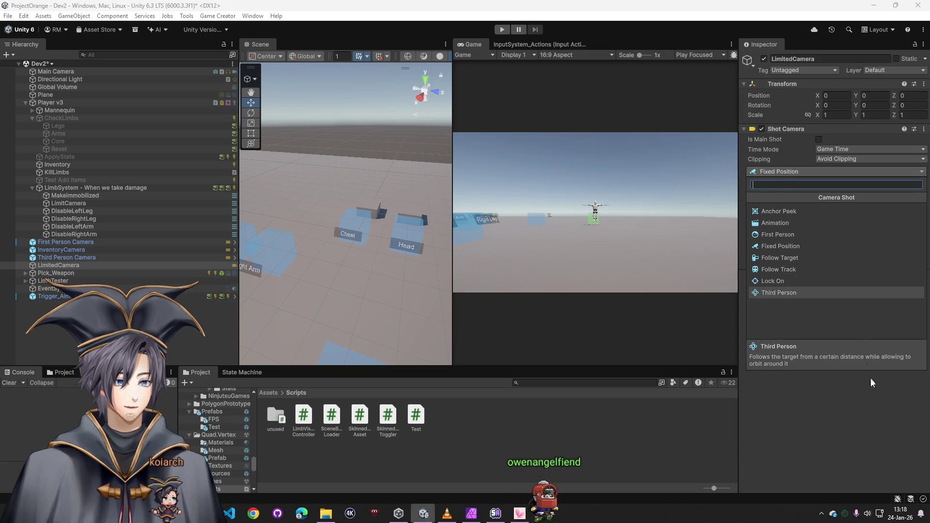
pyautogui.click(121, 310)
# - Duplicate the First Person Camera in the Hierarchy
pyautogui.click(68, 266)
pyautogui.click(66, 242)
pyautogui.rightClick(66, 242)
pyautogui.click(96, 161)
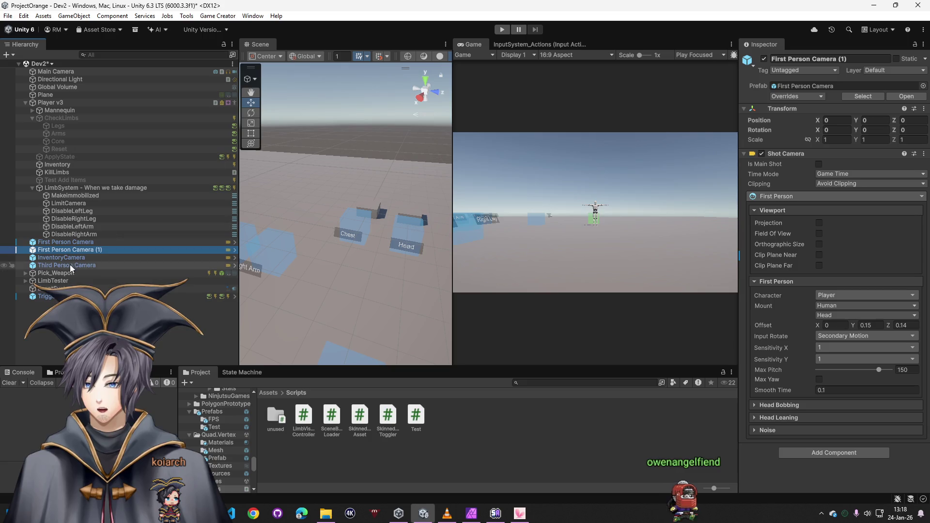
# - Unpack the duplicated camera from its prefab, rename it LimitedCamera, and enable Field Of View 20
pyautogui.rightClick(83, 249)
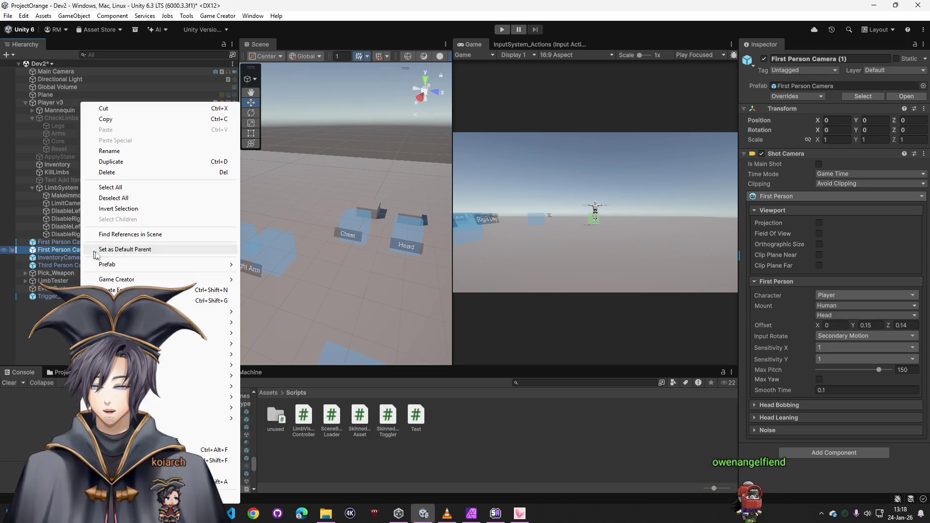
pyautogui.moveTo(155, 268)
pyautogui.click(311, 352)
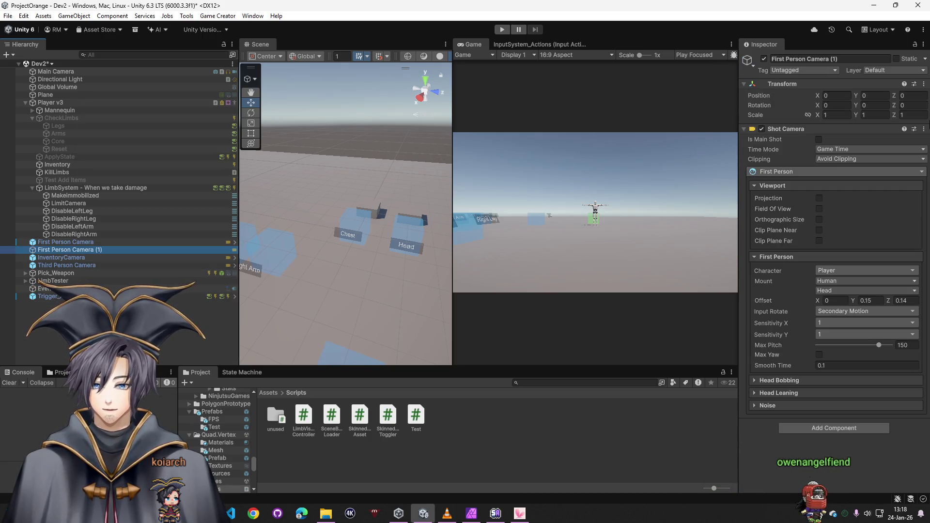
pyautogui.click(810, 59)
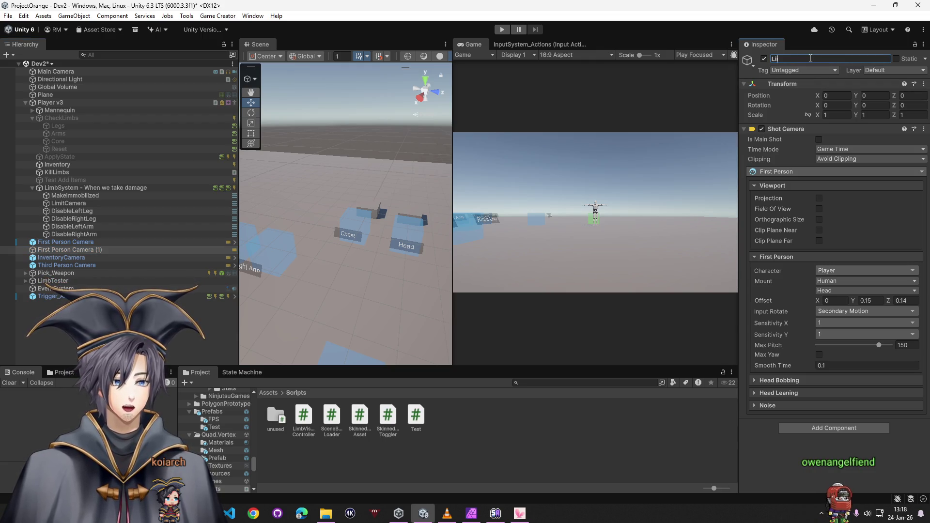
pyautogui.write('LimitedCamera')
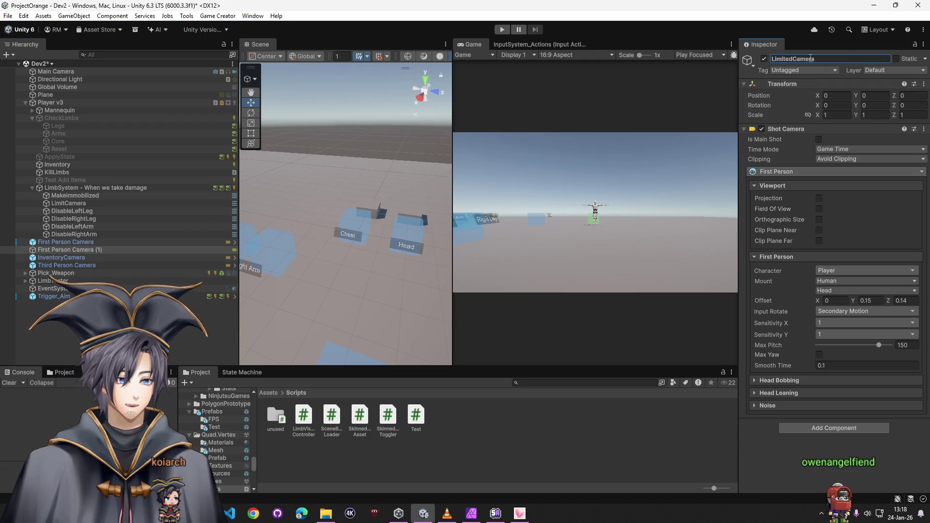
pyautogui.click(819, 208)
pyautogui.click(830, 209)
pyautogui.click(831, 210)
pyautogui.write('20')
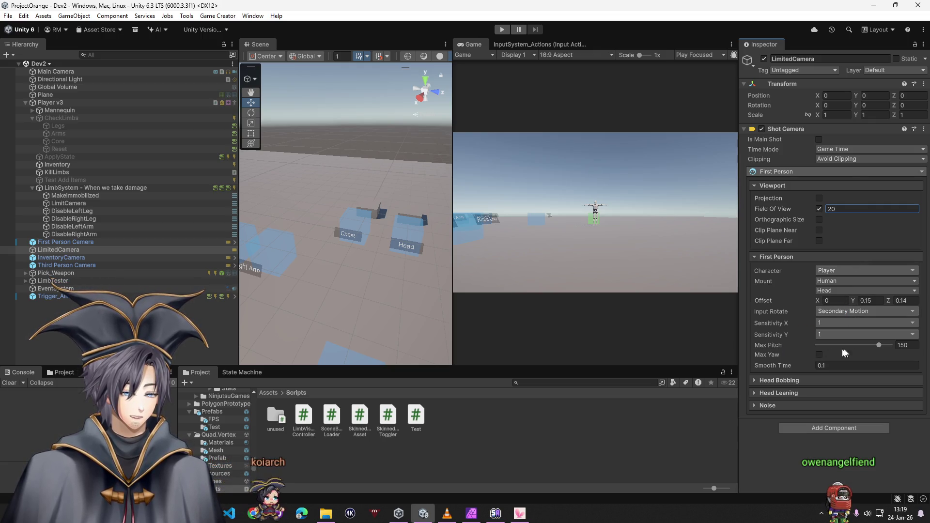
# - Set Sensitivity X and Y to decimal 0.5 and enable the clip plane overrides
pyautogui.click(830, 324)
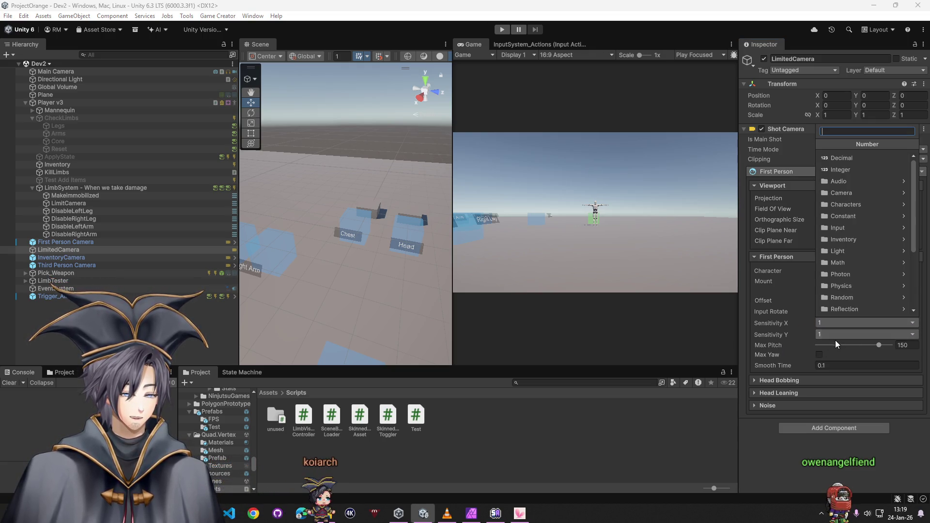
pyautogui.click(849, 158)
pyautogui.write('0.5')
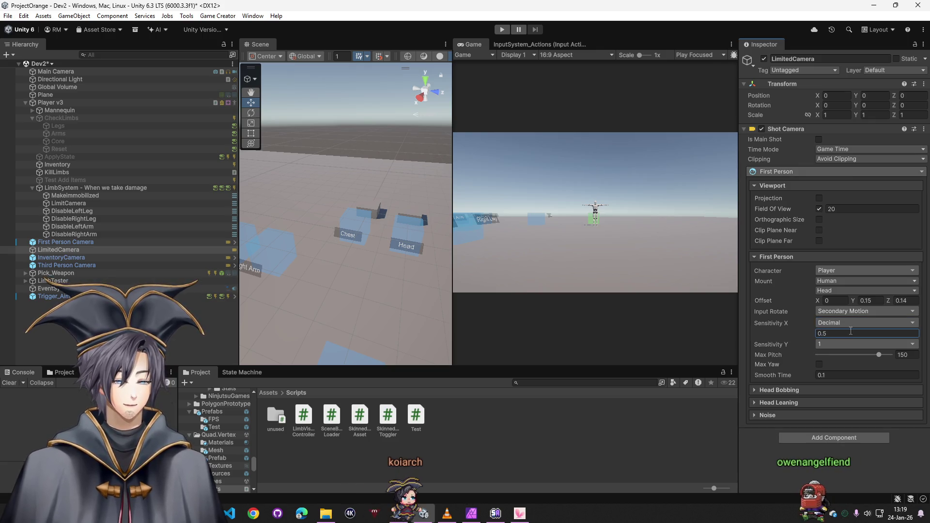
pyautogui.click(834, 344)
pyautogui.click(848, 227)
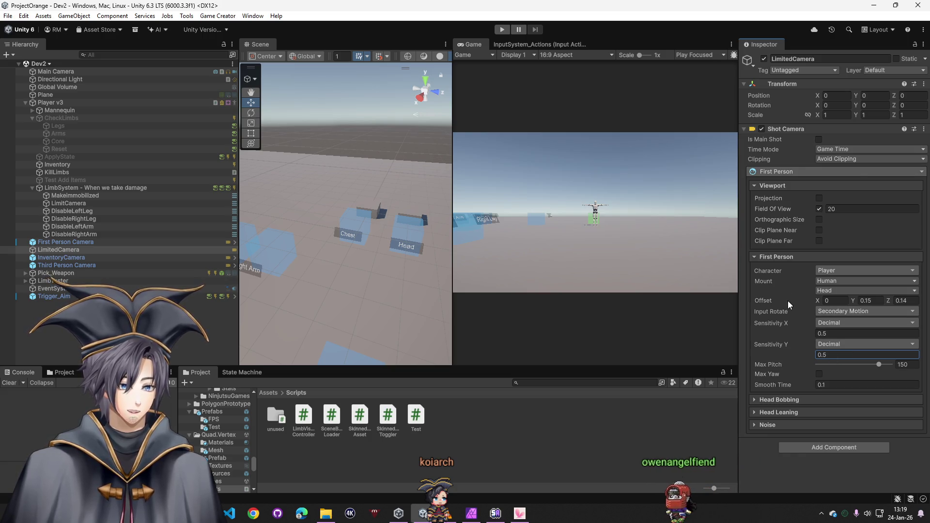
pyautogui.click(819, 241)
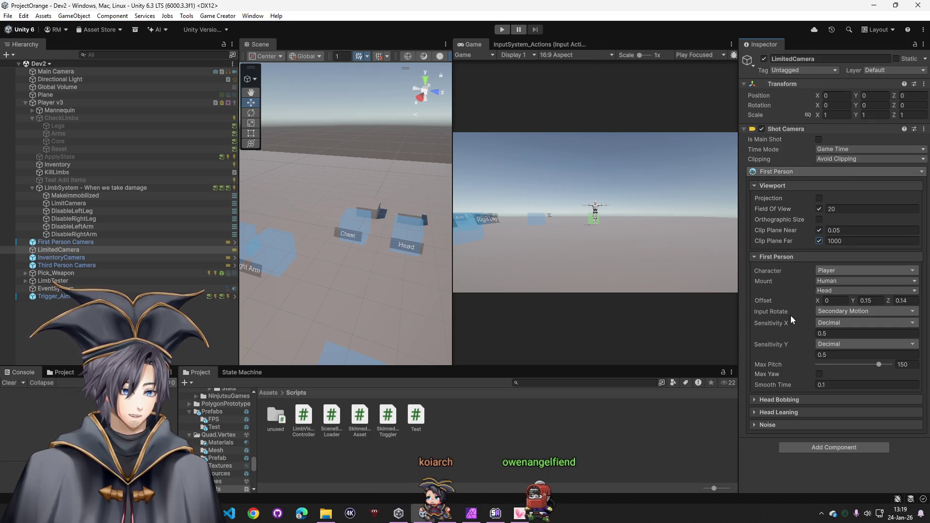
pyautogui.click(784, 401)
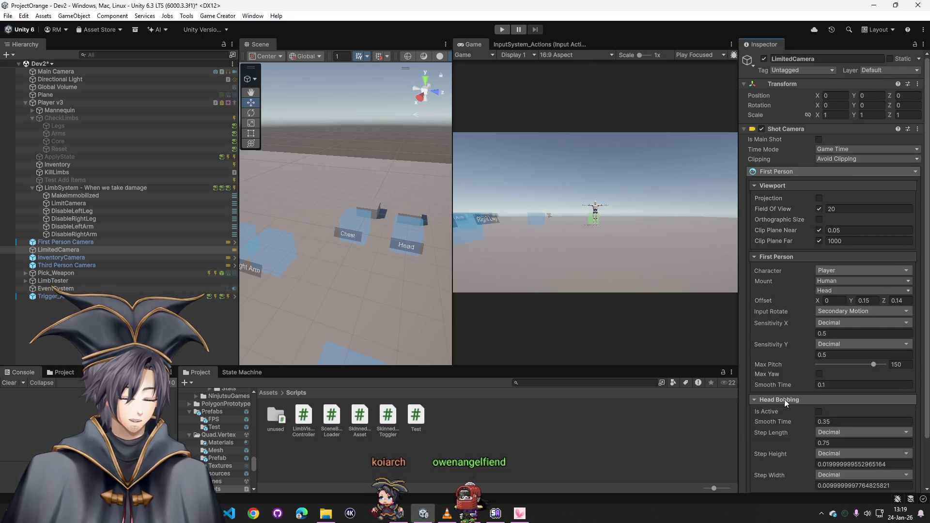
pyautogui.click(784, 399)
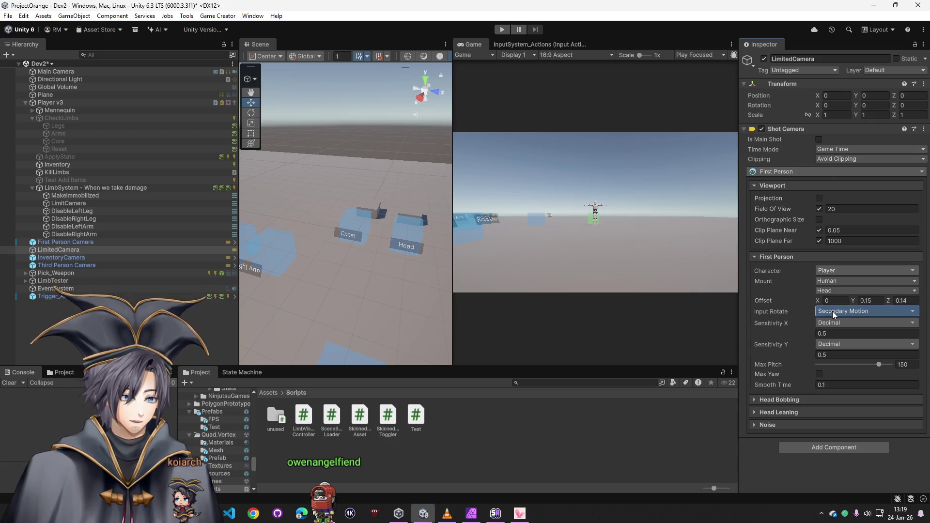
pyautogui.click(833, 311)
pyautogui.click(764, 458)
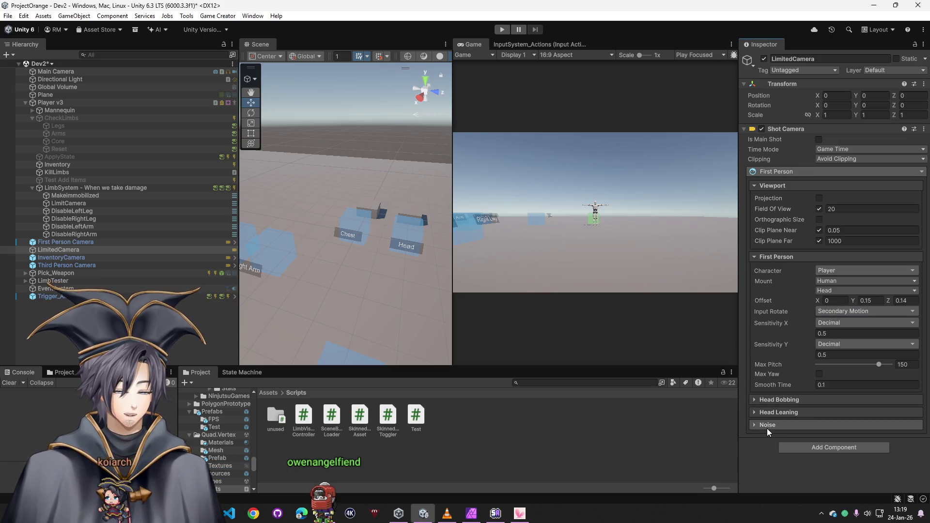
pyautogui.click(843, 241)
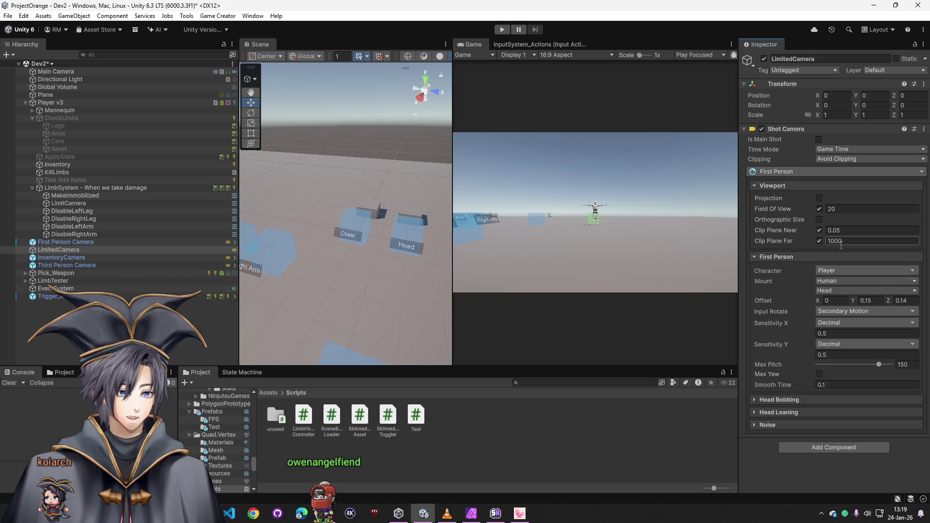
pyautogui.click(824, 310)
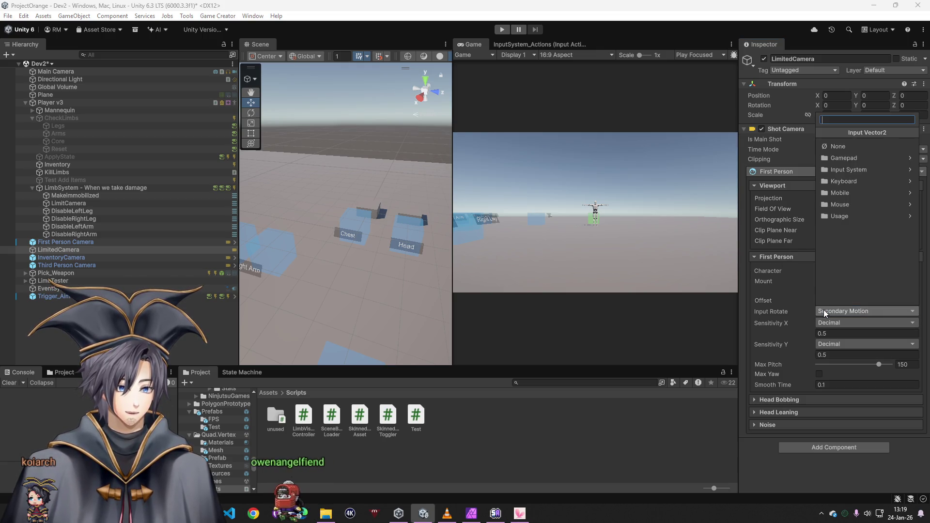
pyautogui.click(764, 443)
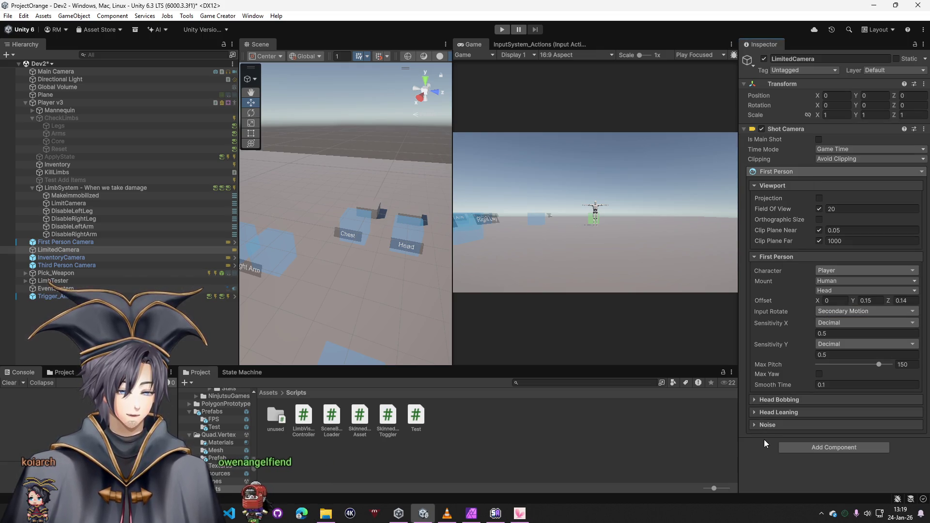
pyautogui.click(71, 203)
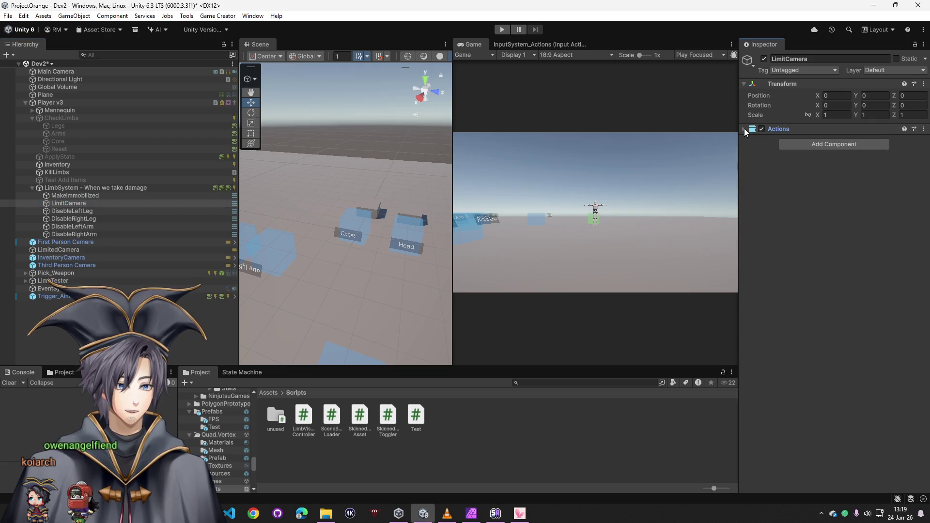
# - Add a Change to Shot instruction to LimitCamera that switches to LimitedCamera
pyautogui.click(101, 196)
pyautogui.click(84, 202)
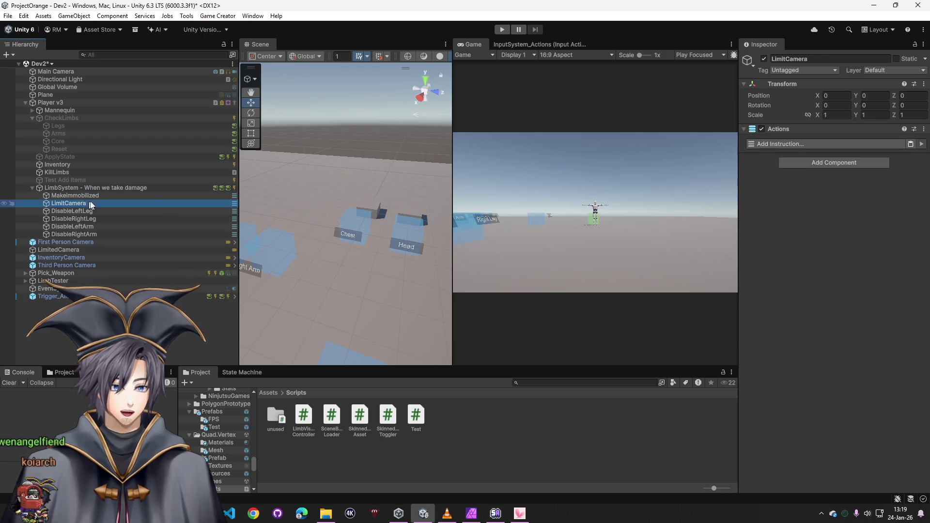
pyautogui.click(781, 144)
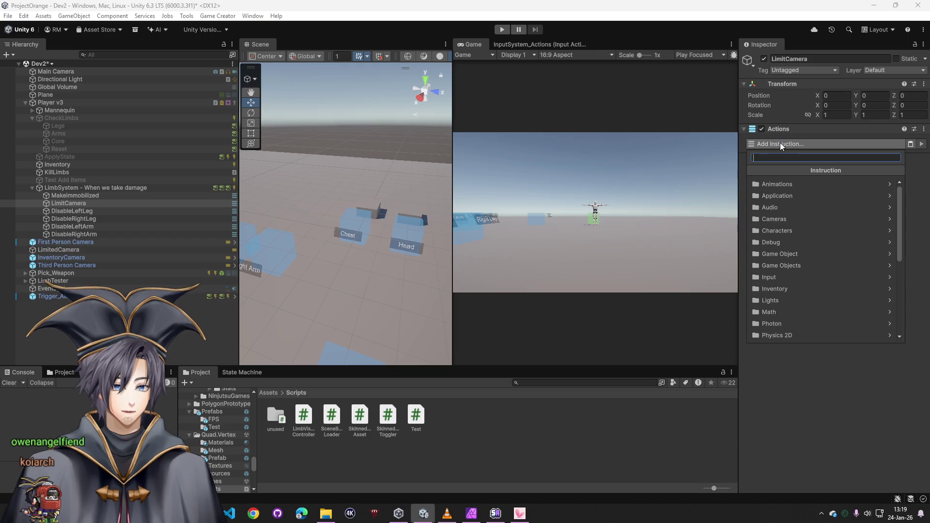
pyautogui.write('change sgho')
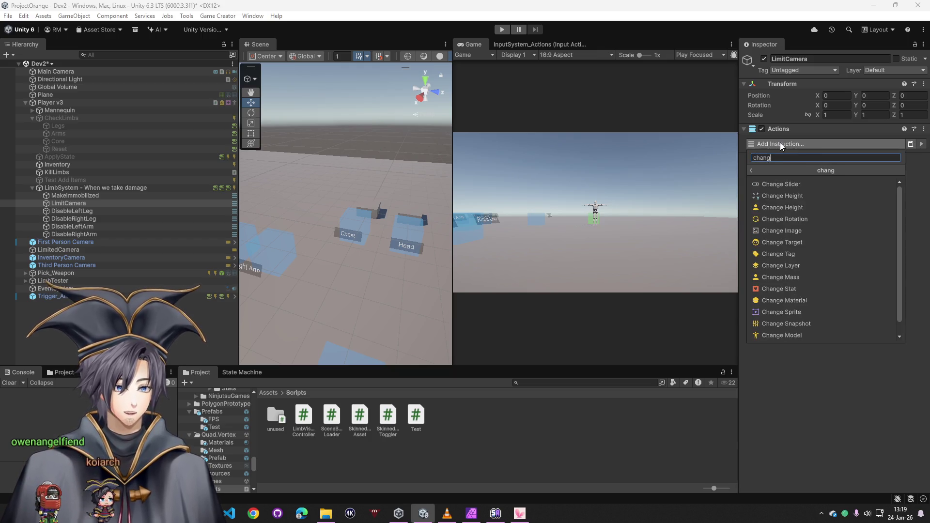
pyautogui.press('BackSpace')
pyautogui.press('BackSpace')
pyautogui.press('BackSpace')
pyautogui.write('hot')
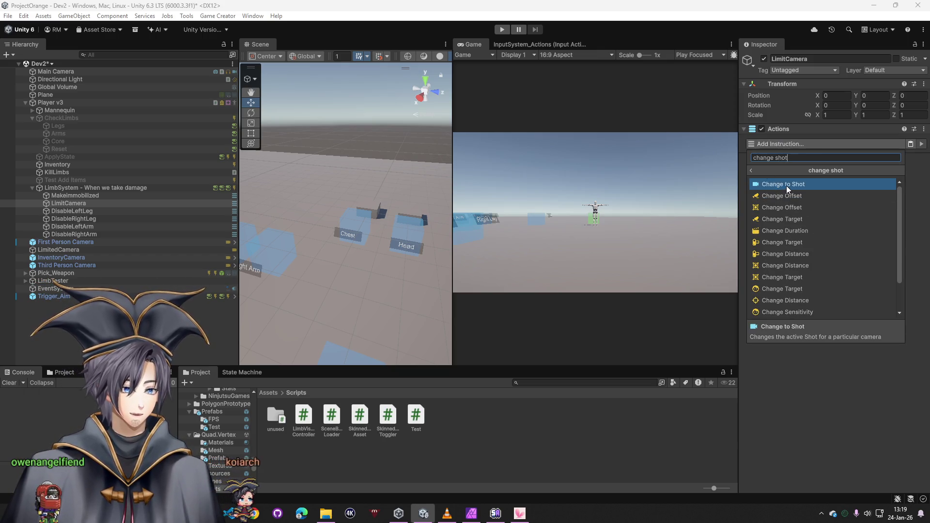
pyautogui.click(786, 185)
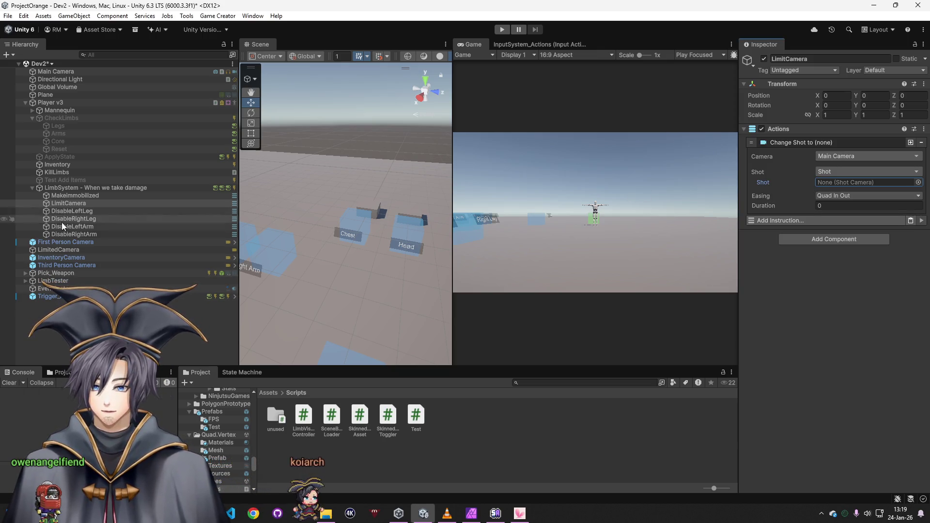
pyautogui.moveTo(57, 250)
pyautogui.mouseDown()
pyautogui.moveTo(864, 171)
pyautogui.moveTo(857, 183)
pyautogui.mouseUp()
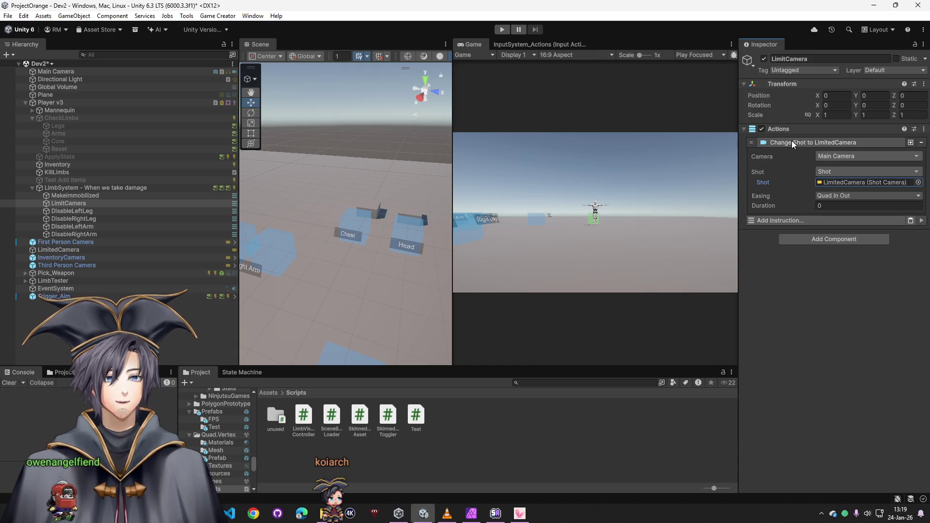
# - Add an instruction setting Player Is Controllable to false, then briefly play-test
pyautogui.click(781, 221)
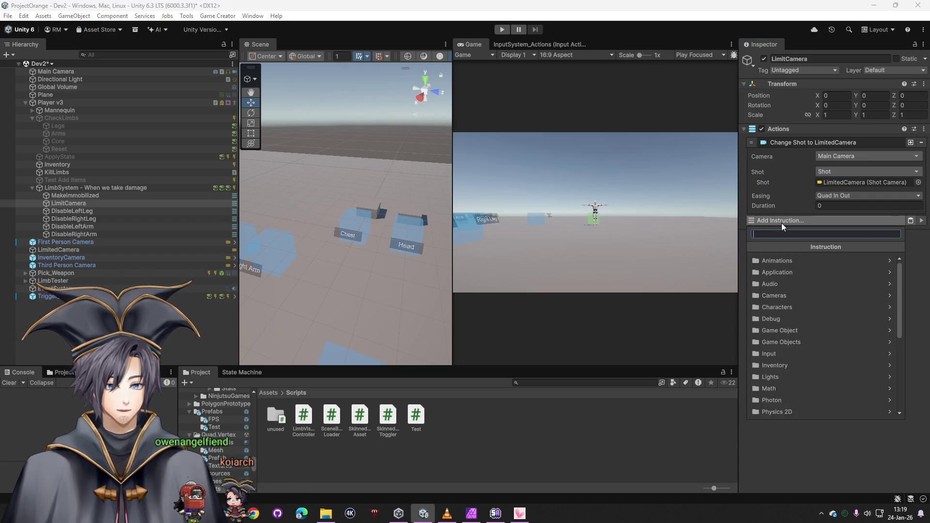
pyautogui.write('can mov')
pyautogui.press('BackSpace')
pyautogui.press('BackSpace')
pyautogui.press('BackSpace')
pyautogui.write('move')
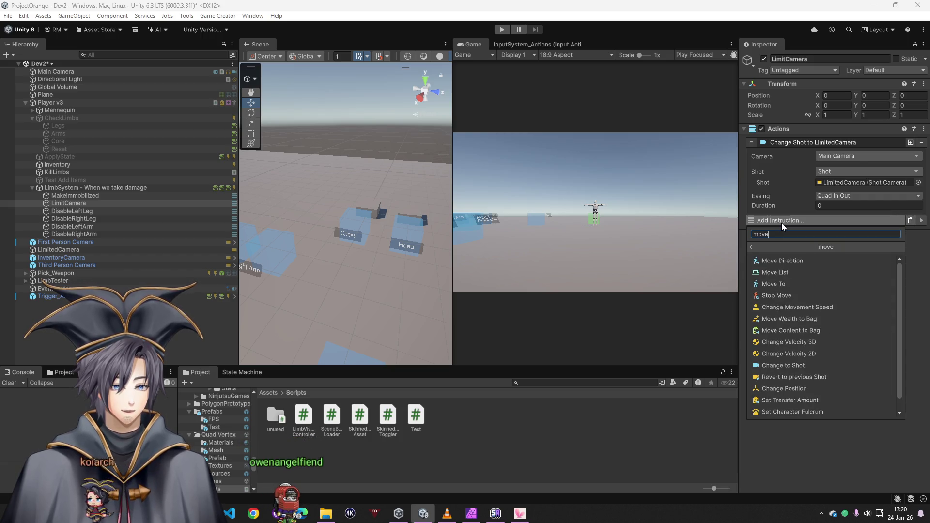
pyautogui.press('BackSpace')
pyautogui.press('BackSpace')
pyautogui.press('BackSpace')
pyautogui.write('contr')
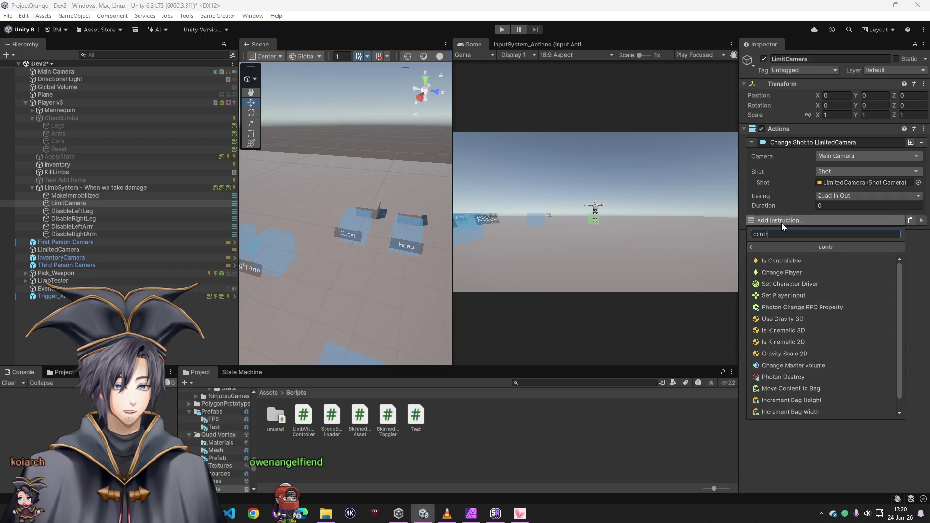
pyautogui.click(804, 262)
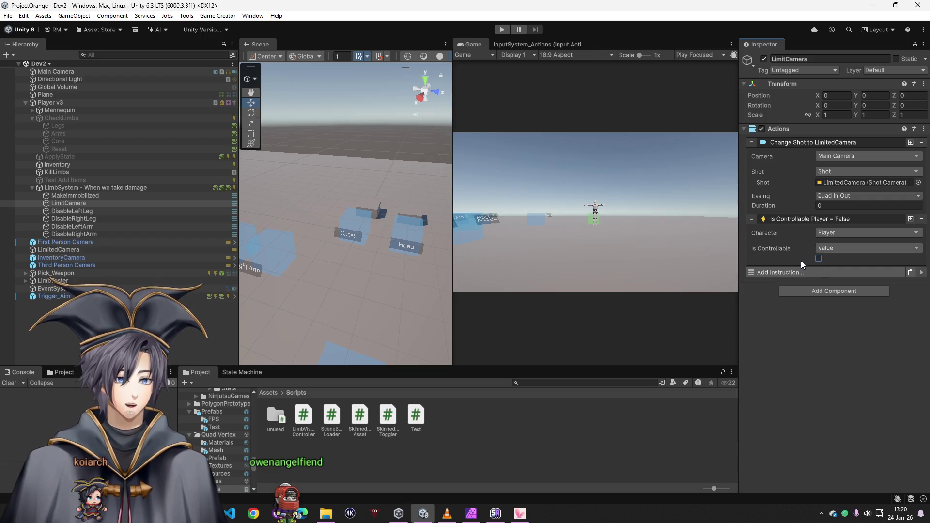
pyautogui.click(502, 30)
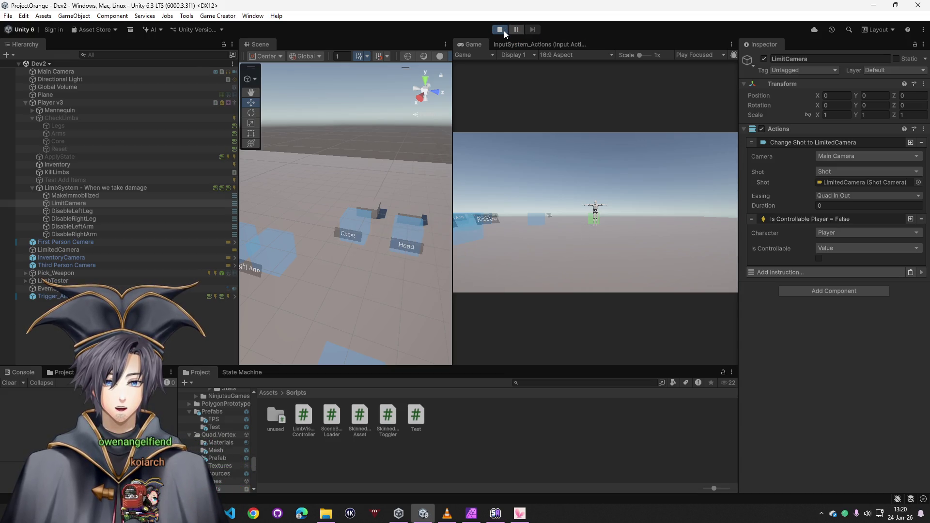
pyautogui.click(506, 30)
# - Add a Start Ragdoll on Player instruction to LimitCamera's actions and briefly play-test it
pyautogui.click(829, 273)
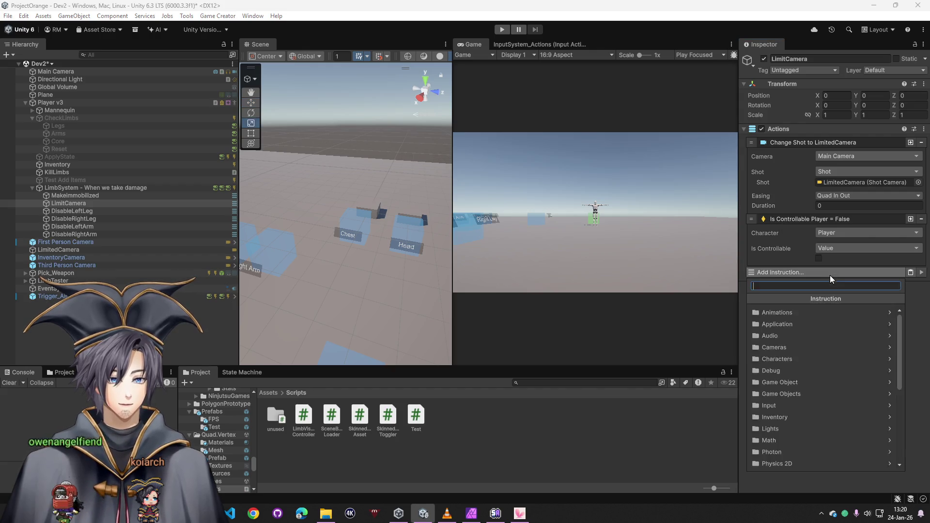
pyautogui.write('rag')
pyautogui.click(781, 314)
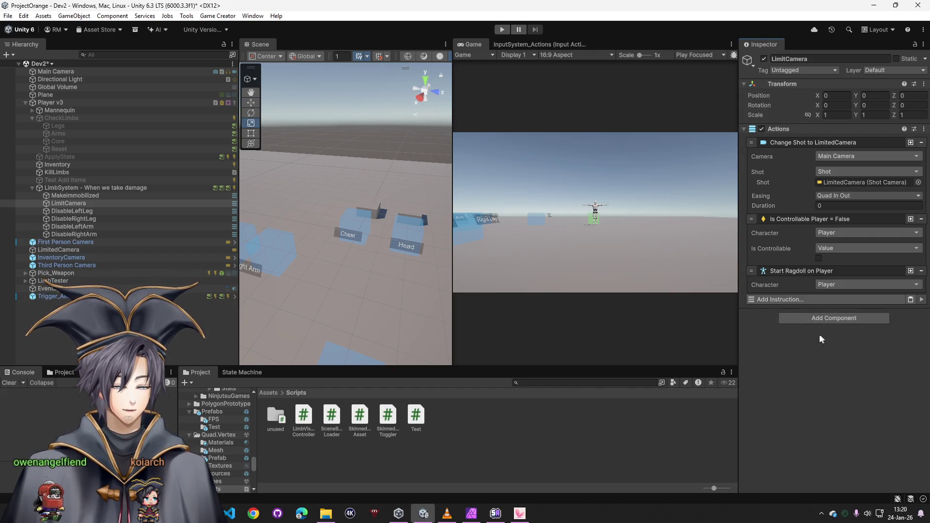
pyautogui.click(502, 31)
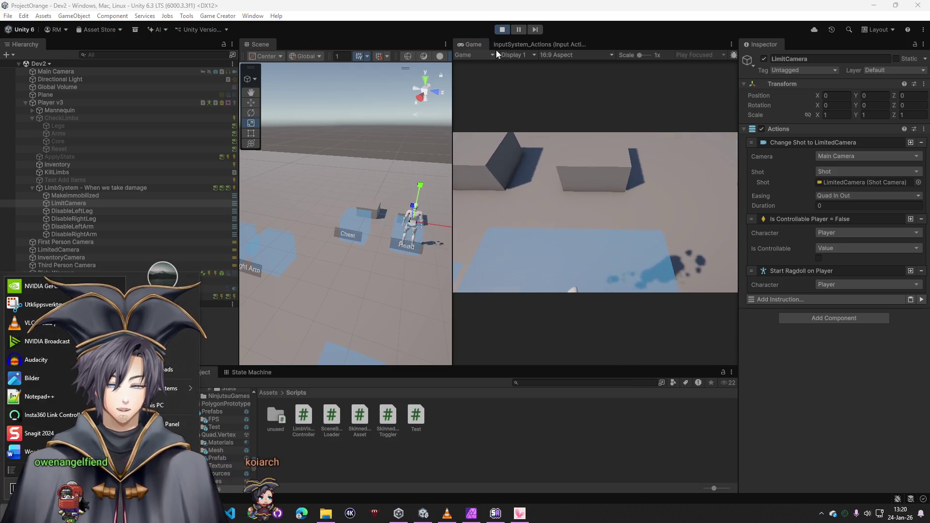
pyautogui.click(502, 29)
# - On LimbSystem, add two Run Conditions instructions and assign a Conditions component to them
pyautogui.click(63, 188)
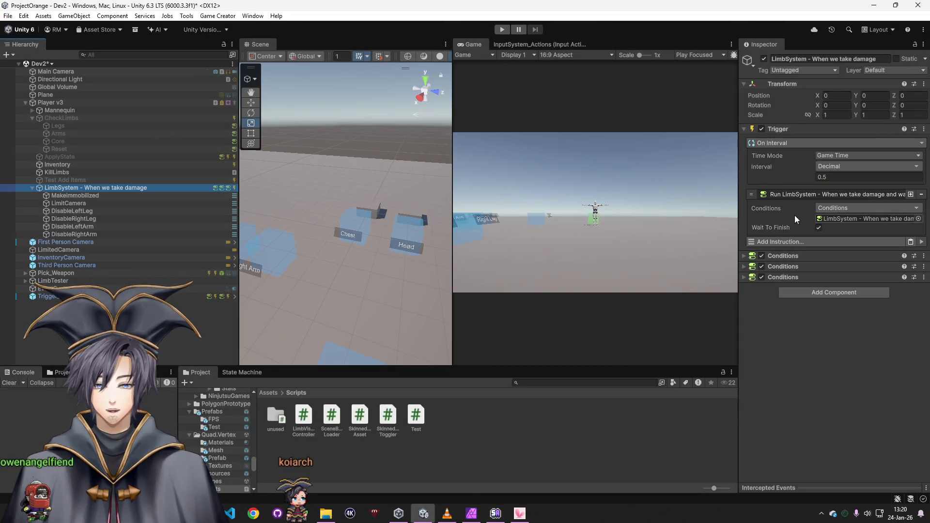
pyautogui.click(772, 255)
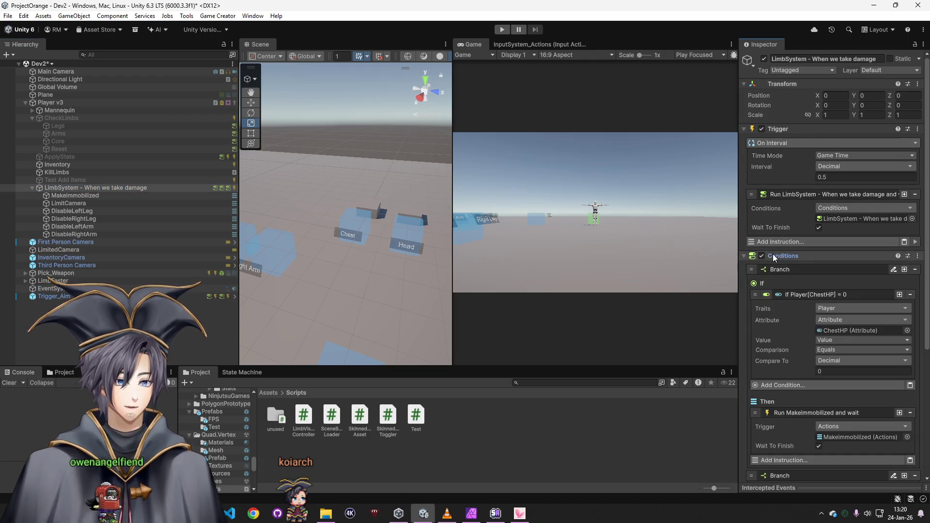
pyautogui.scroll(-3, 775, 280)
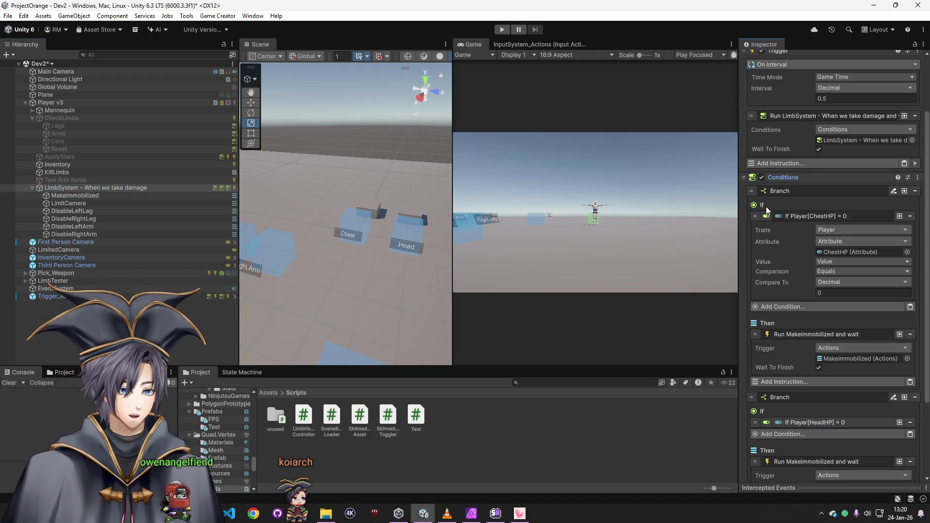
pyautogui.click(835, 139)
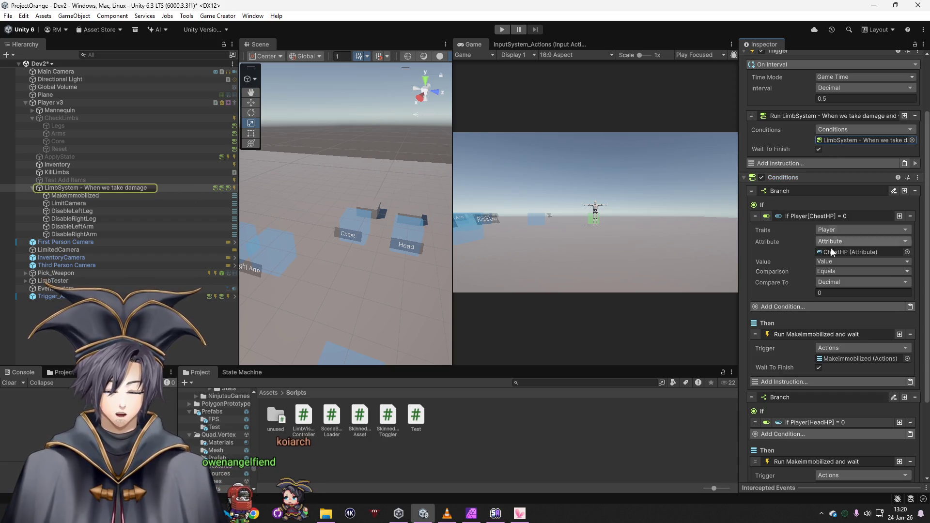
pyautogui.scroll(1, 799, 240)
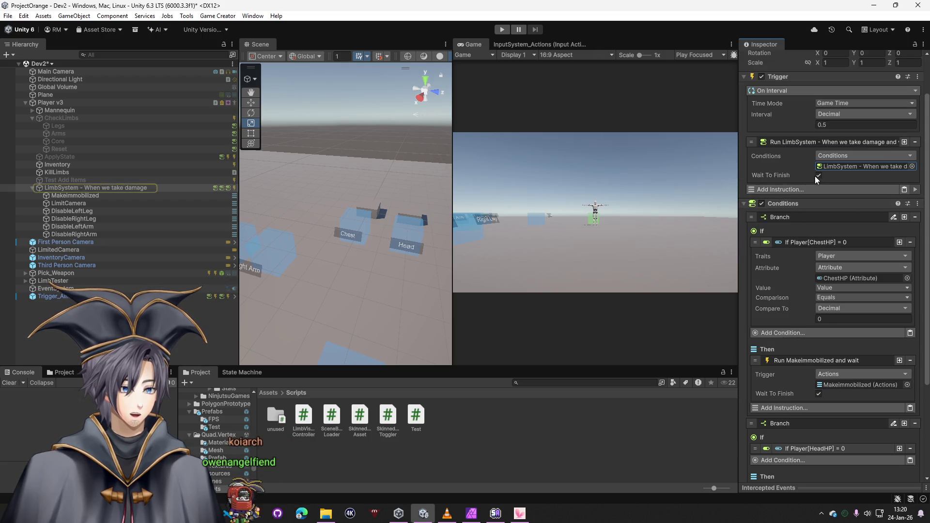
pyautogui.click(808, 190)
pyautogui.write('run con')
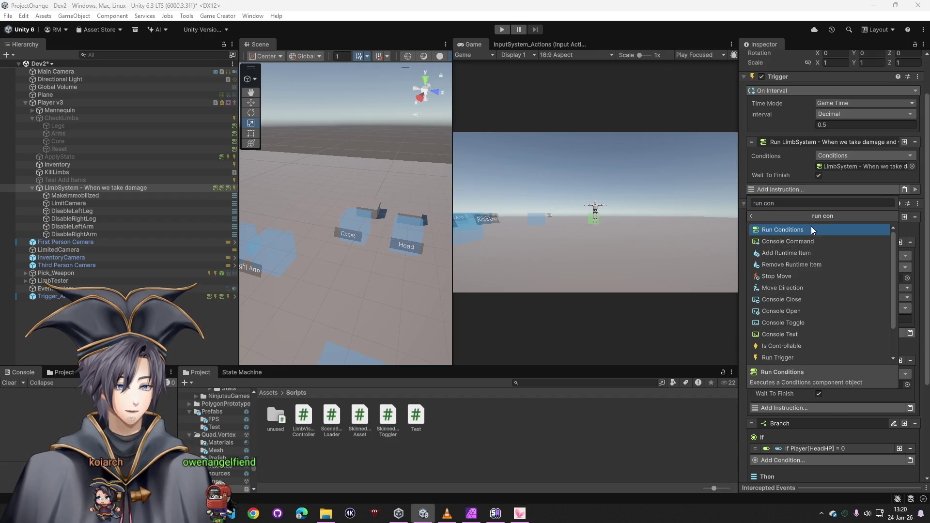
pyautogui.click(811, 228)
pyautogui.click(806, 236)
pyautogui.write('run con')
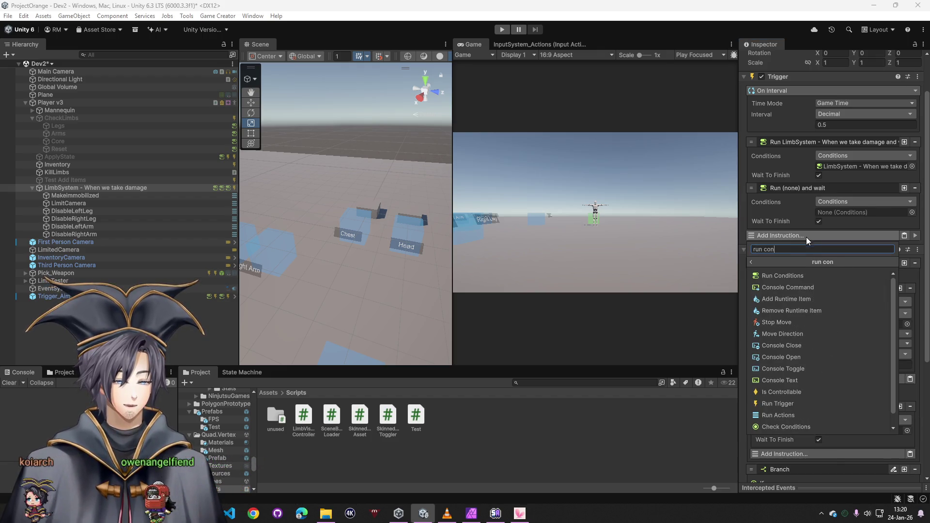
pyautogui.press('Return')
pyautogui.click(745, 295)
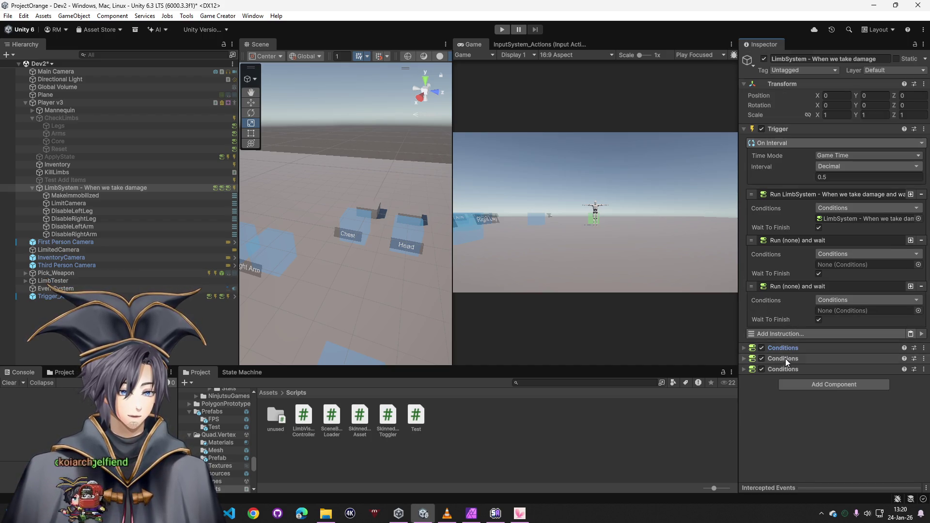
pyautogui.moveTo(780, 369); pyautogui.dragTo(824, 310)
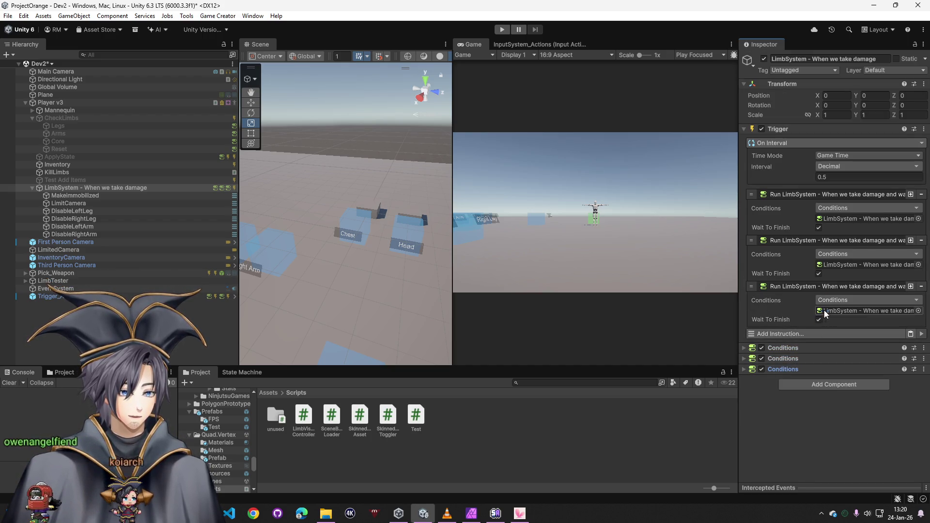
# - Move the HeadHP branch above ChestHP and put Run LimitCamera before Run Makeimmobilized
pyautogui.click(799, 347)
pyautogui.scroll(-3, 801, 343)
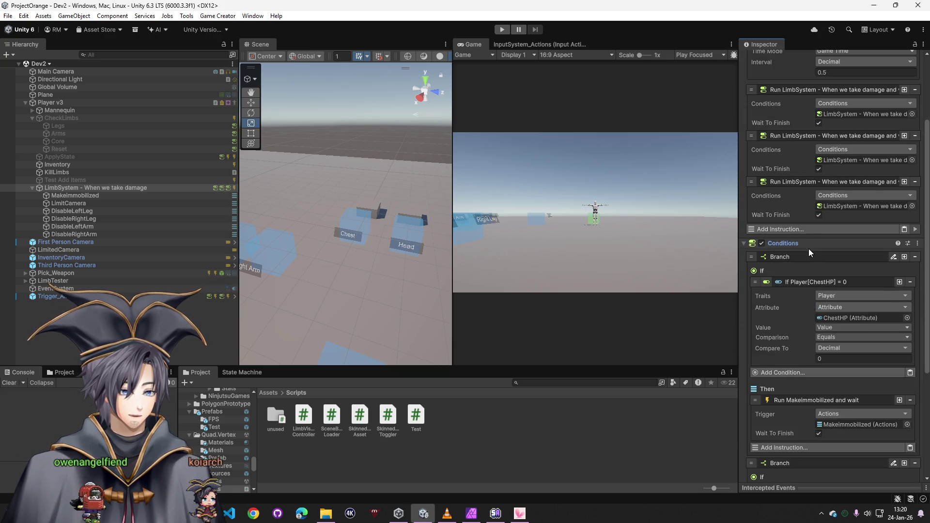
pyautogui.scroll(-4, 809, 248)
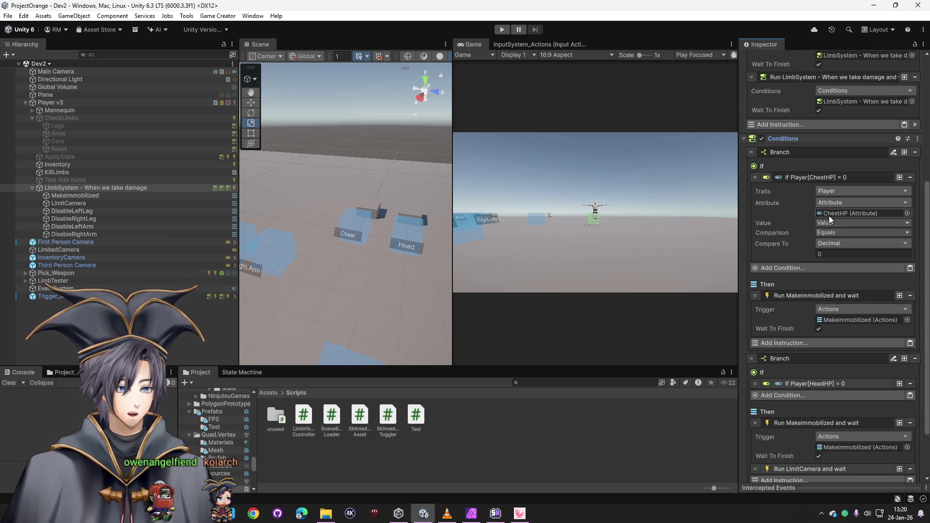
pyautogui.scroll(-3, 839, 320)
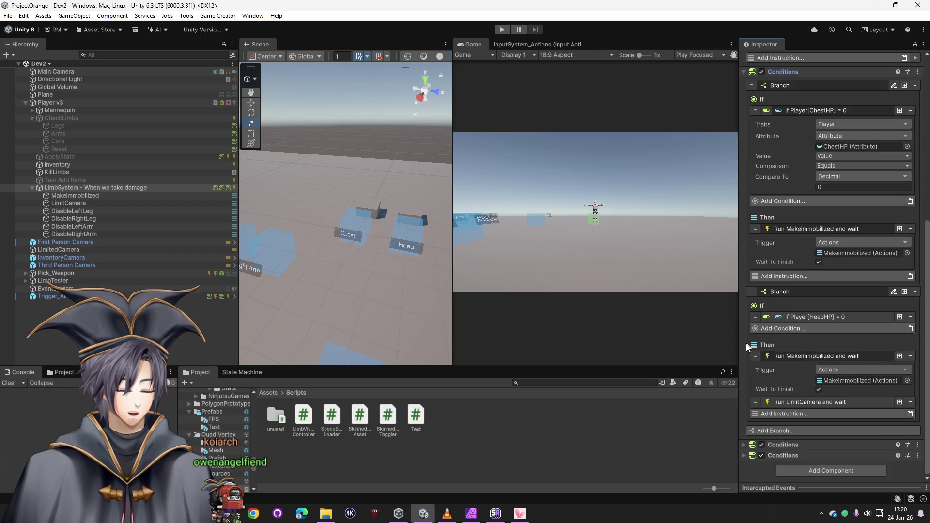
pyautogui.scroll(3, 774, 367)
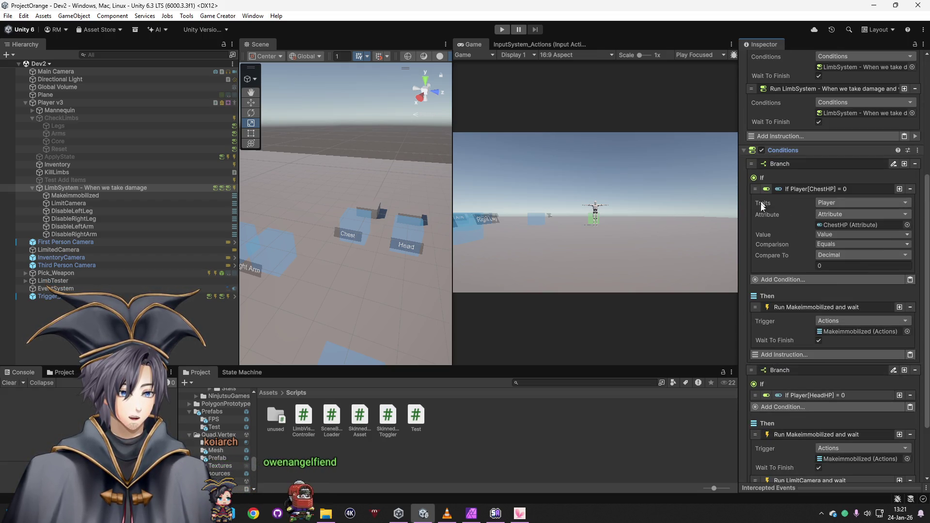
pyautogui.moveTo(750, 372); pyautogui.dragTo(761, 170)
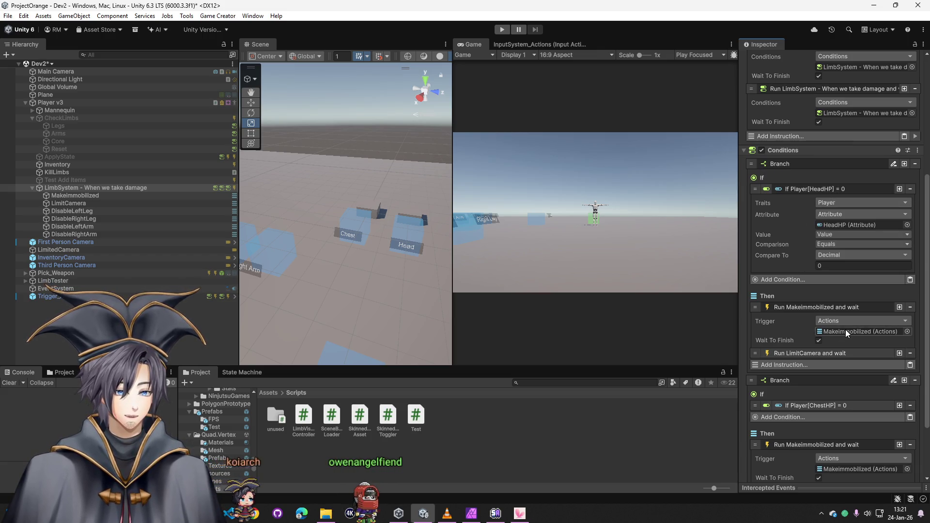
pyautogui.moveTo(133, 195)
pyautogui.mouseDown()
pyautogui.moveTo(835, 338)
pyautogui.moveTo(822, 356)
pyautogui.mouseUp()
pyautogui.moveTo(755, 356); pyautogui.dragTo(770, 319)
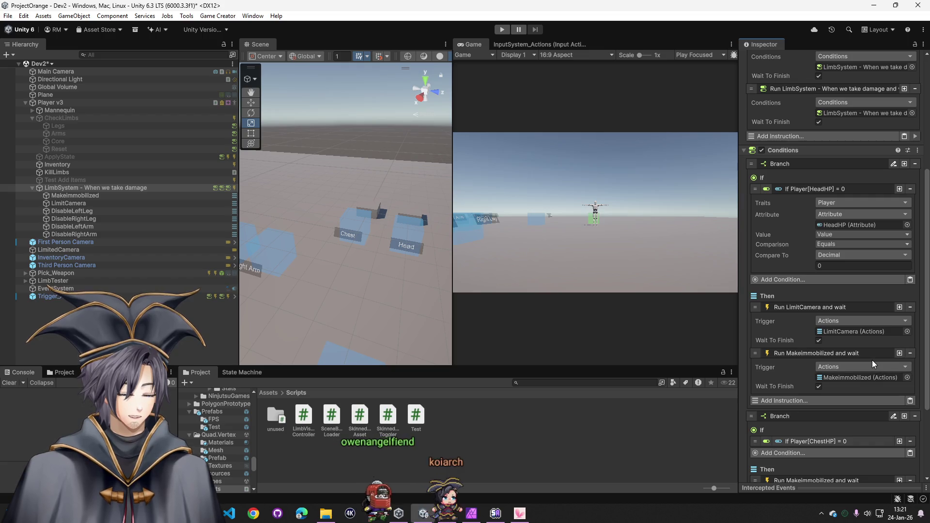
pyautogui.click(140, 195)
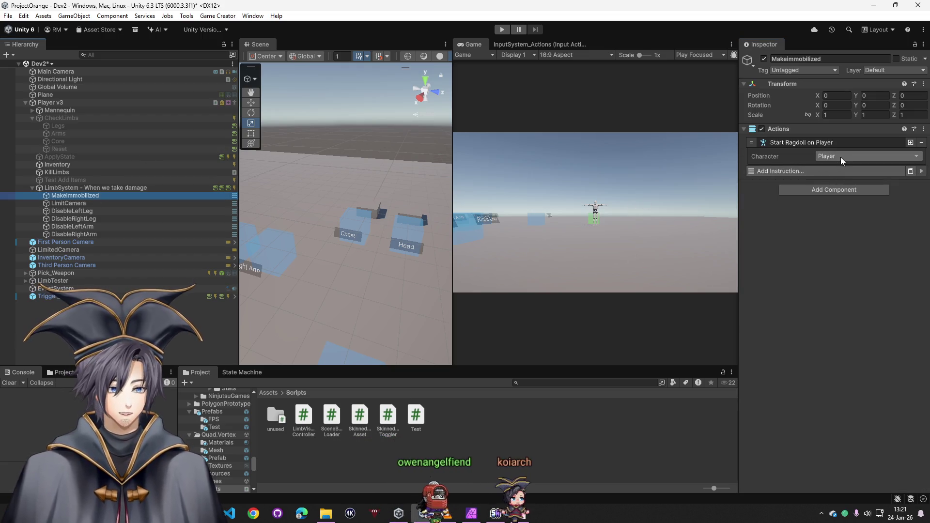
# - Play the game, walk the player onto the Head zone, and inspect the player's Head HP
pyautogui.click(225, 203)
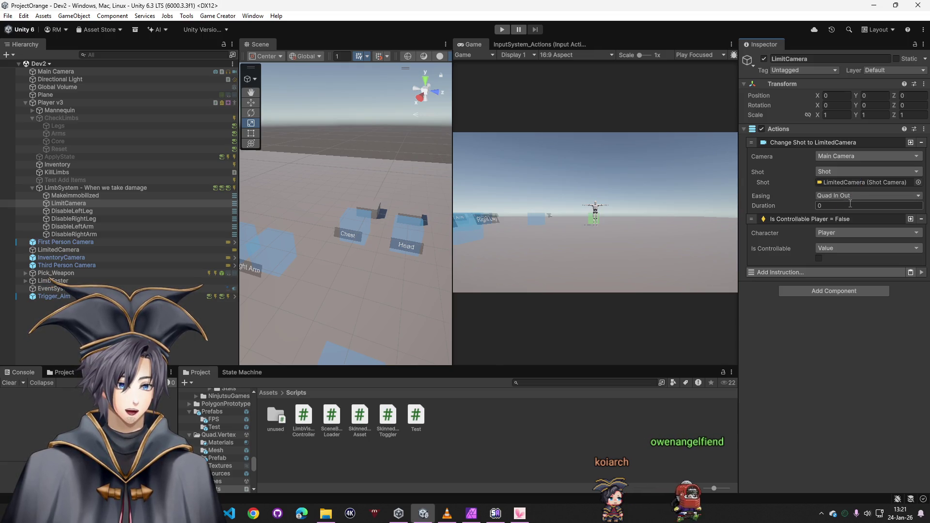
pyautogui.click(505, 29)
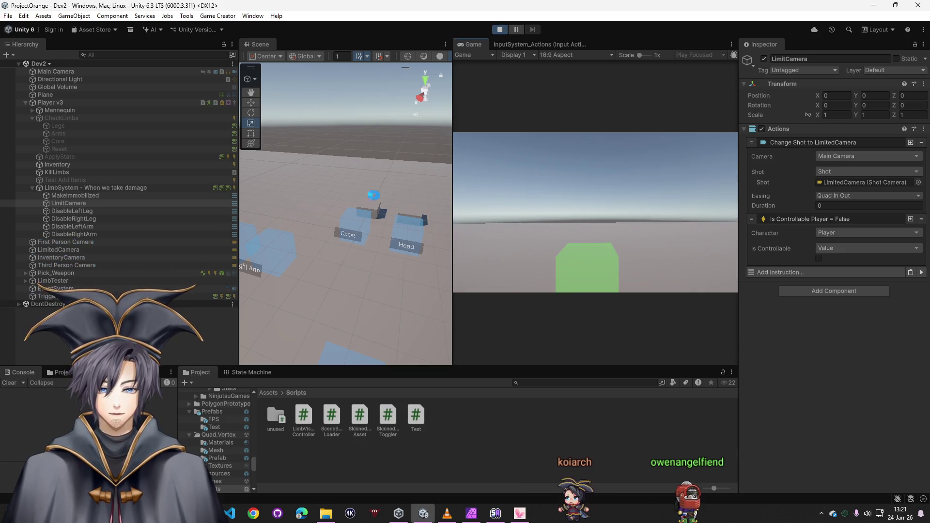
pyautogui.press('w')
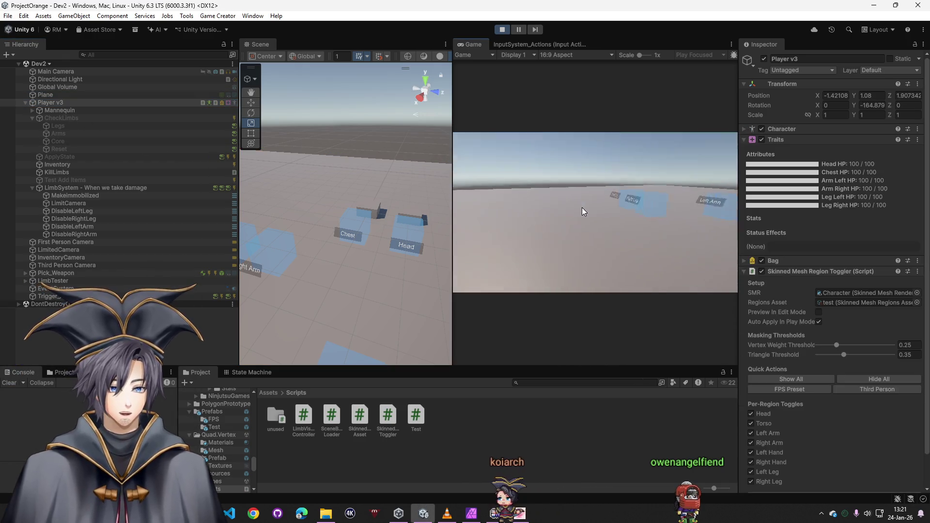
pyautogui.press('w')
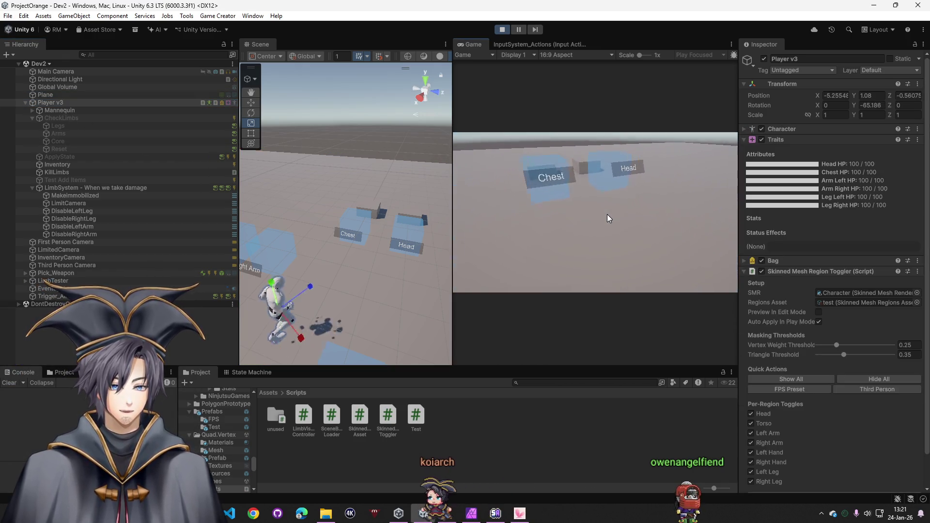
pyautogui.press('w')
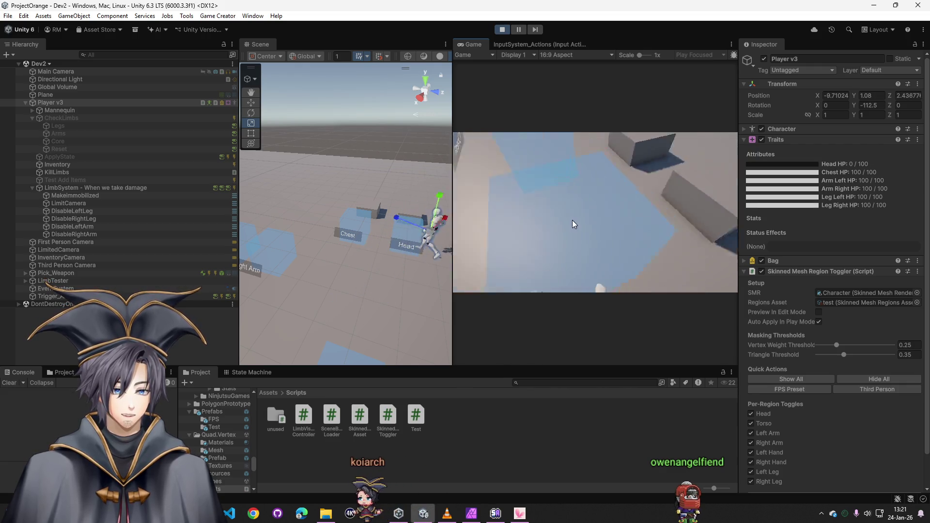
pyautogui.press('w')
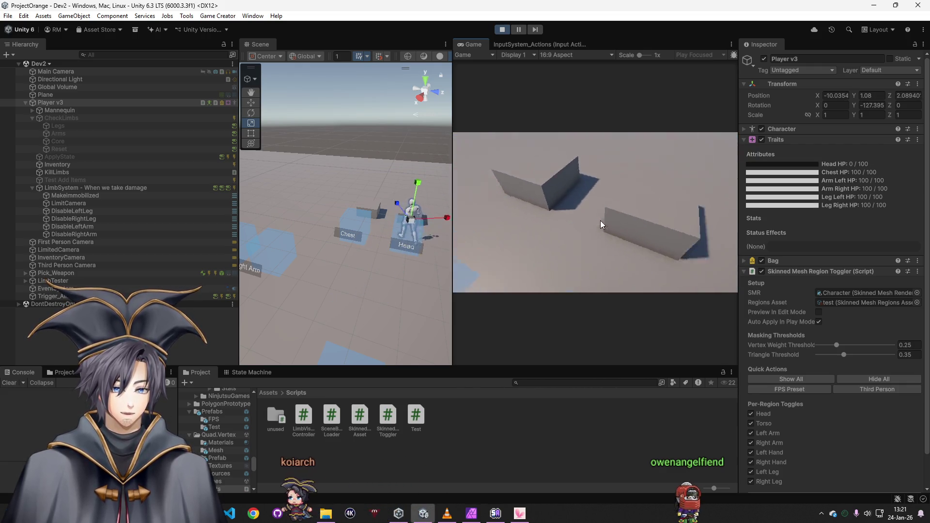
pyautogui.press('super')
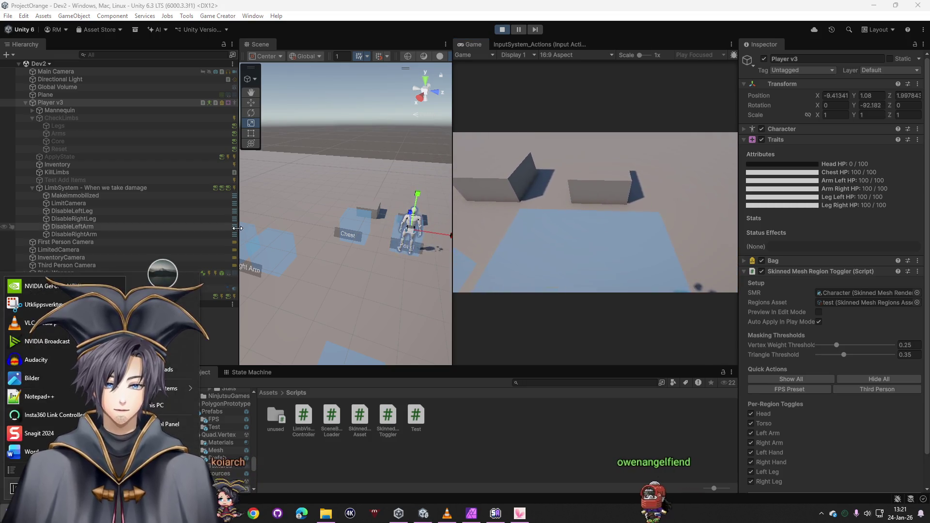
pyautogui.click(558, 429)
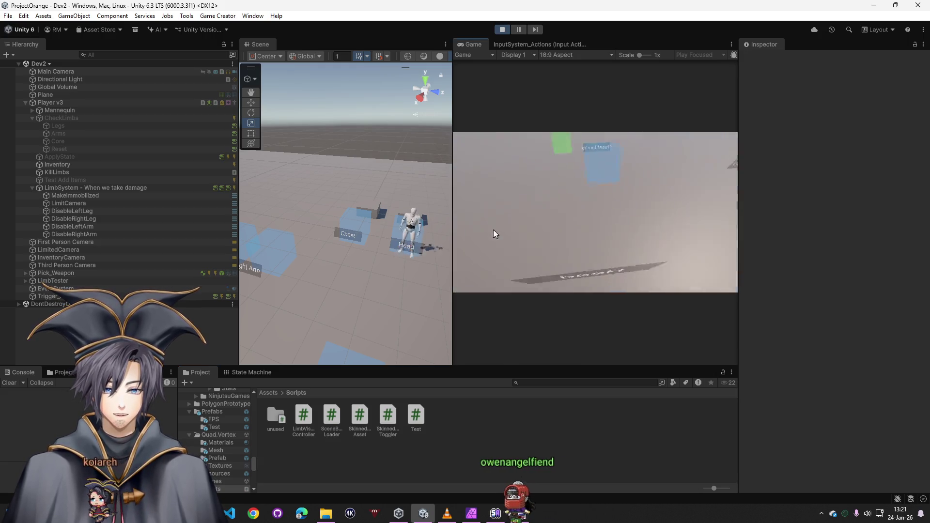
pyautogui.click(407, 236)
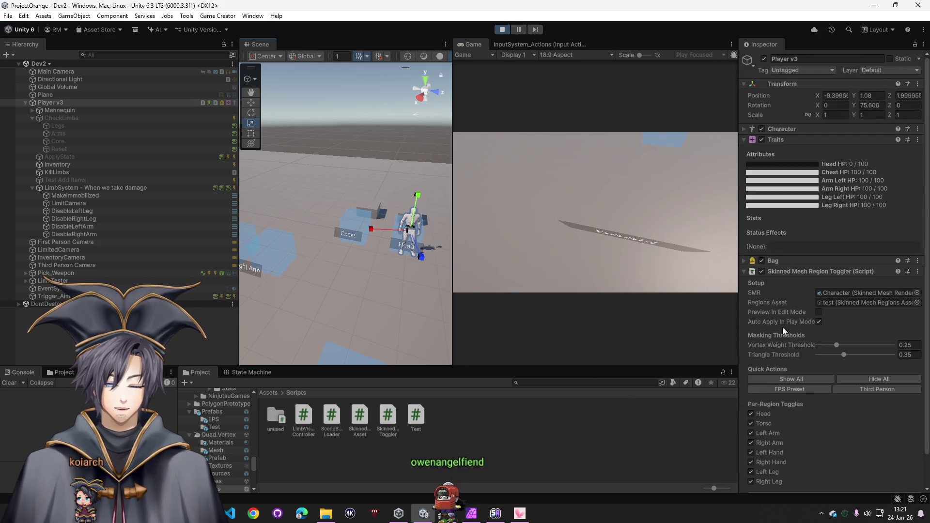
pyautogui.click(375, 225)
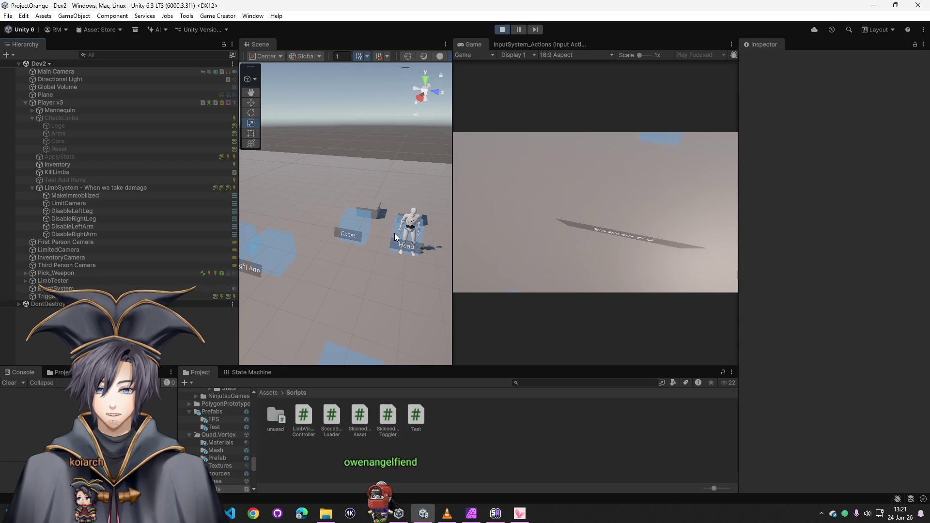
pyautogui.click(394, 233)
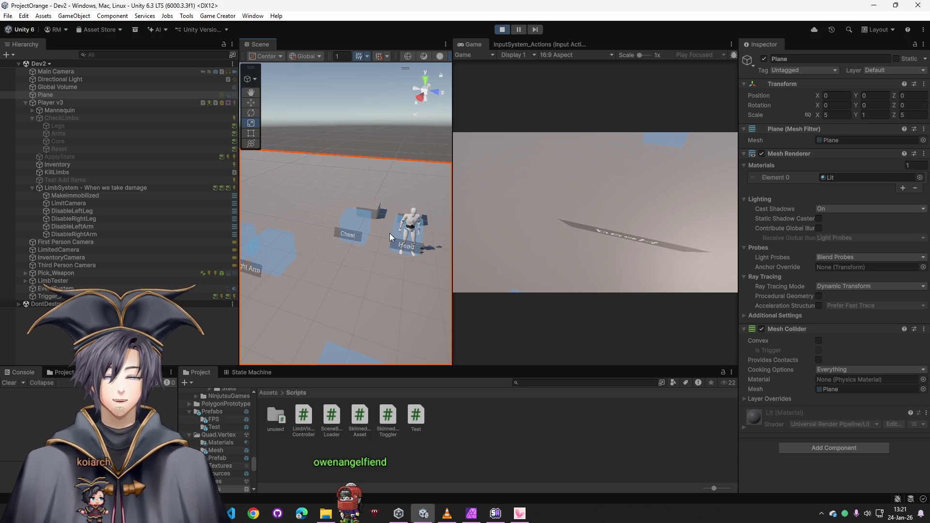
pyautogui.moveTo(338, 271); pyautogui.dragTo(406, 262)
pyautogui.click(406, 262)
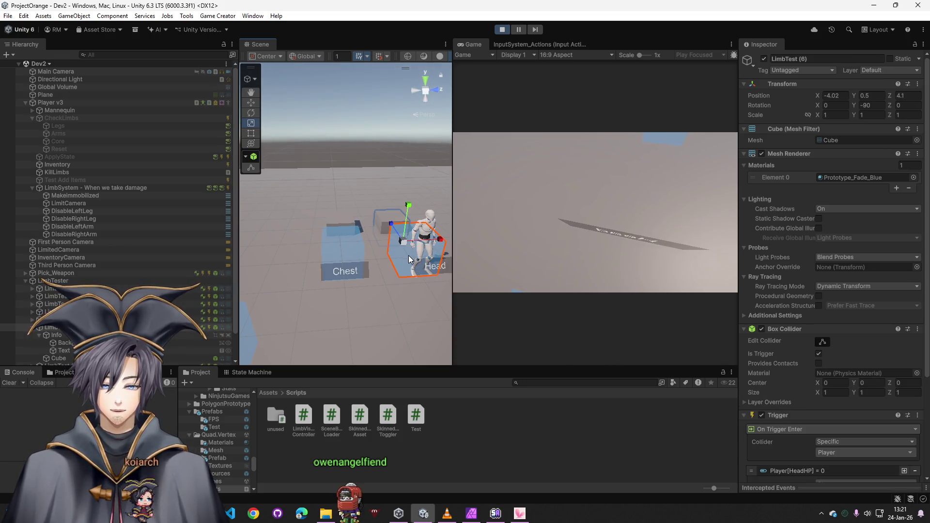
pyautogui.scroll(-5, 806, 368)
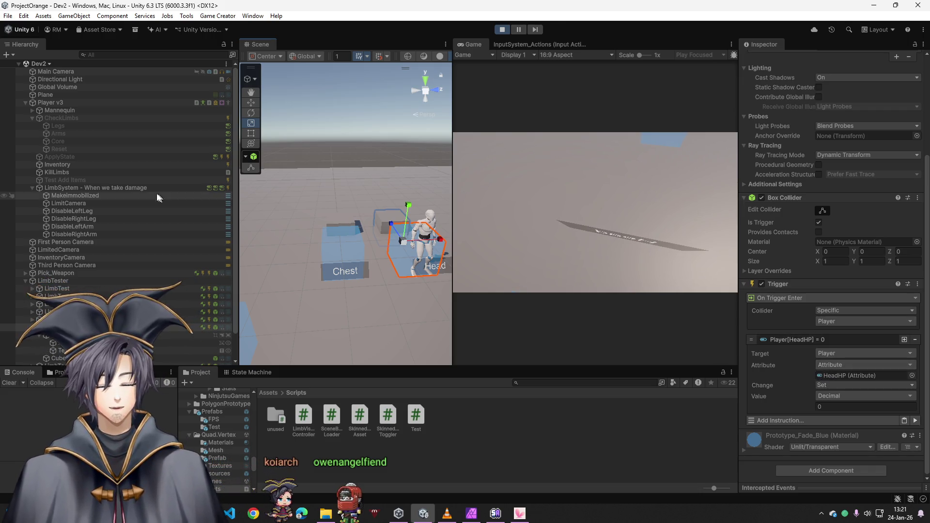
pyautogui.click(97, 188)
pyautogui.scroll(3, 802, 242)
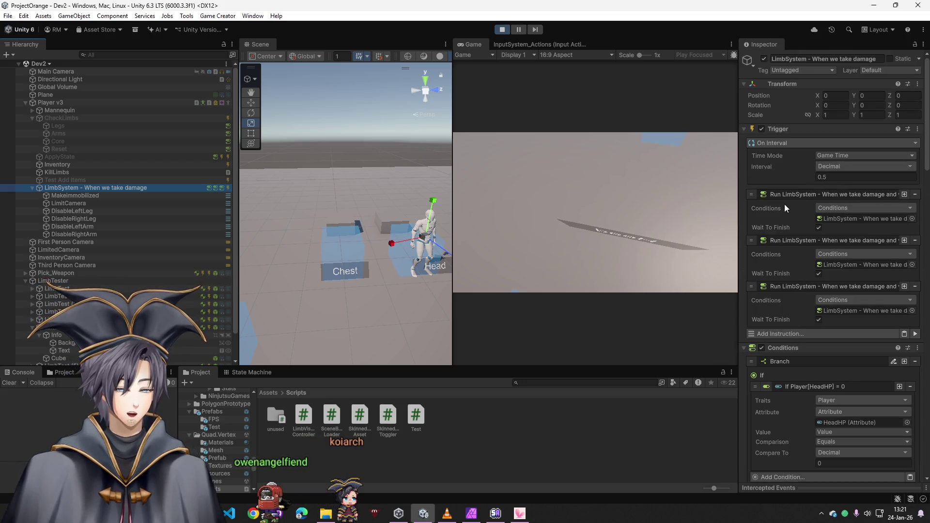
pyautogui.click(856, 218)
pyautogui.scroll(-5, 856, 218)
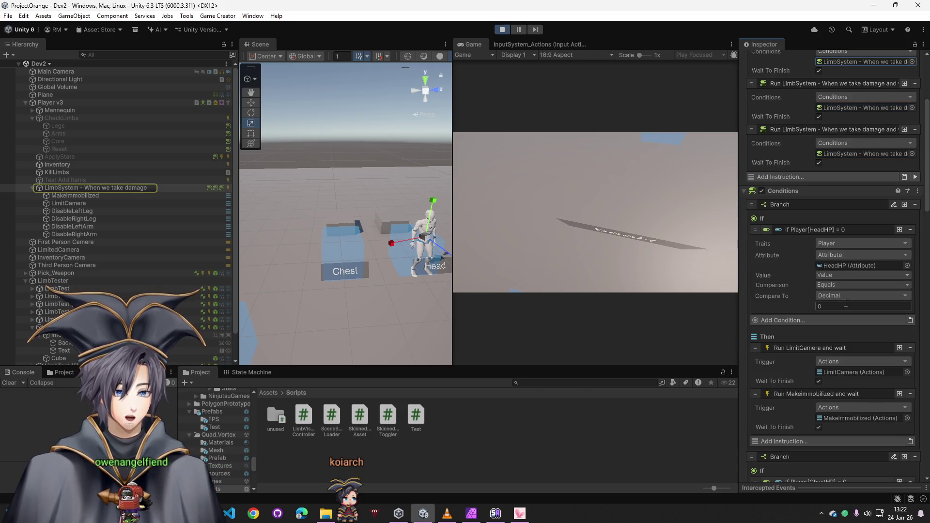
pyautogui.scroll(-2, 844, 299)
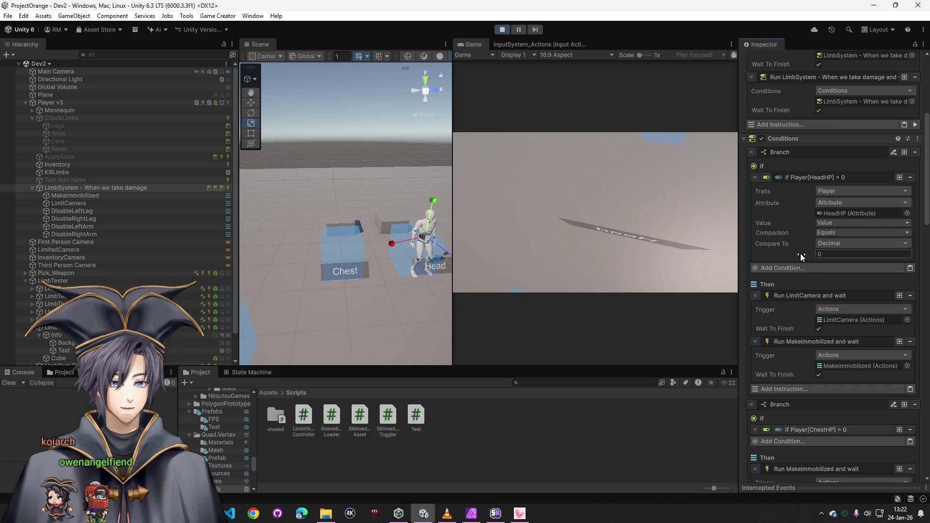
pyautogui.click(58, 102)
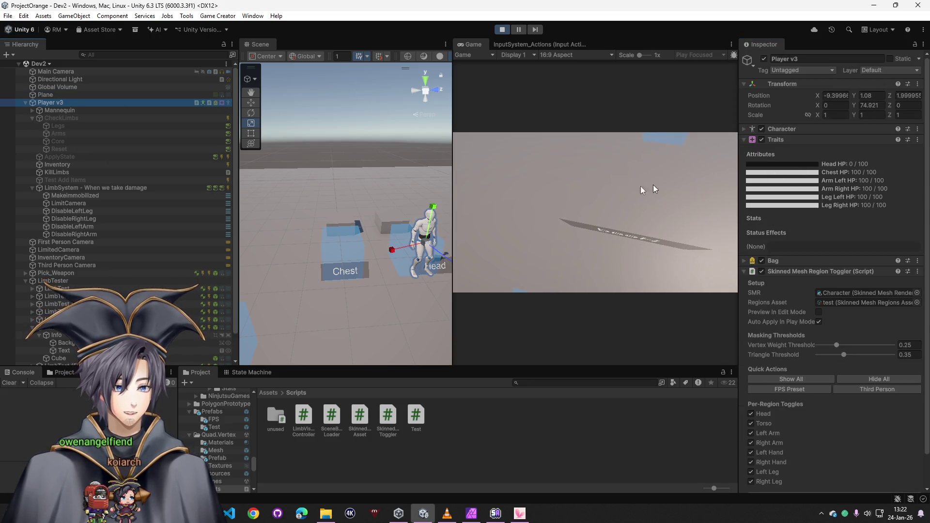
pyautogui.click(74, 189)
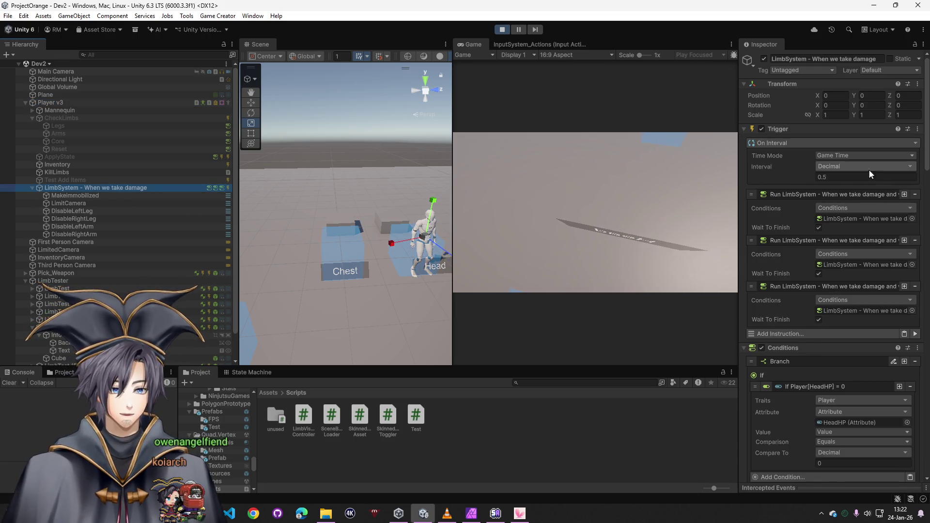
pyautogui.click(854, 154)
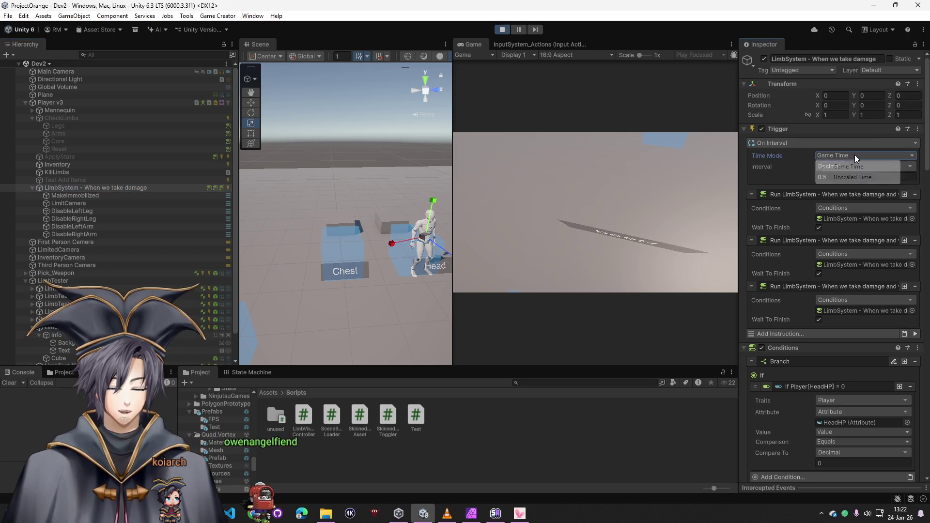
pyautogui.click(771, 170)
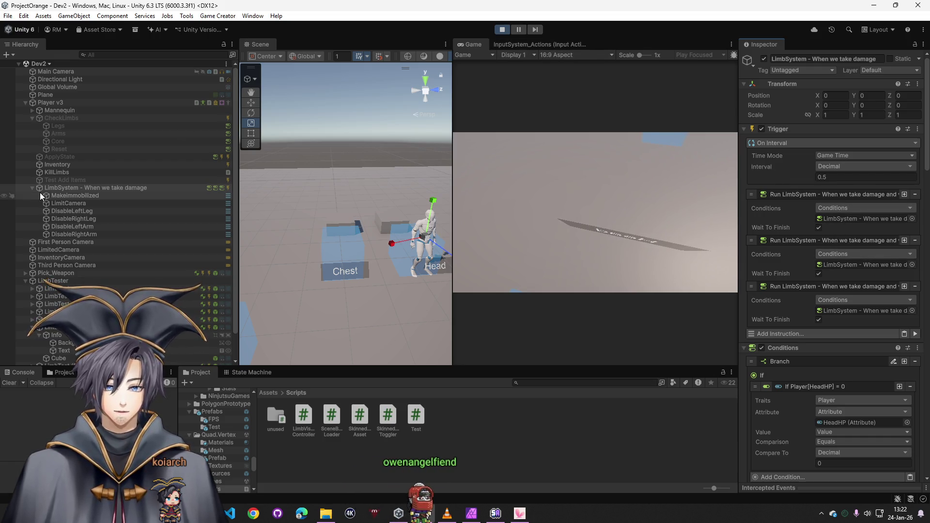
pyautogui.hotkey('ctrl', 'p')
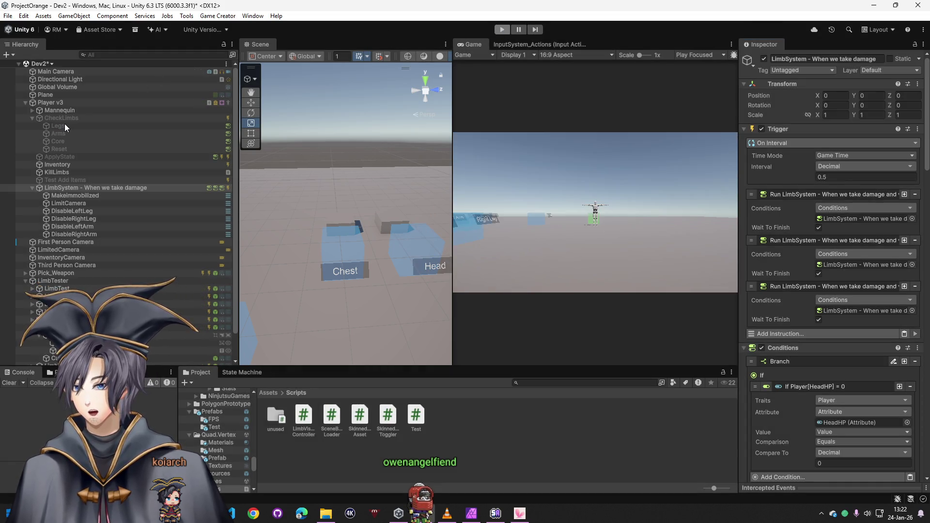
# - Inspect the Core branch logic and ApplyState's Check 3 Conditions instruction
pyautogui.click(65, 142)
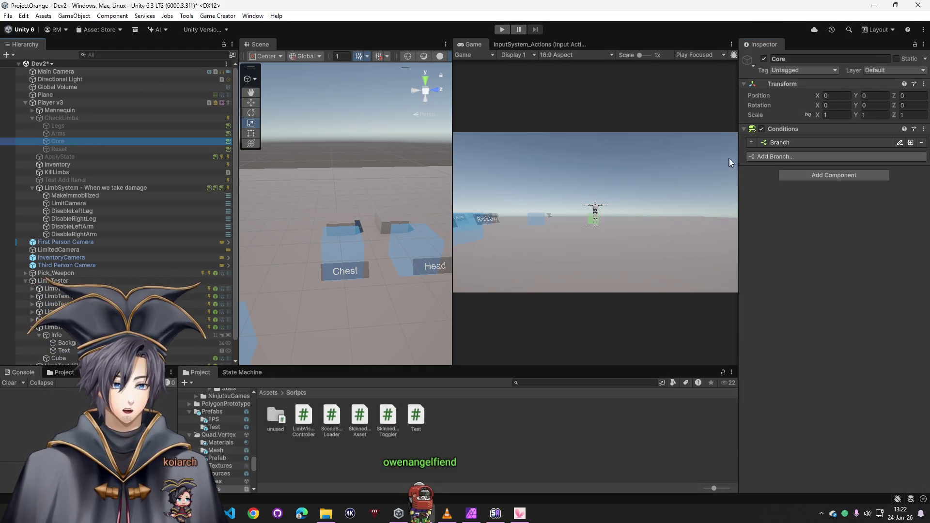
pyautogui.click(780, 143)
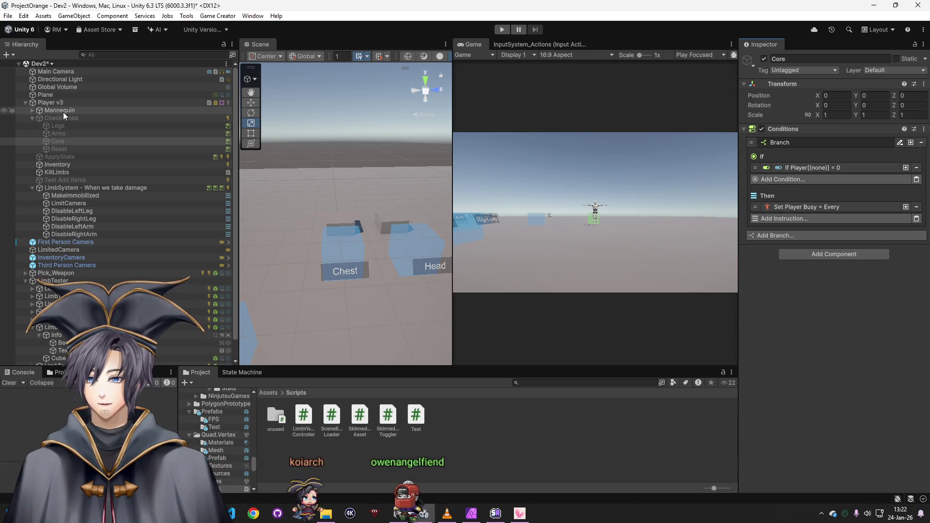
pyautogui.click(59, 157)
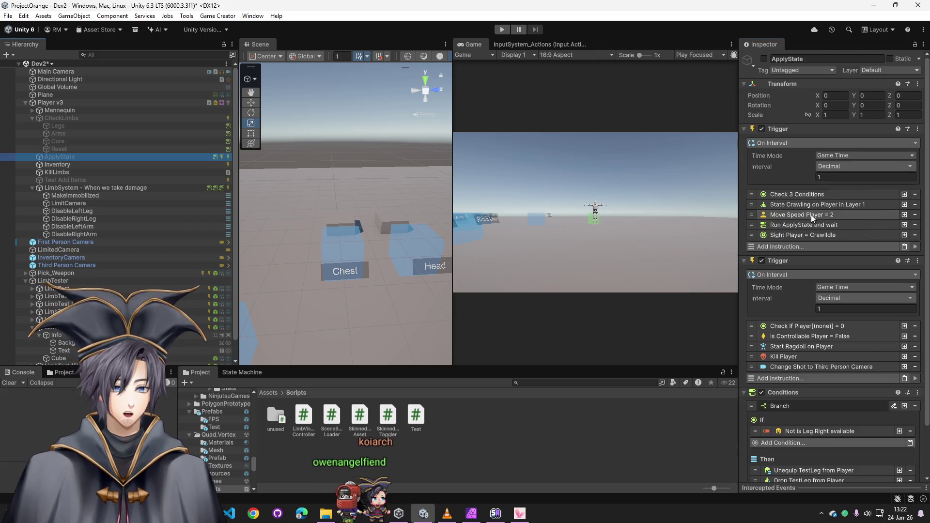
pyautogui.click(821, 194)
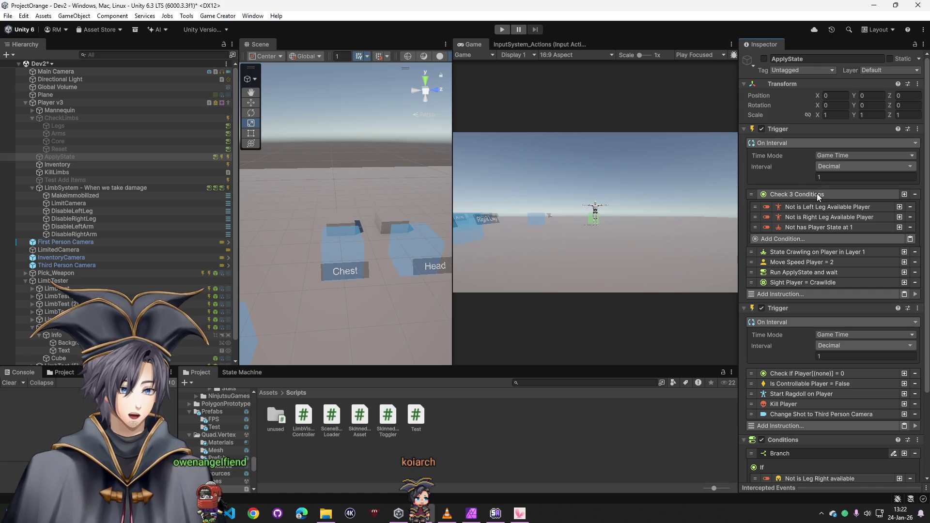
pyautogui.click(818, 194)
pyautogui.scroll(-3, 805, 255)
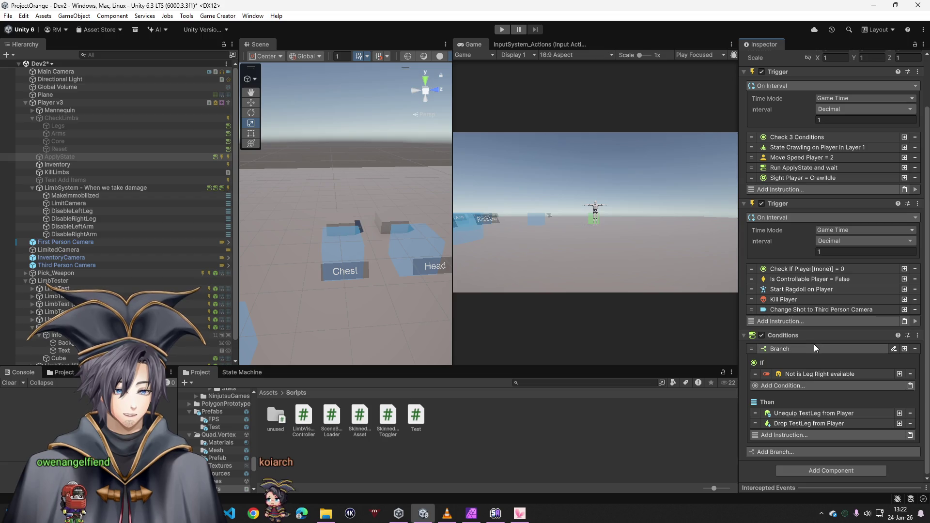
# - Return to LimbSystem and open the condition list on its HeadHP branch
pyautogui.click(101, 189)
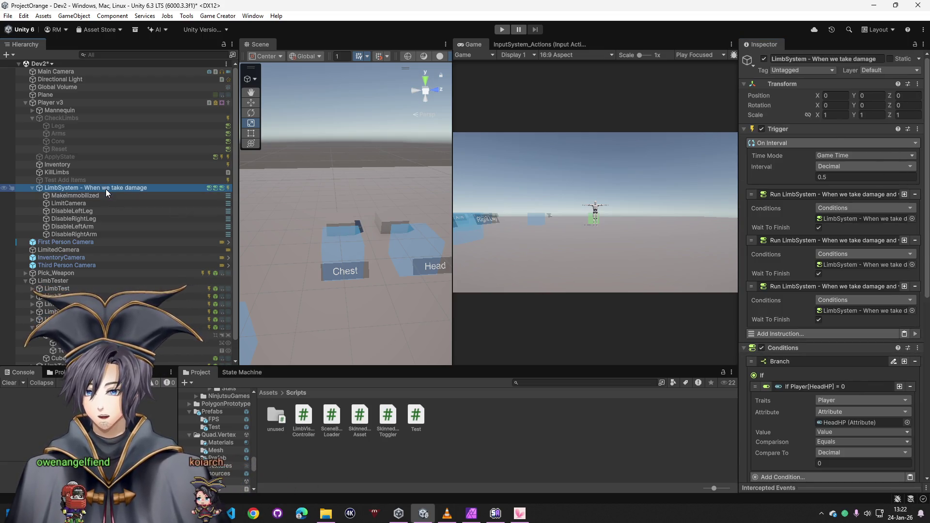
pyautogui.click(765, 240)
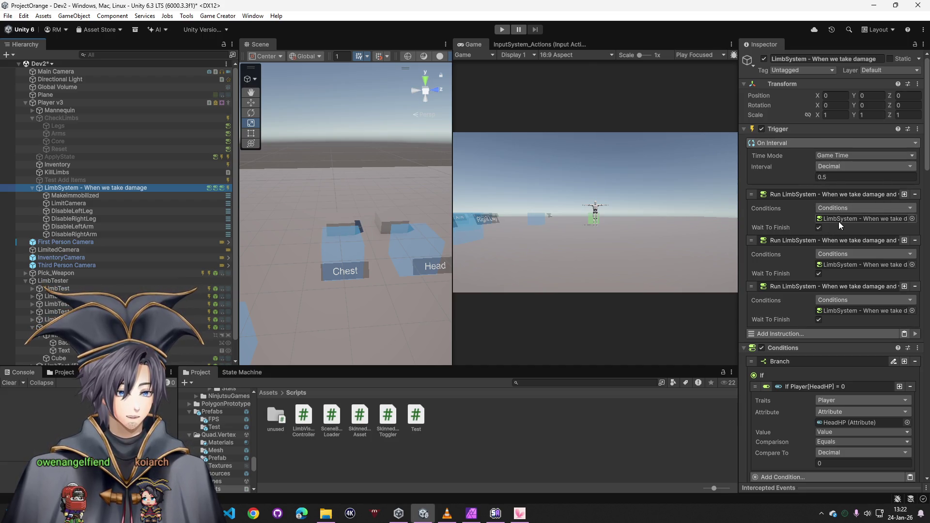
pyautogui.scroll(-4, 807, 262)
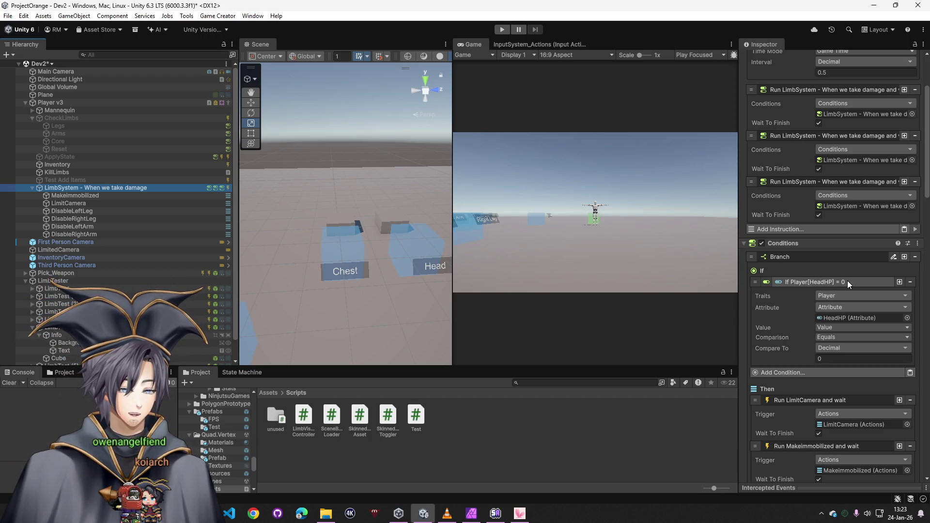
pyautogui.click(789, 375)
# - Add a condition to the head branch, then remove the unwanted Is Console condition
pyautogui.write('cons')
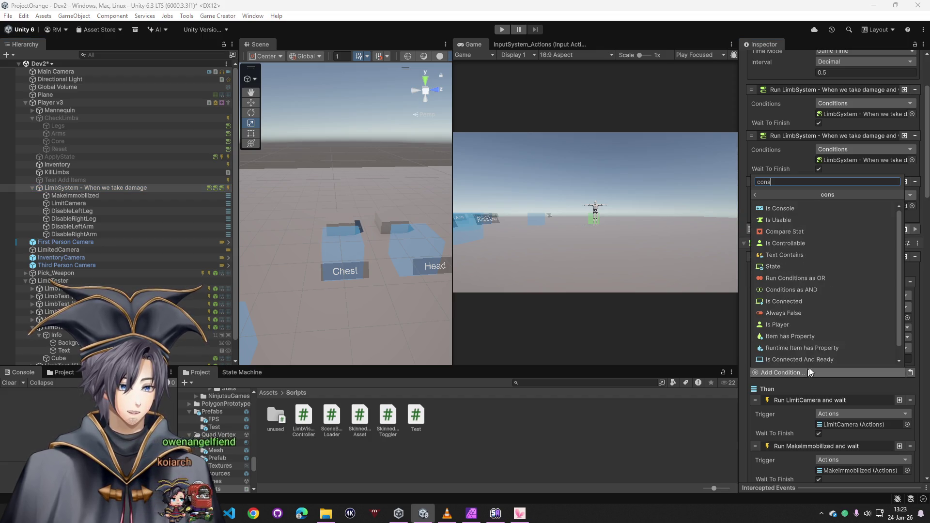
pyautogui.click(796, 210)
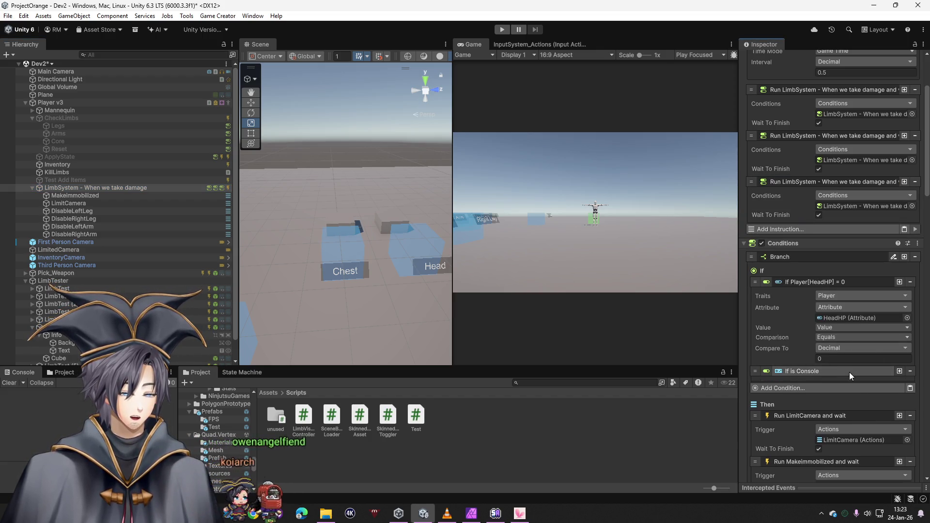
pyautogui.click(910, 371)
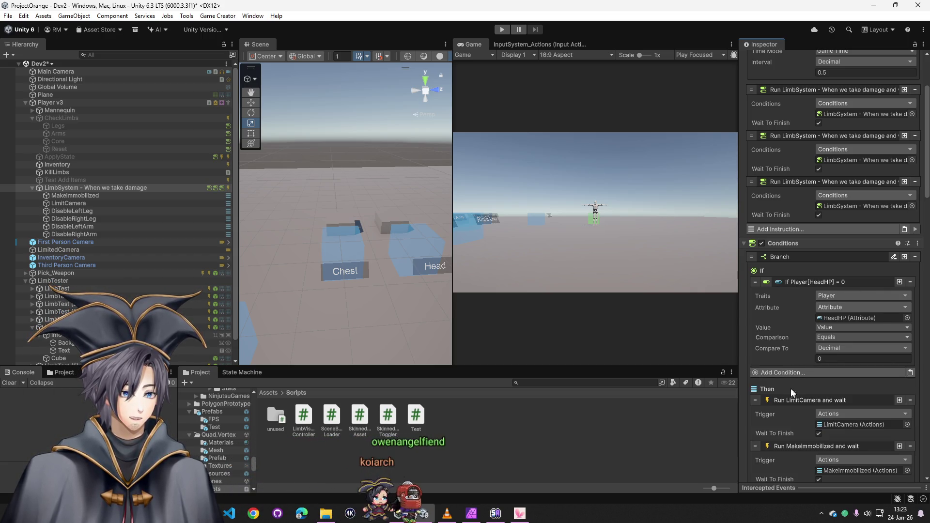
pyautogui.scroll(-3, 784, 385)
# - Add a Log instruction with message 'Head' under Run MakeImmobilized and play-test it
pyautogui.click(787, 415)
pyautogui.write('log')
pyautogui.click(780, 251)
pyautogui.write('Had')
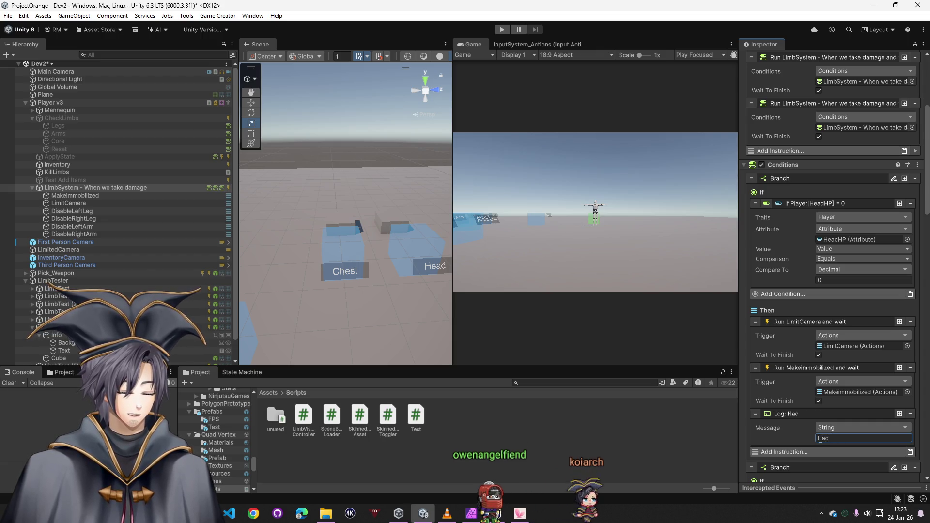
pyautogui.write('e')
pyautogui.click(501, 30)
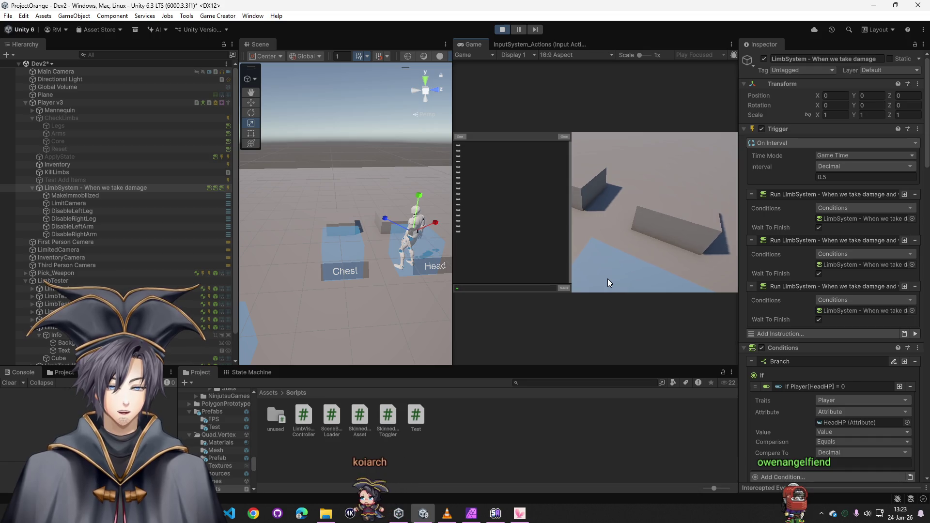
pyautogui.press('super')
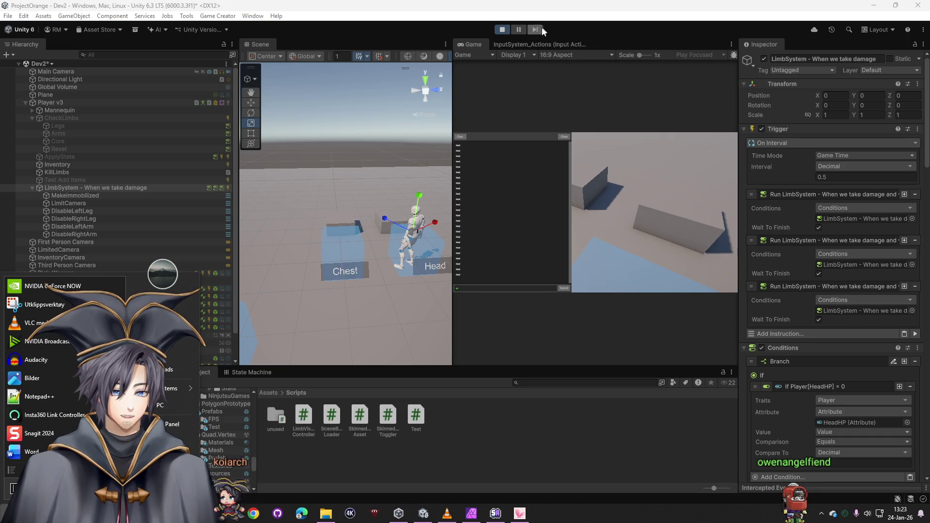
# - Stop the play-test and delete the Log: Head instruction
pyautogui.click(502, 31)
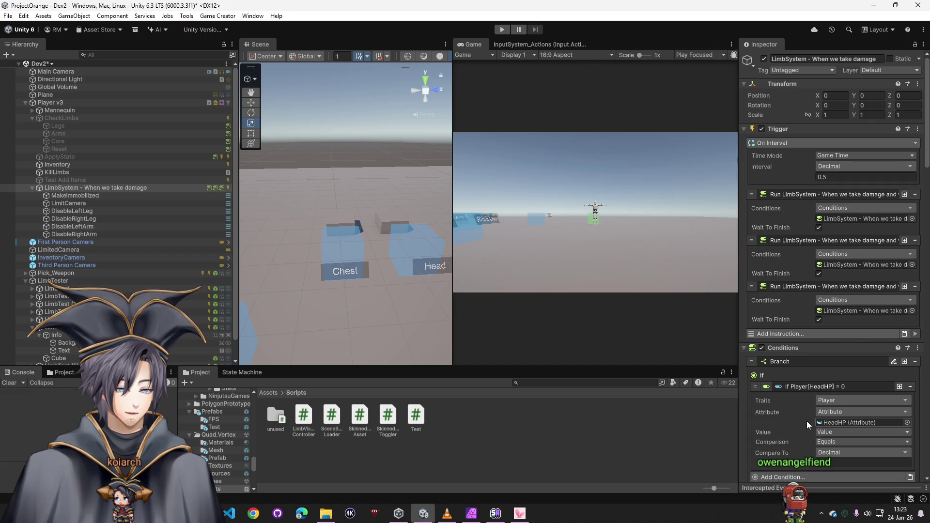
pyautogui.scroll(-8, 806, 420)
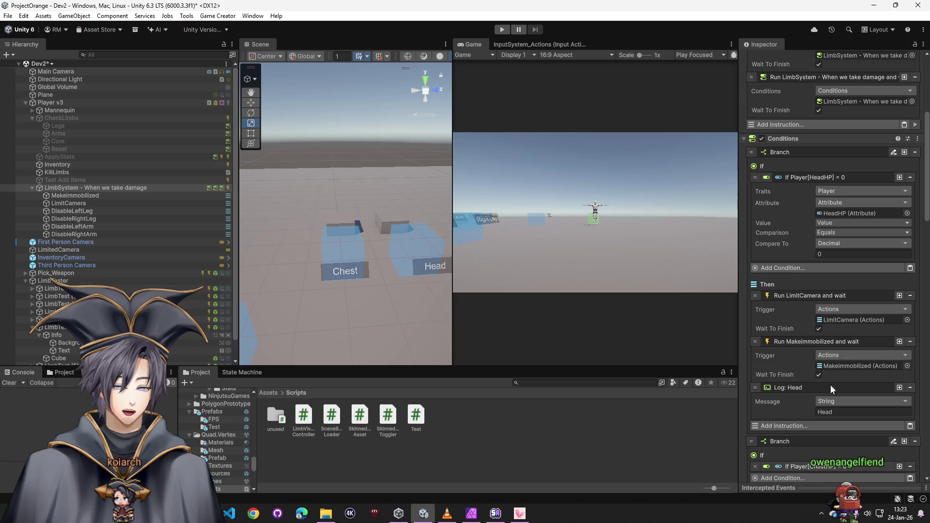
pyautogui.click(910, 388)
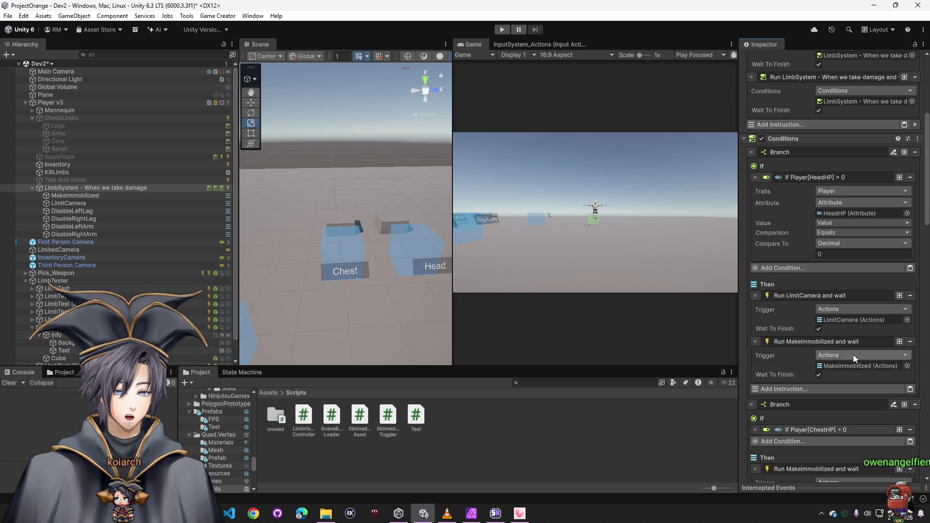
# - Review the LimitCamera and MakeImmobilized actions, collapsing the Change Shot and Is Controllable Player instructions
pyautogui.click(855, 320)
pyautogui.click(92, 205)
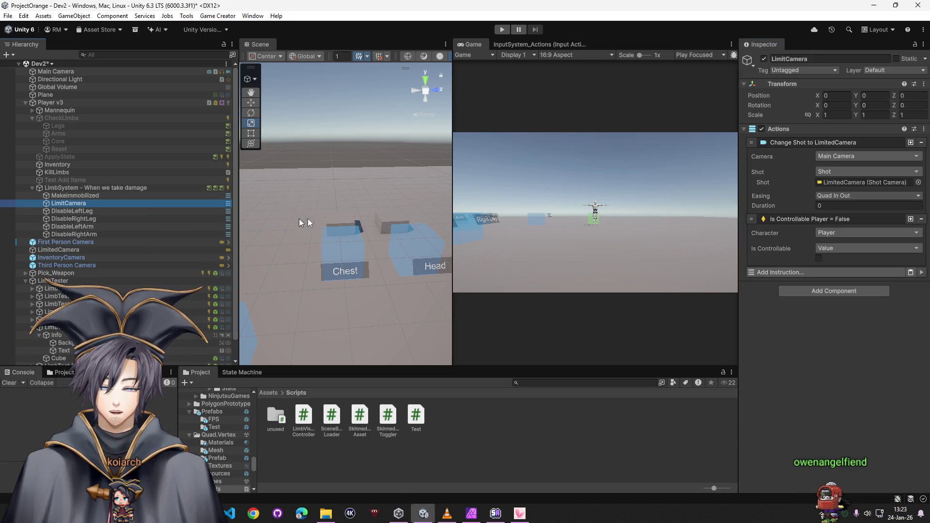
pyautogui.click(787, 142)
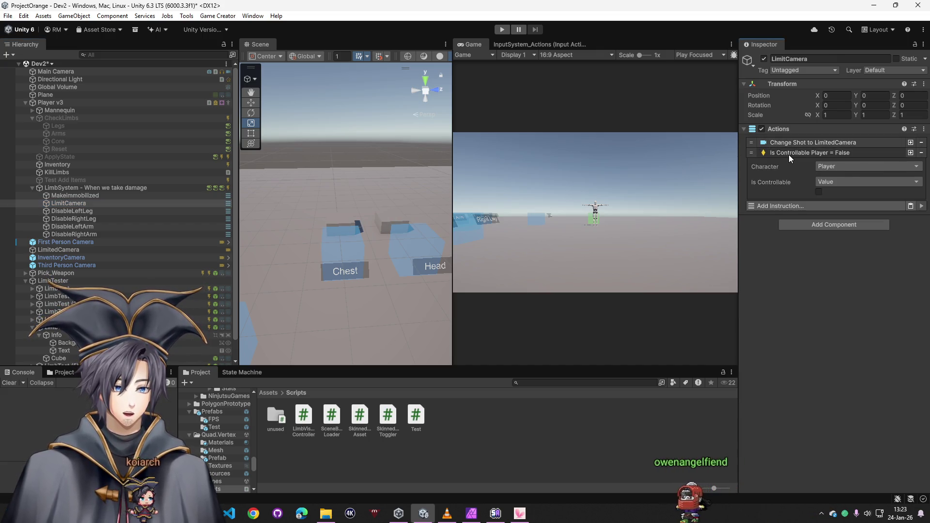
pyautogui.click(788, 155)
pyautogui.click(75, 196)
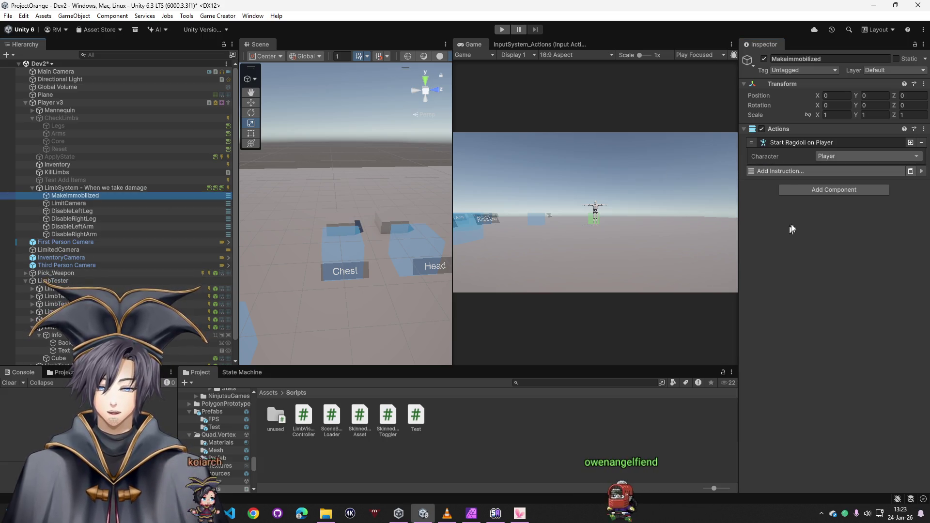
pyautogui.click(193, 189)
# - Turn off Wait To Finish for LimitCamera and MakeImmobilized, save the scene, and run again
pyautogui.click(783, 348)
pyautogui.scroll(-10, 824, 324)
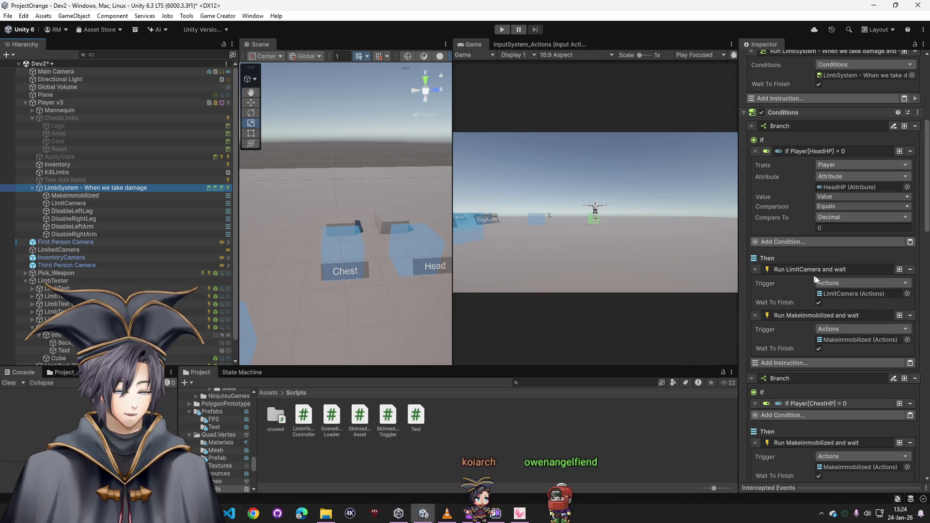
pyautogui.click(818, 303)
pyautogui.click(818, 349)
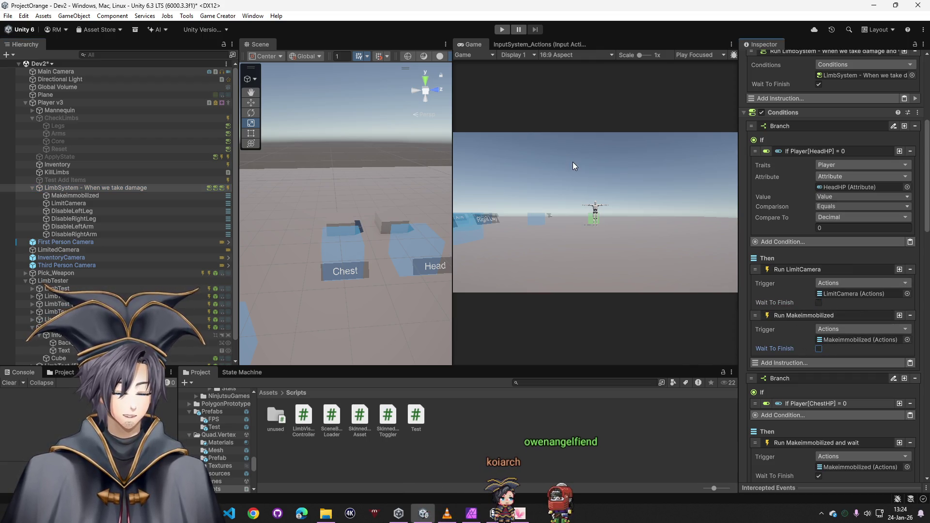
pyautogui.hotkey('ctrl', 's')
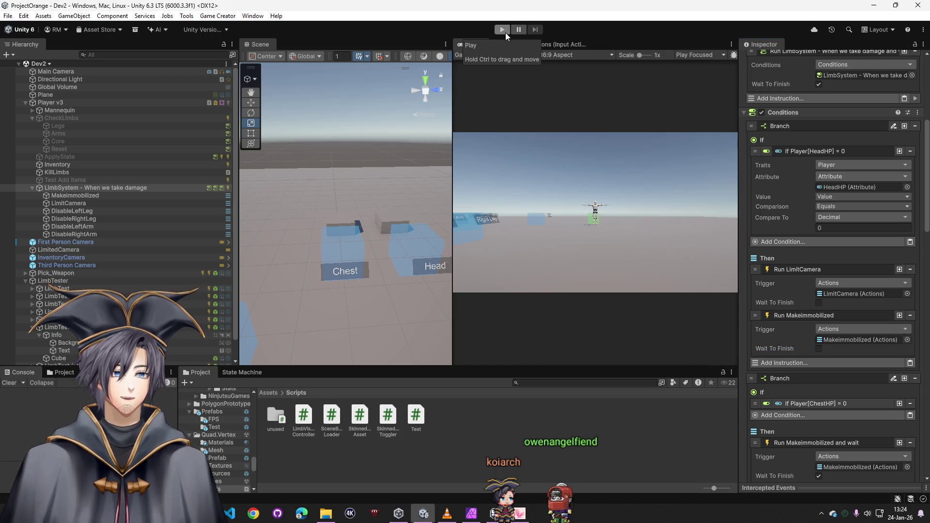
pyautogui.click(504, 29)
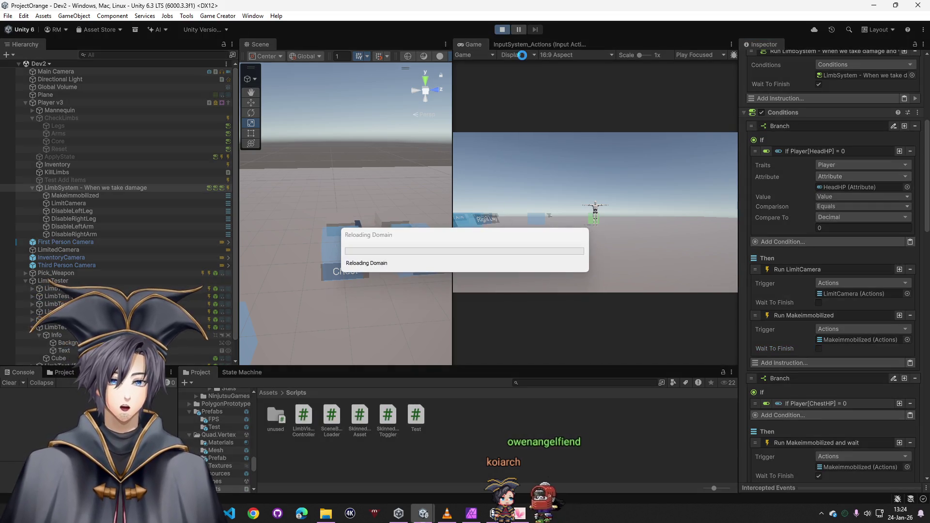
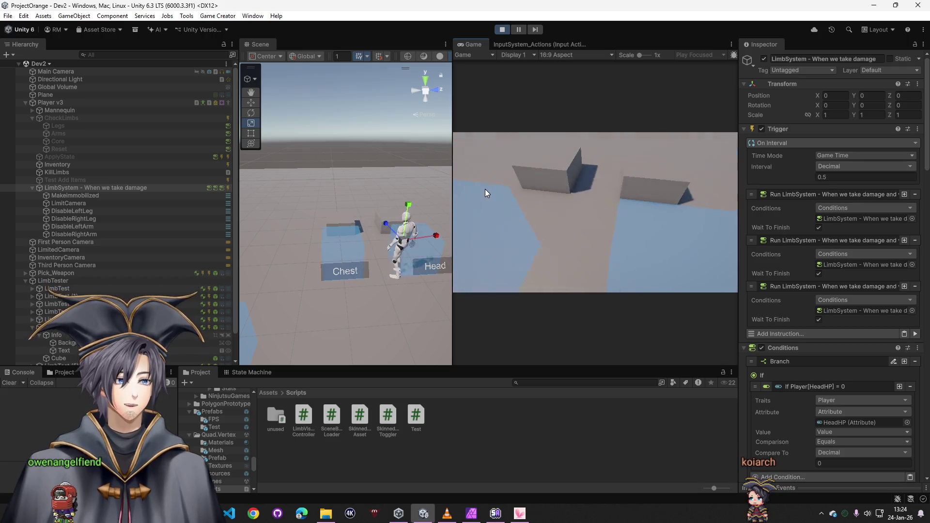
# - Stop the play test, inspect LimbSystem, and bring up Player v3's context menu
pyautogui.press('super')
pyautogui.click(52, 103)
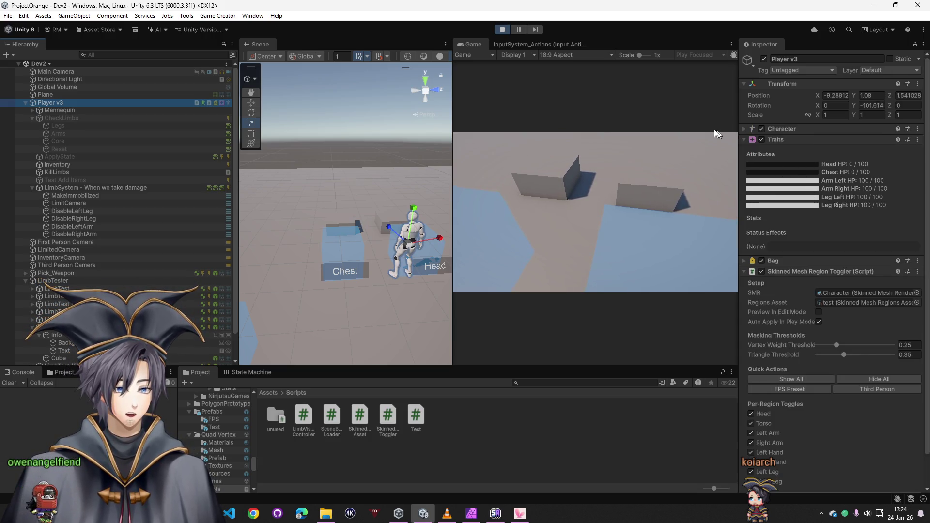
pyautogui.click(502, 30)
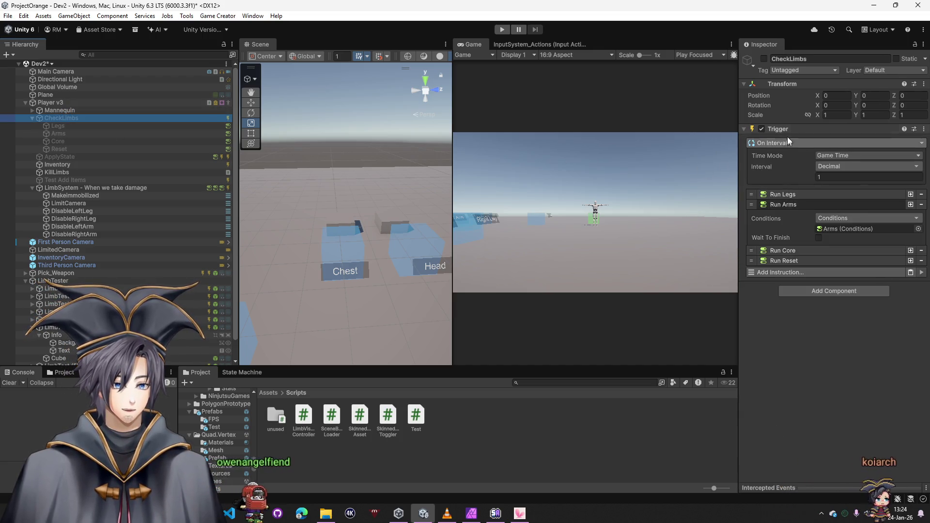
pyautogui.click(66, 189)
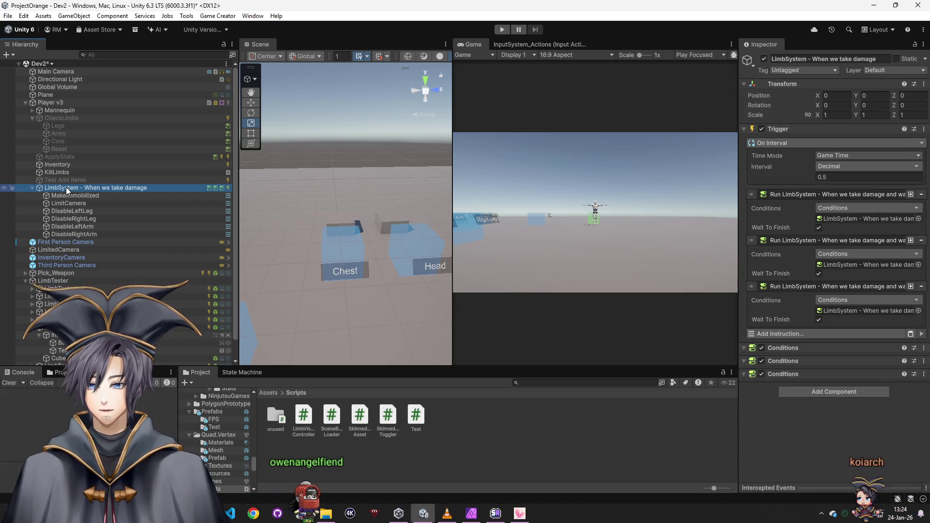
pyautogui.rightClick(67, 189)
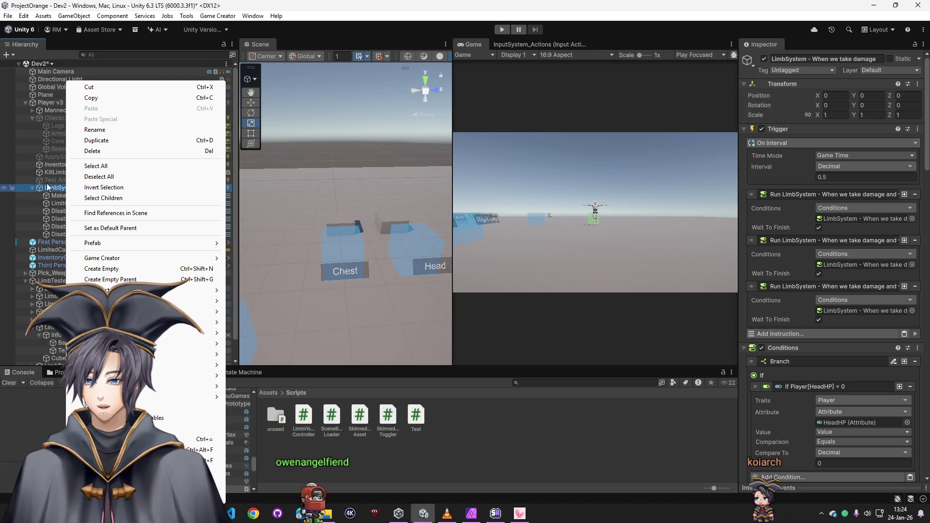
pyautogui.rightClick(49, 102)
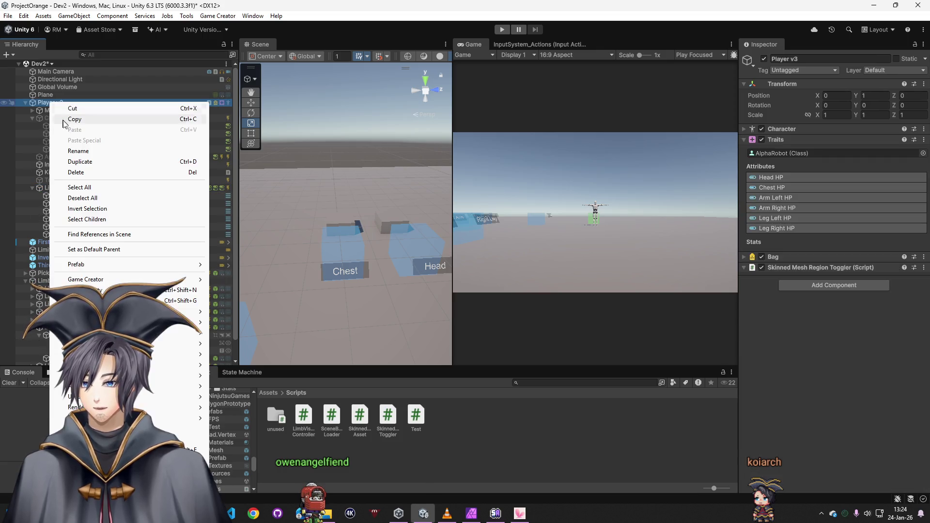
# - Create an empty CheckLimbSystem child of Player v3, nest LimbSystem under it, and remove LimbSystem's Trigger
pyautogui.click(98, 290)
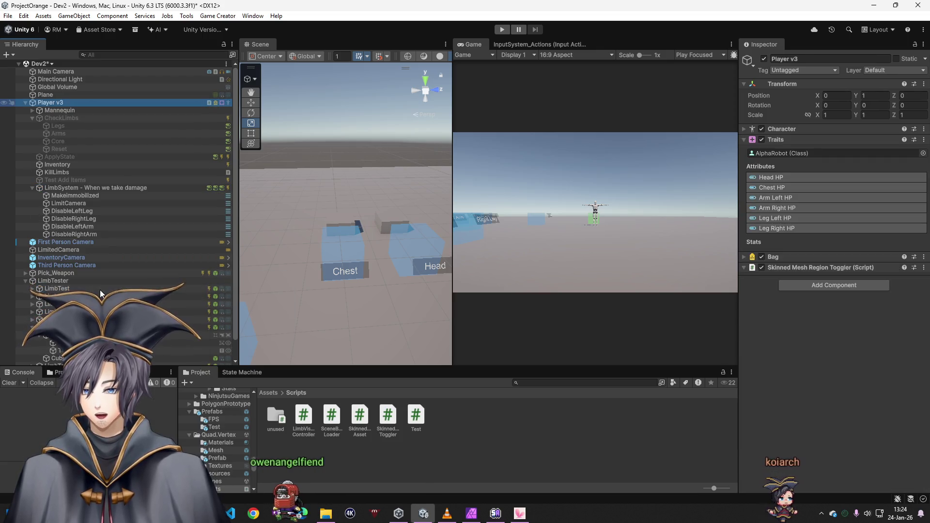
pyautogui.write('CheckLimbSyst')
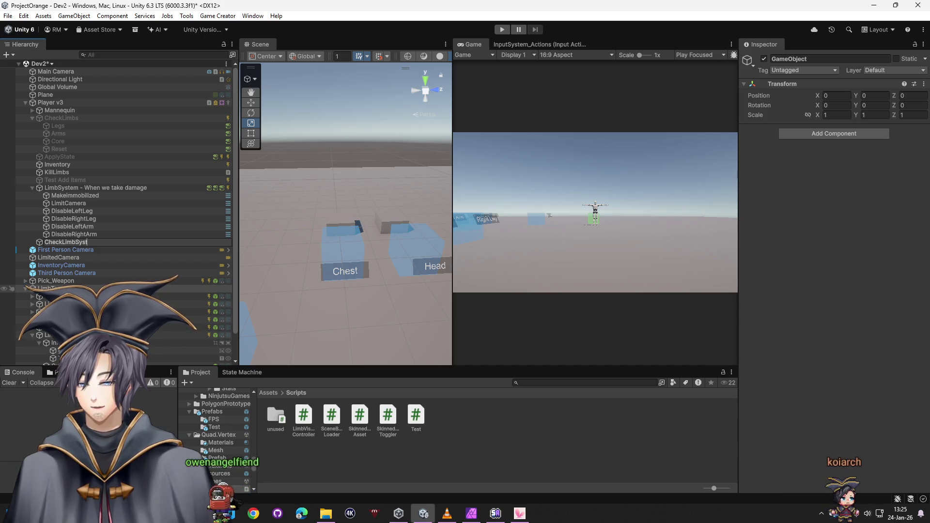
pyautogui.write('em')
pyautogui.press('Return')
pyautogui.moveTo(62, 240)
pyautogui.mouseDown()
pyautogui.moveTo(57, 186)
pyautogui.moveTo(65, 189)
pyautogui.mouseUp()
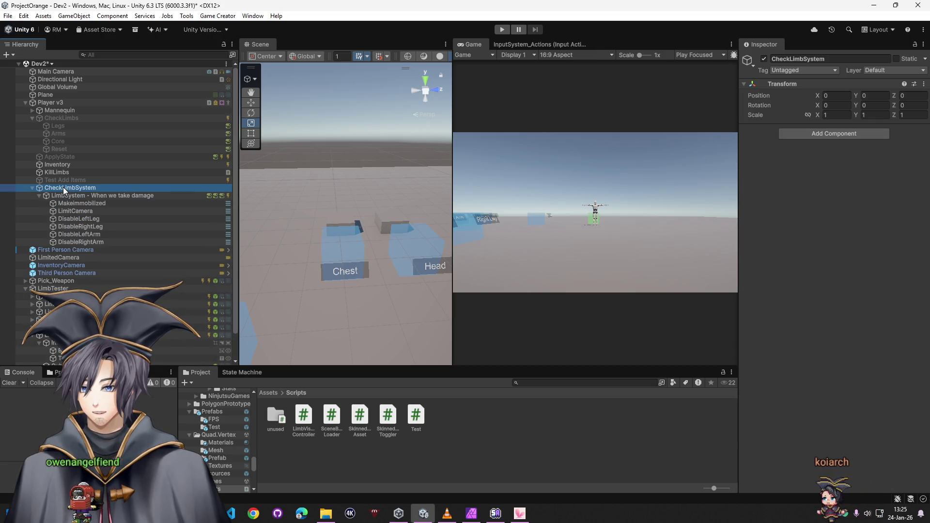
pyautogui.click(65, 195)
pyautogui.rightClick(794, 130)
pyautogui.click(838, 172)
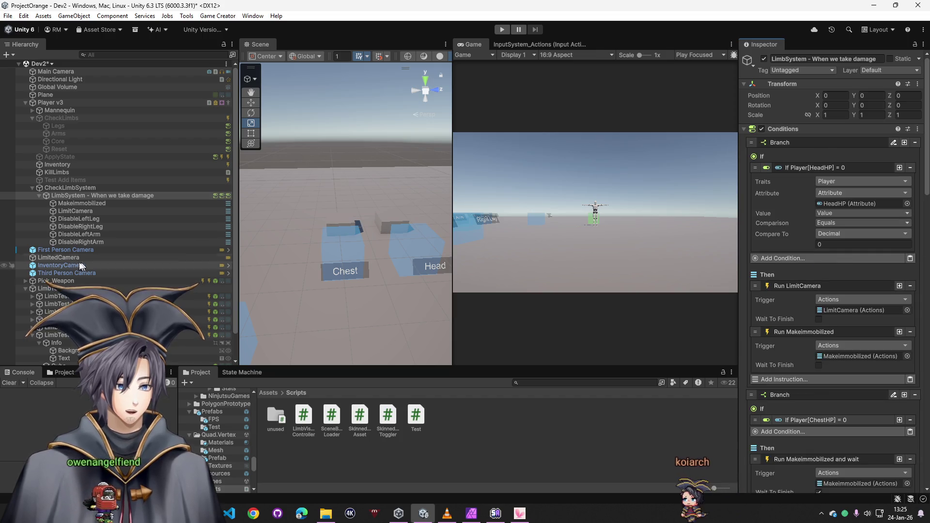
# - Give CheckLimbSystem a Trigger component that fires On Interval
pyautogui.click(73, 189)
pyautogui.click(819, 135)
pyautogui.write('trigg')
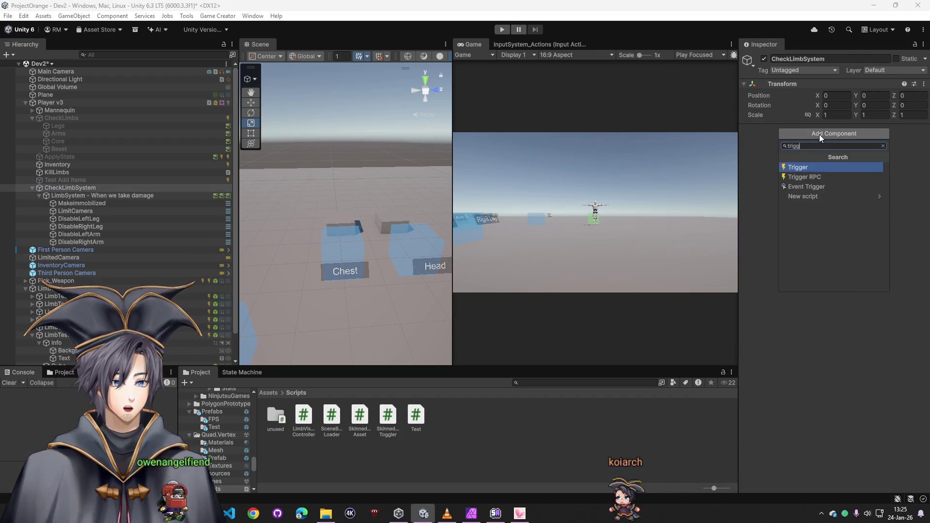
pyautogui.click(812, 167)
pyautogui.click(819, 142)
pyautogui.write('inter')
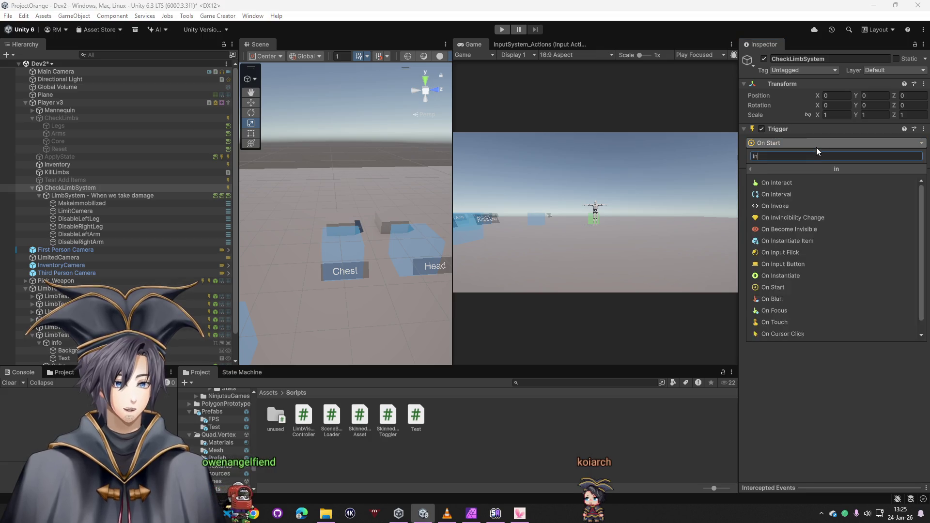
pyautogui.click(780, 195)
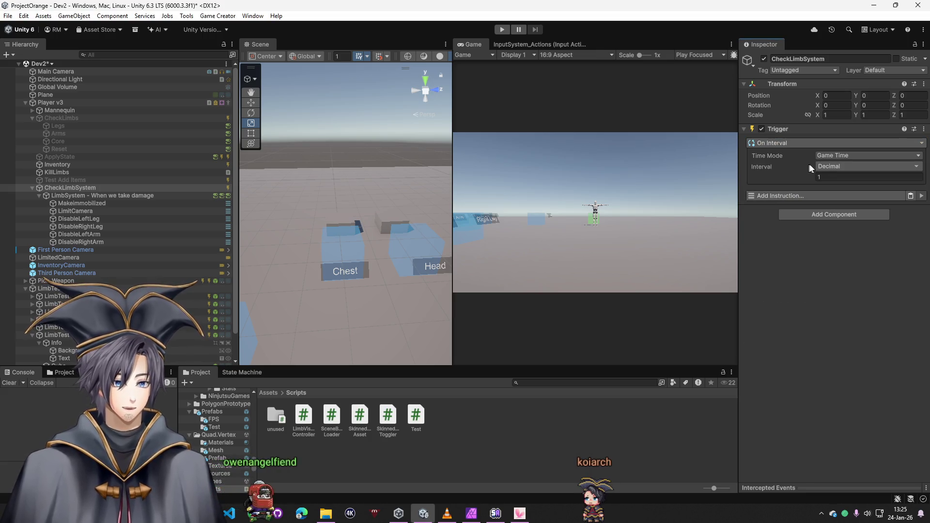
# - Add a Run Conditions instruction to the trigger, with LimbSystem as the conditions to run
pyautogui.click(806, 197)
pyautogui.write('check')
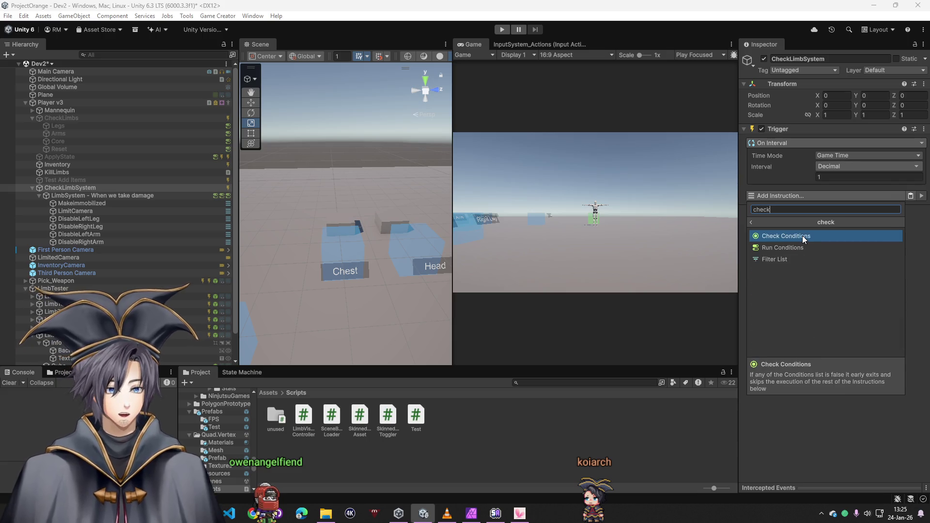
pyautogui.click(788, 249)
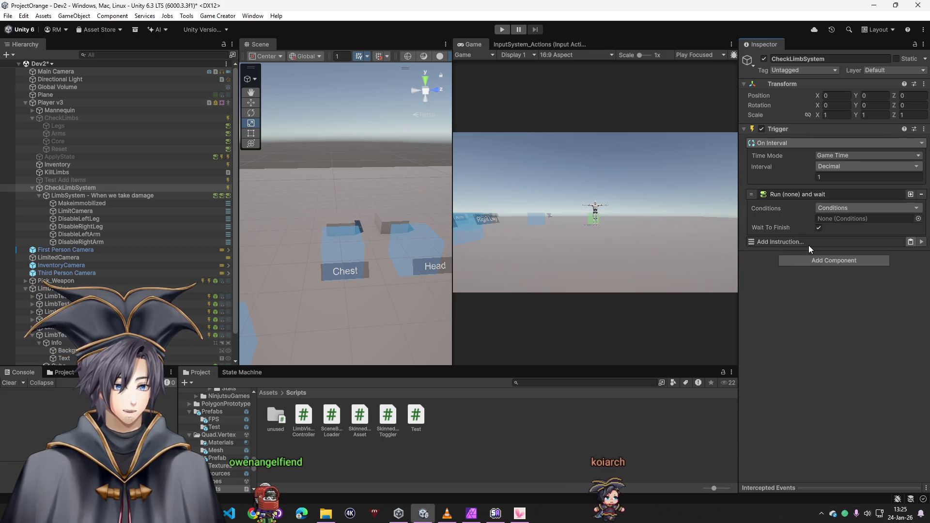
pyautogui.click(809, 245)
pyautogui.write('run')
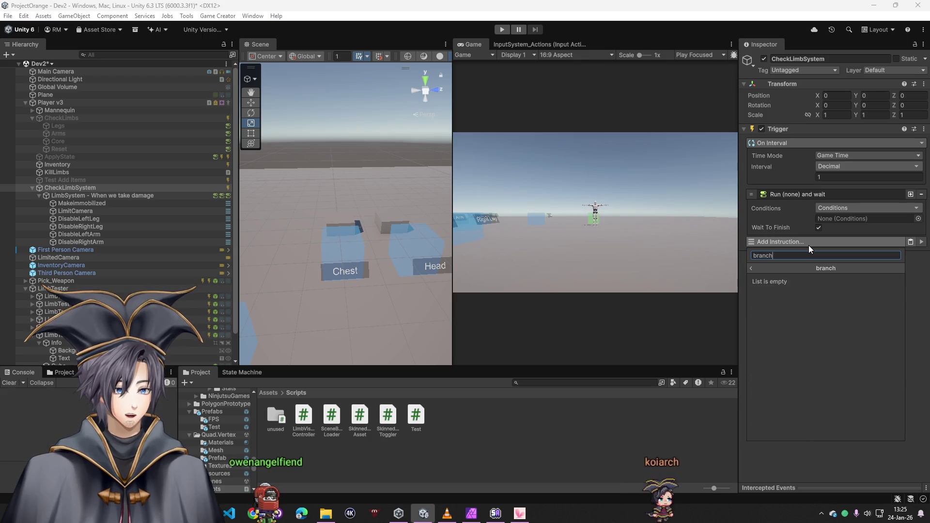
pyautogui.click(813, 466)
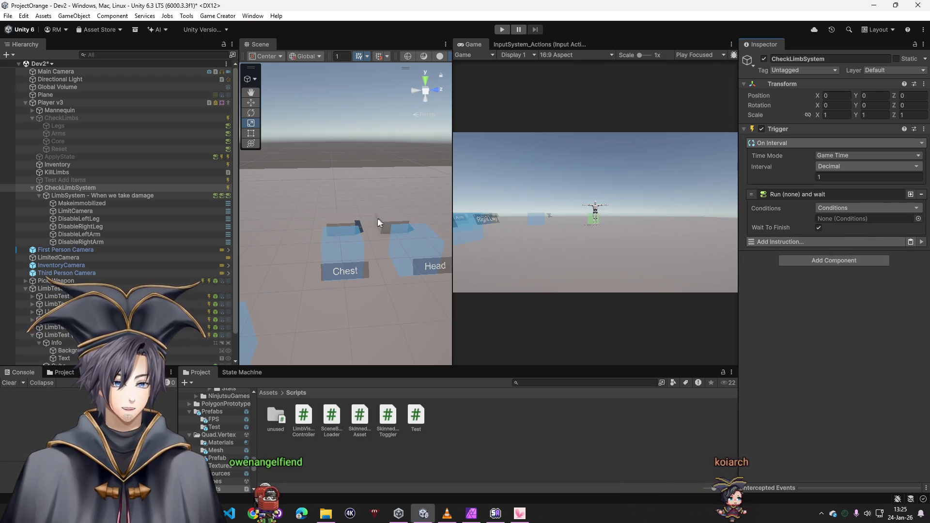
pyautogui.click(874, 206)
pyautogui.click(790, 324)
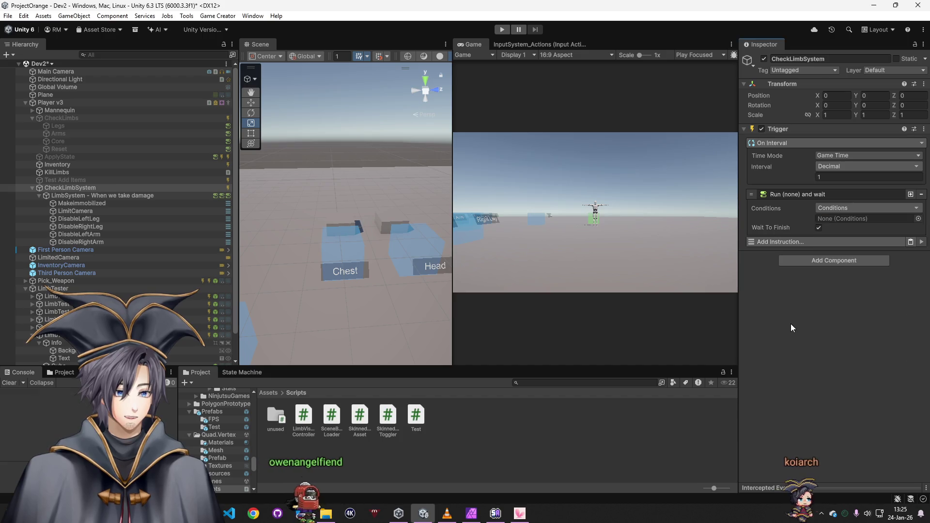
pyautogui.moveTo(77, 196); pyautogui.dragTo(855, 220)
# - Review LimbSystem and MakeImmobilized in a separate properties panel, then return to CheckLimbSystem
pyautogui.click(78, 196)
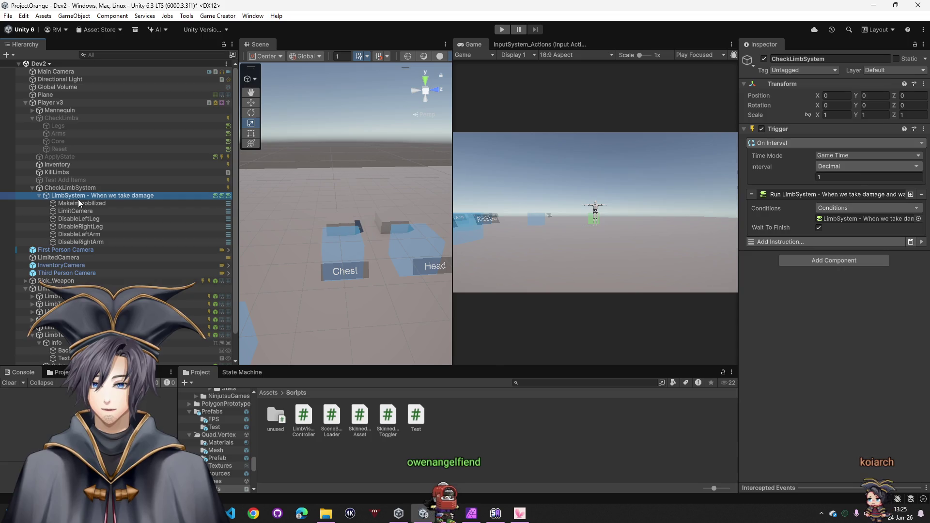
pyautogui.click(81, 203)
pyautogui.hotkey('alt', 'p')
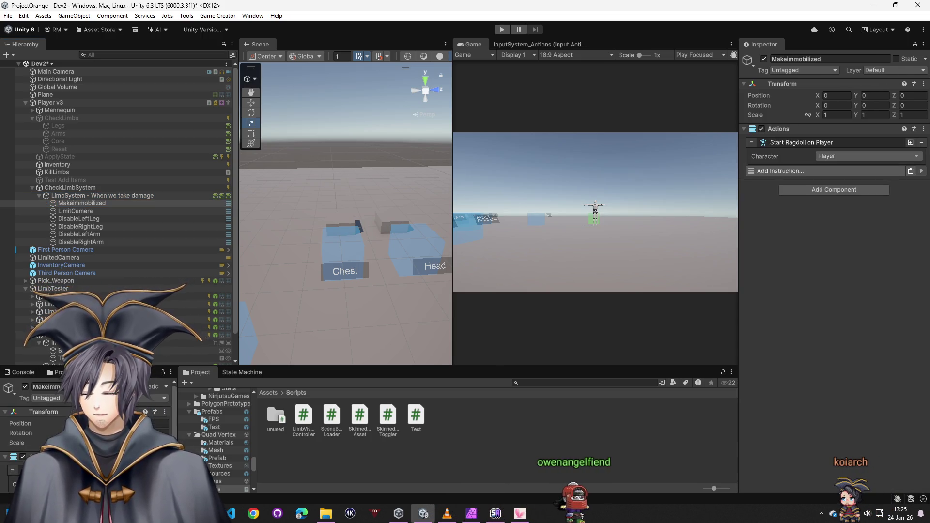
pyautogui.click(73, 196)
pyautogui.click(81, 188)
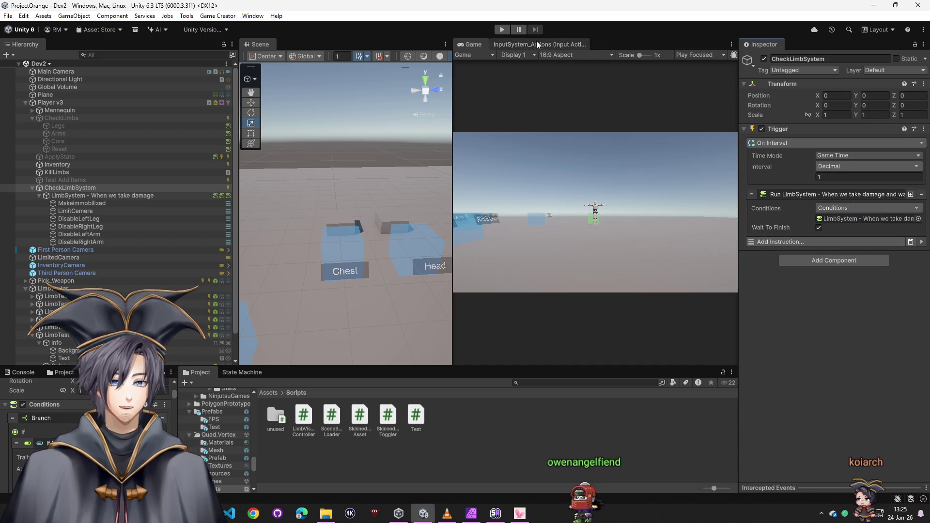
pyautogui.click(507, 30)
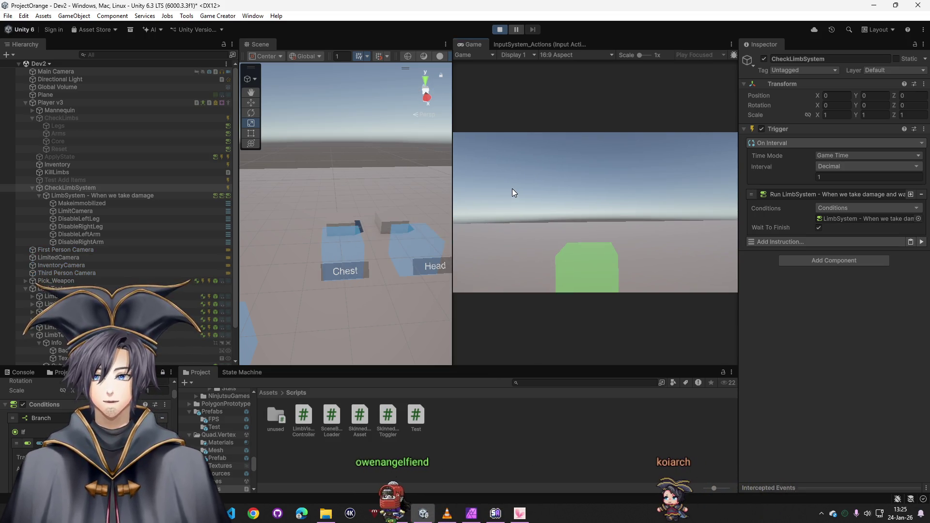
pyautogui.click(513, 193)
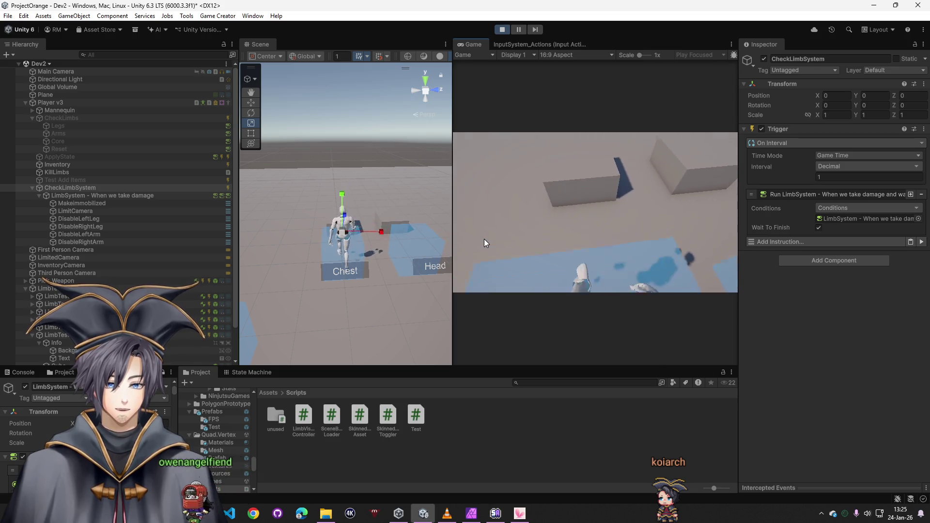
pyautogui.click(89, 102)
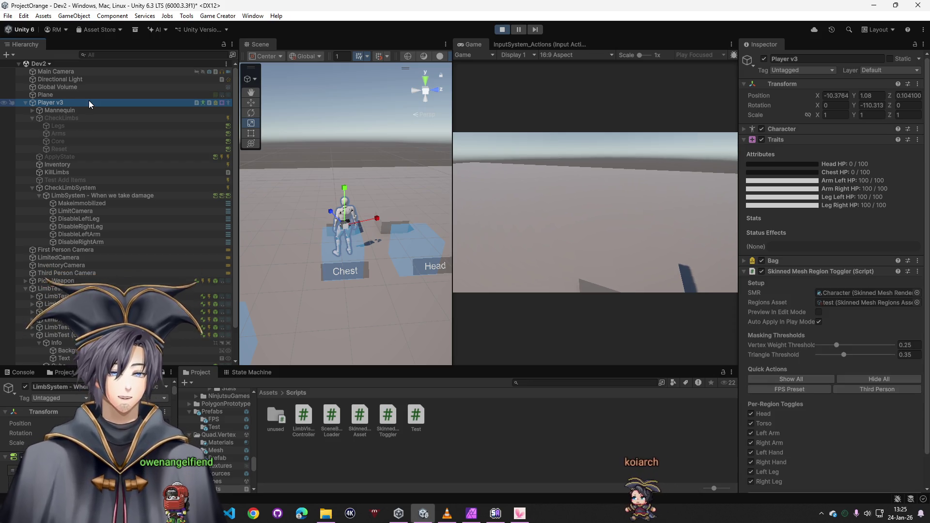
pyautogui.click(502, 29)
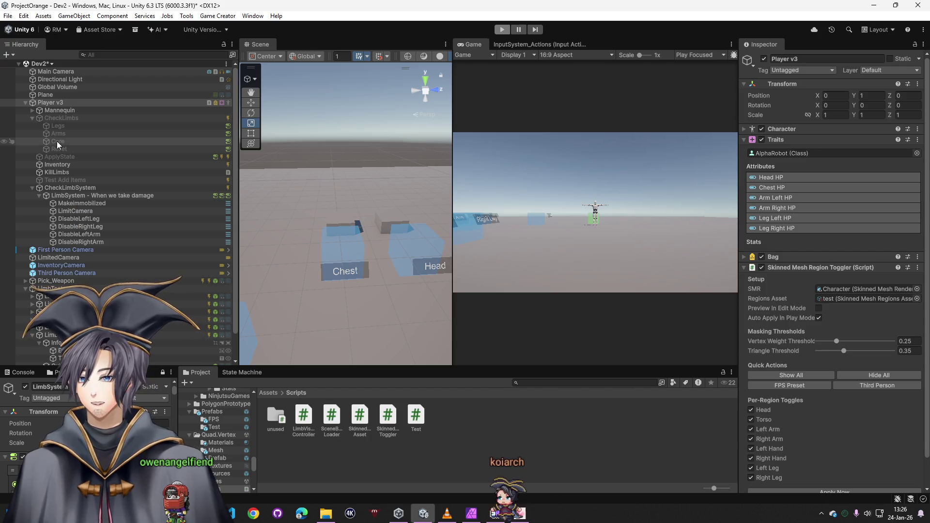
# - Inspect the CheckLimbs and ApplyState triggers, then enable the CheckLimbs object
pyautogui.click(65, 118)
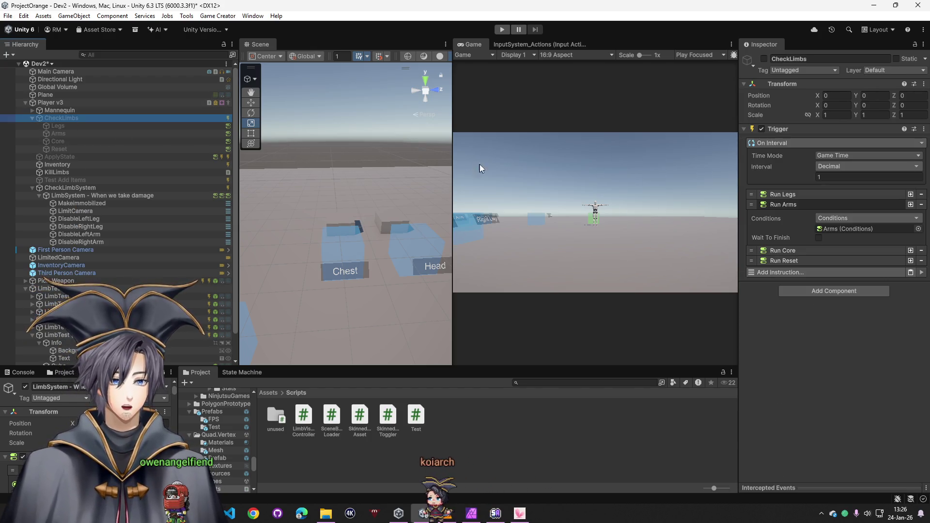
pyautogui.click(64, 158)
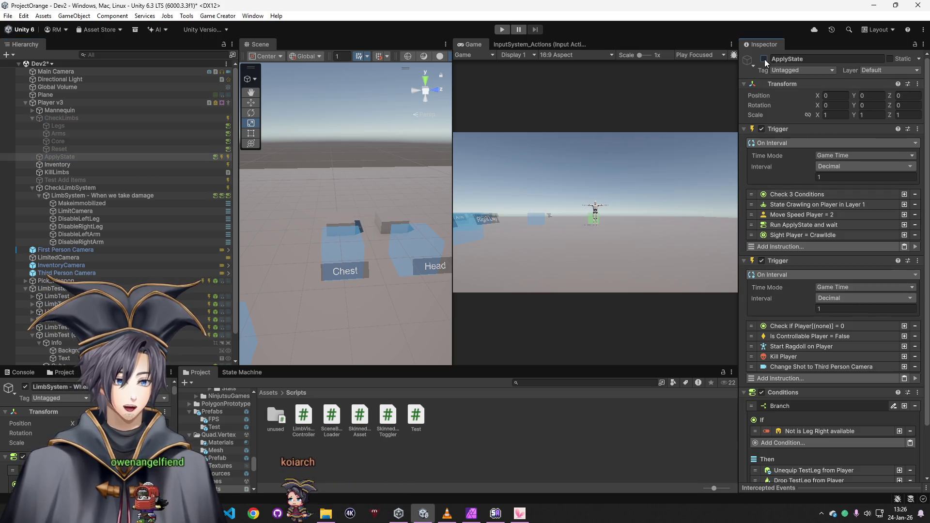
pyautogui.click(57, 118)
pyautogui.click(764, 59)
# - Run a quick play test, then open the Legs conditions to review the leg HP checks
pyautogui.click(502, 29)
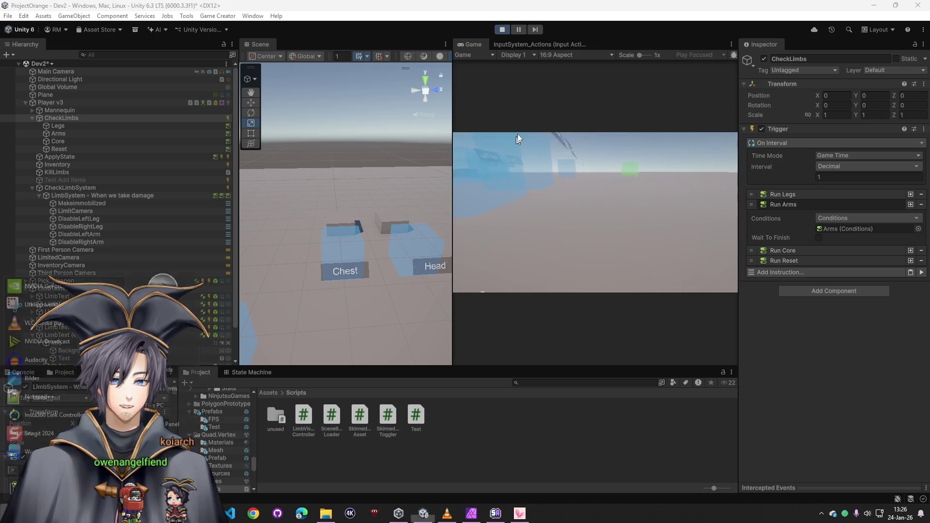
pyautogui.press('super')
pyautogui.click(503, 29)
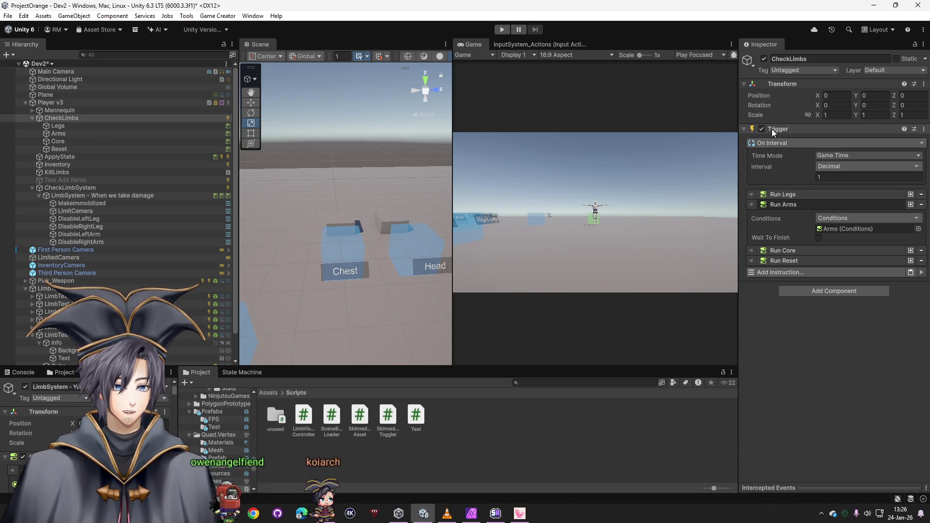
pyautogui.click(787, 196)
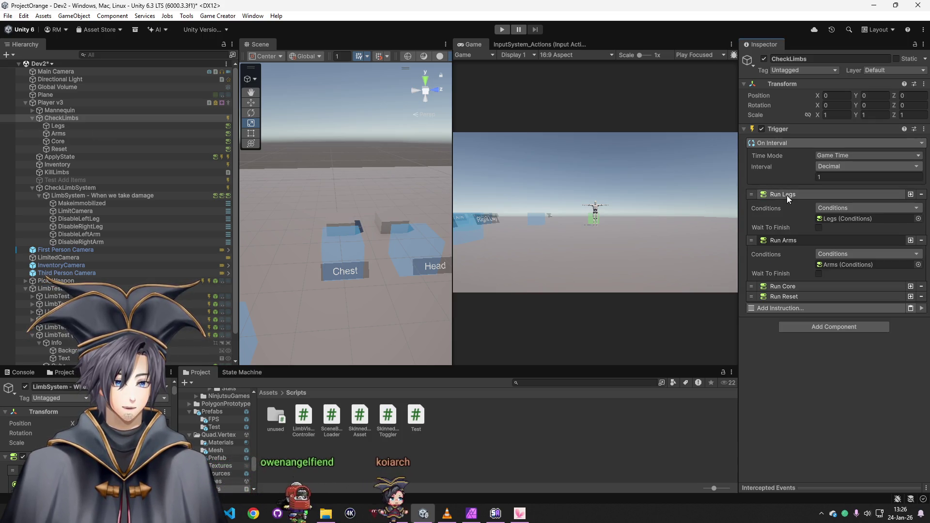
pyautogui.doubleClick(830, 219)
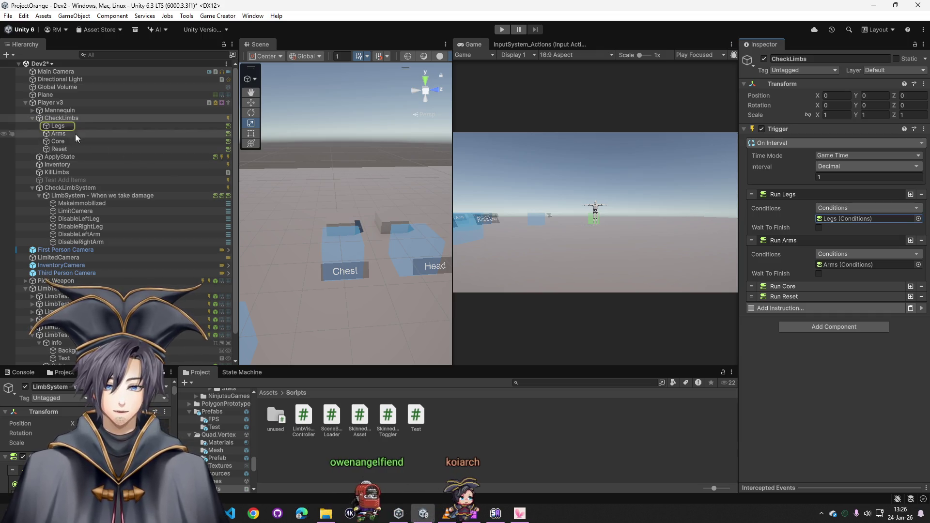
pyautogui.click(795, 143)
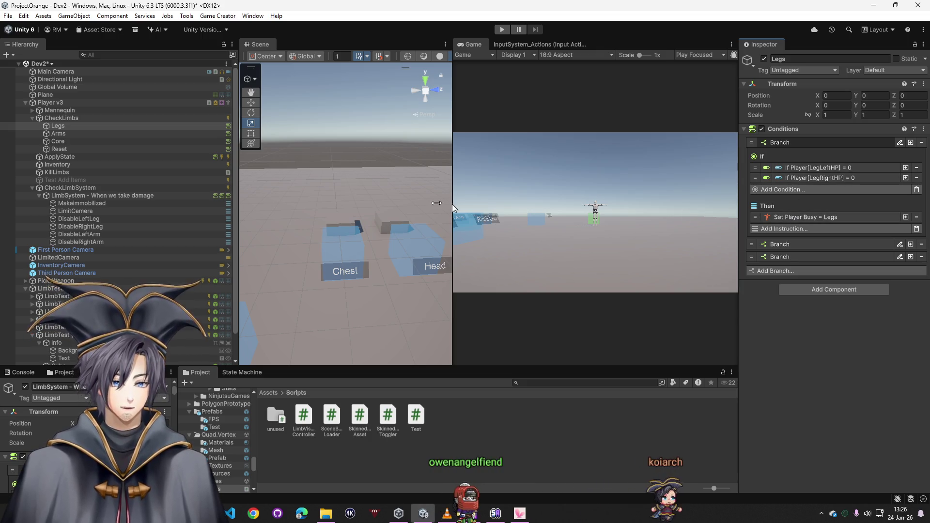
# - Compare ApplyState's trigger and Core's conditions against the Makeimmobilized object
pyautogui.click(59, 157)
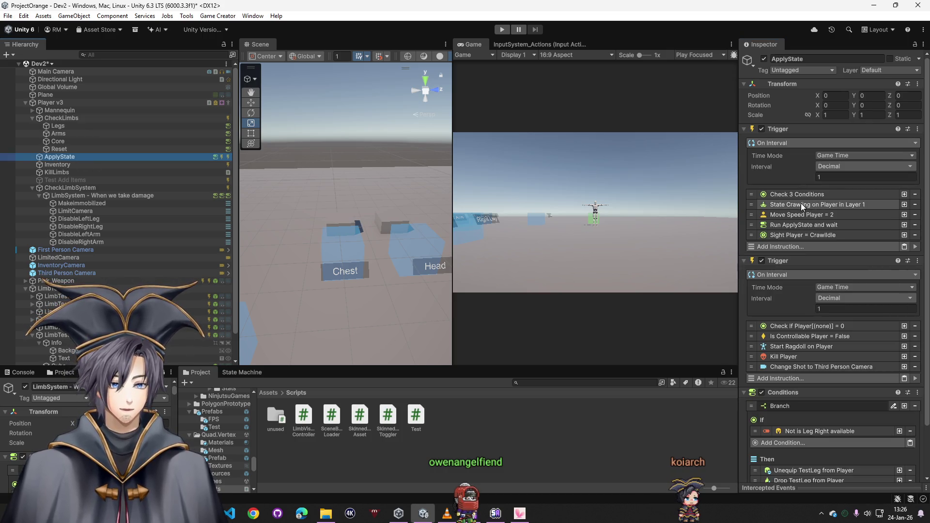
pyautogui.click(88, 204)
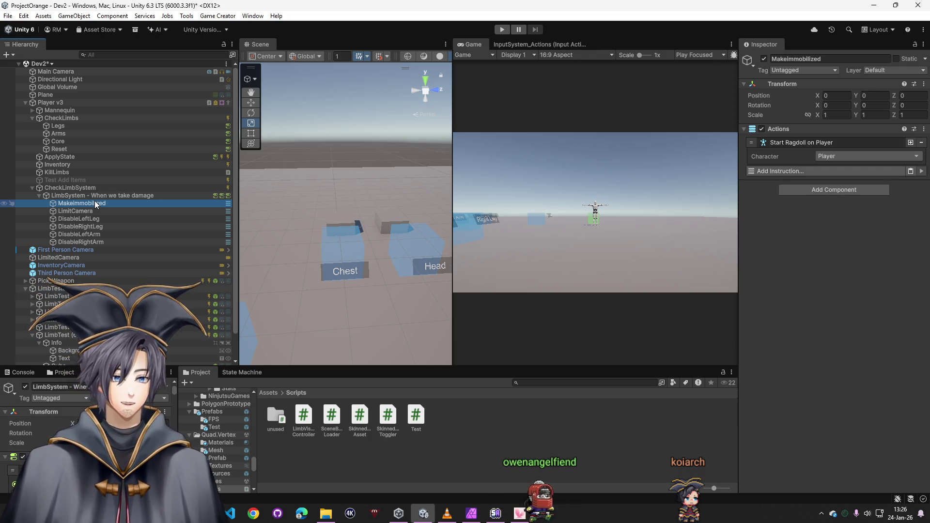
pyautogui.click(59, 157)
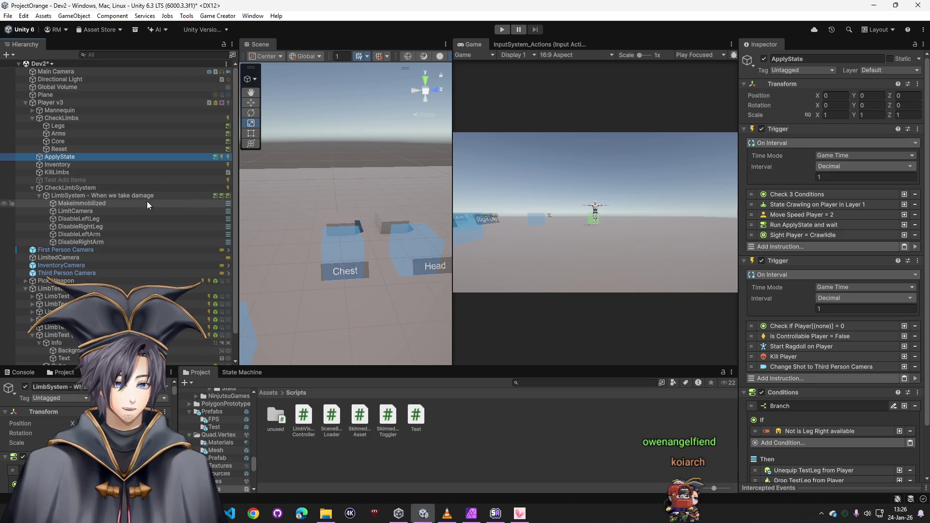
pyautogui.click(103, 204)
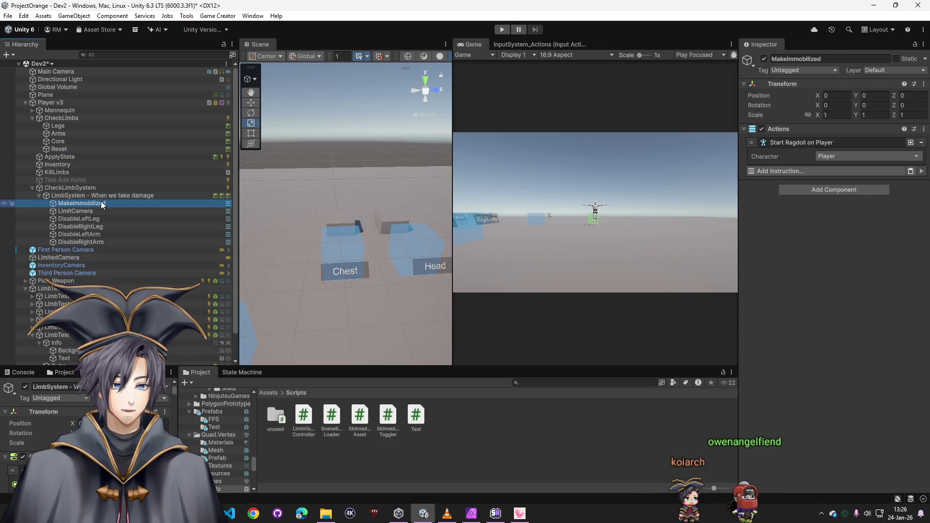
pyautogui.click(69, 141)
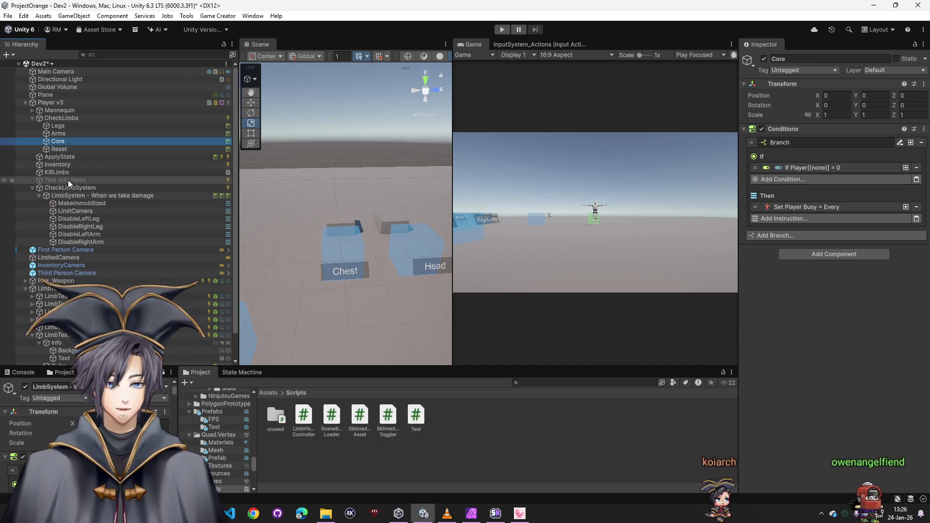
pyautogui.click(75, 202)
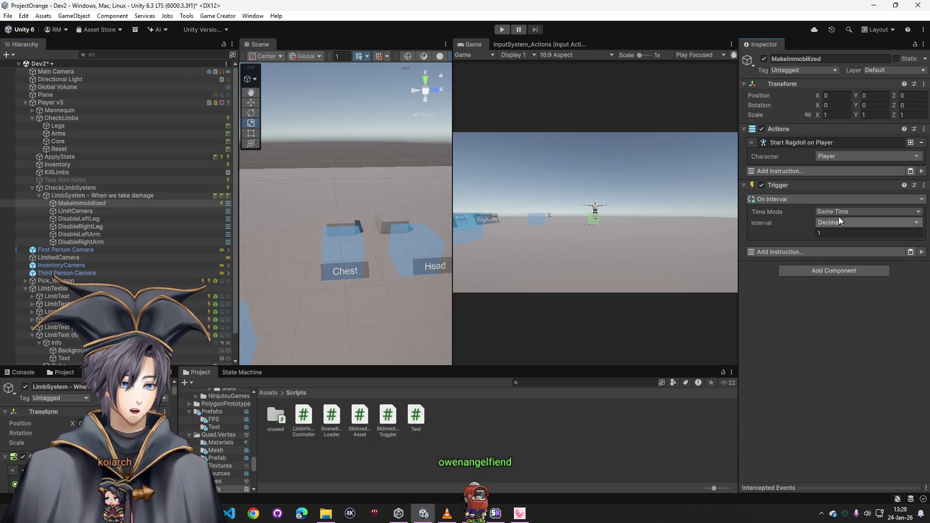
# - Try a Check Conditions instruction on Makeimmobilized's trigger, then remove it
pyautogui.click(791, 252)
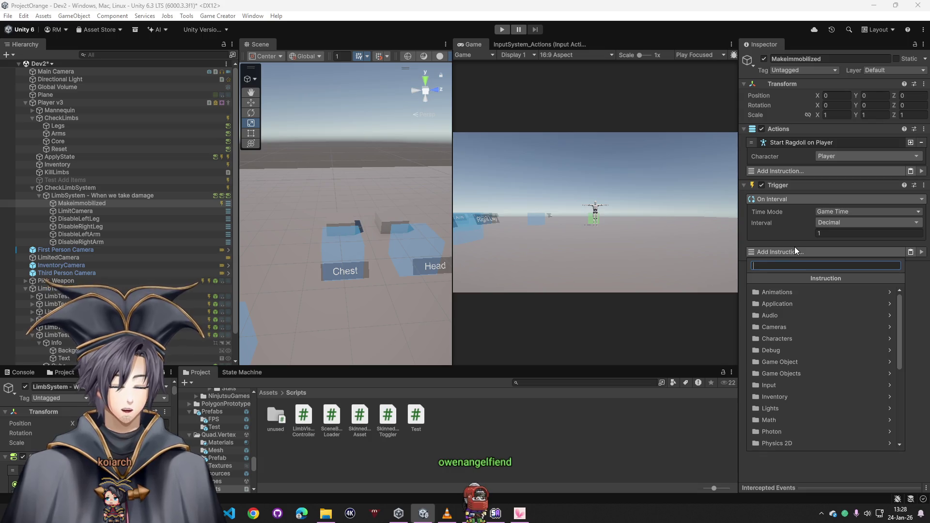
pyautogui.write('con')
pyautogui.click(793, 305)
pyautogui.click(786, 265)
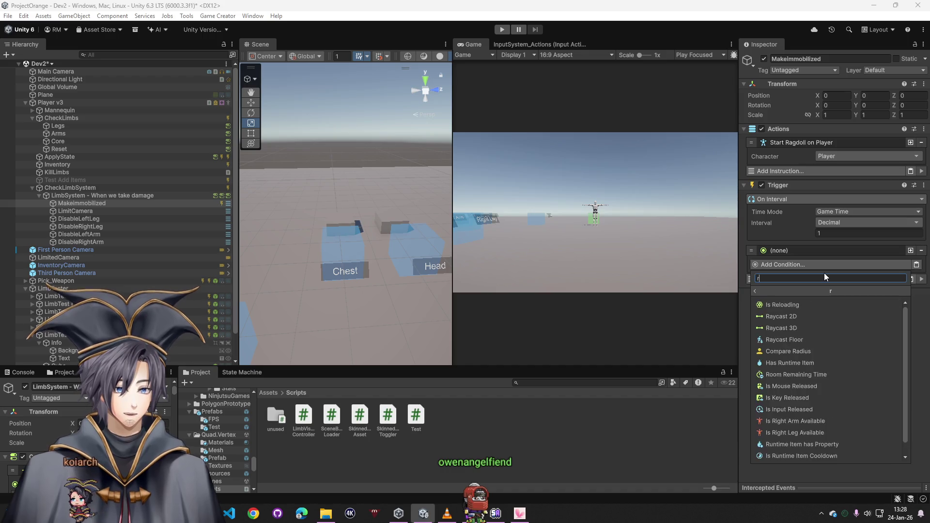
pyautogui.click(797, 253)
pyautogui.click(921, 250)
# - Add a run-and-wait instruction set to run an Actions object
pyautogui.click(810, 251)
pyautogui.write('run con')
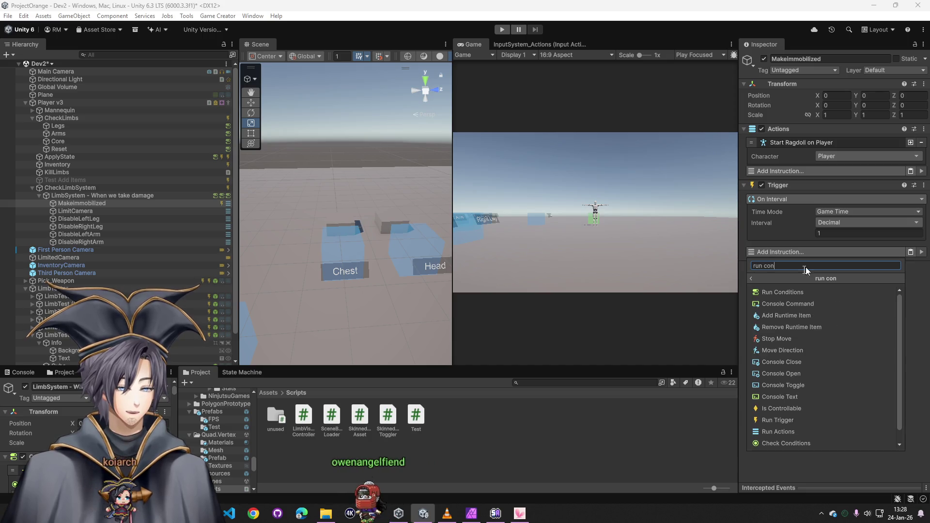
pyautogui.click(781, 286)
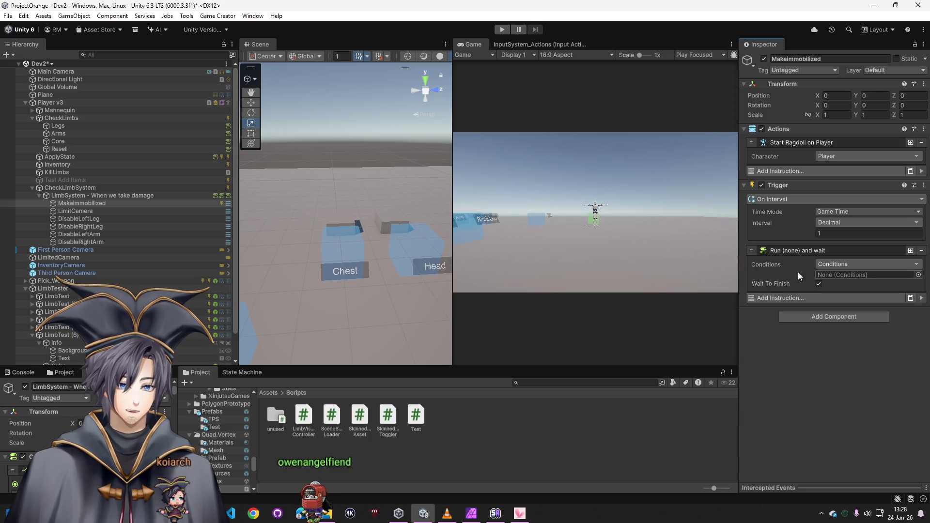
pyautogui.click(842, 268)
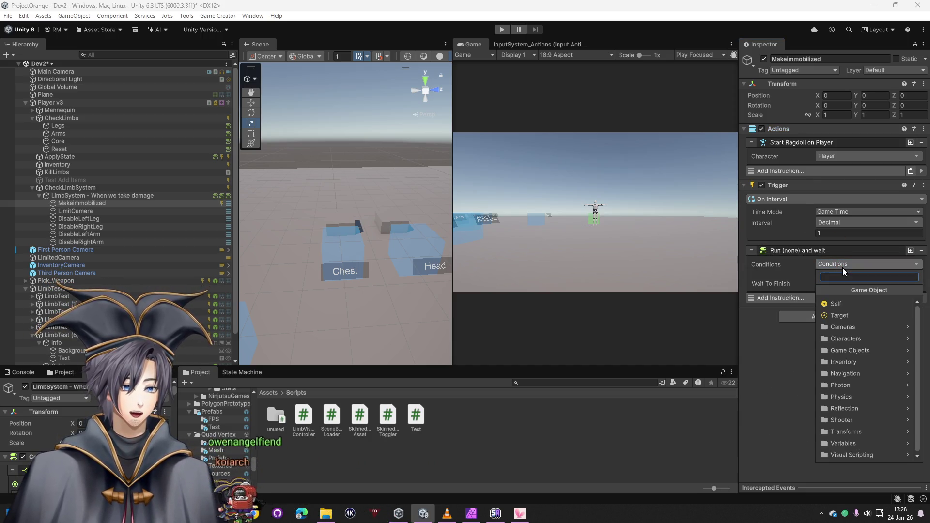
pyautogui.write('run ac')
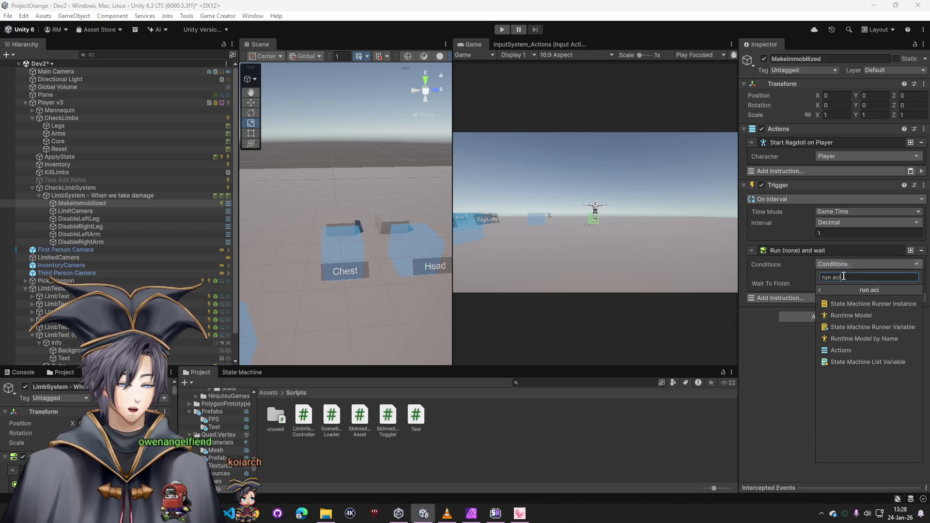
pyautogui.click(840, 304)
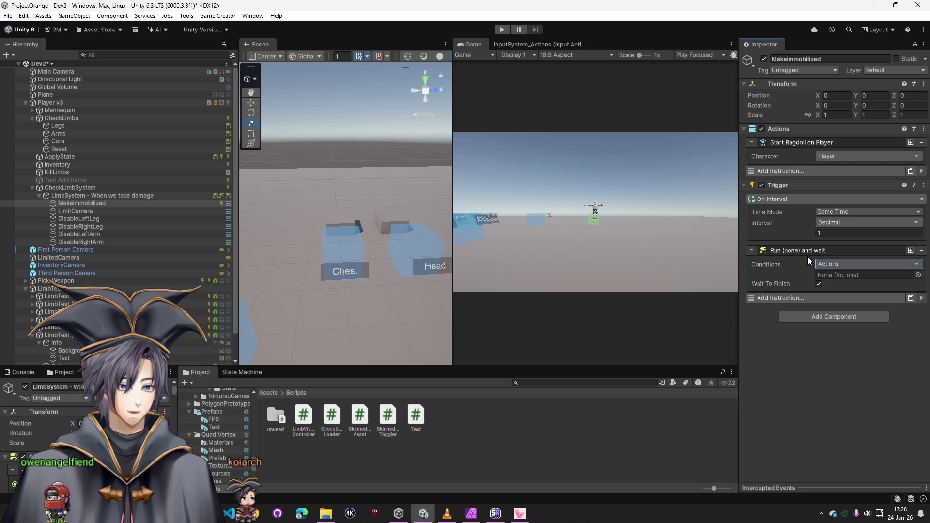
# - Browse attribute instructions, remove the run instruction, and add a Conditions component instead
pyautogui.click(785, 296)
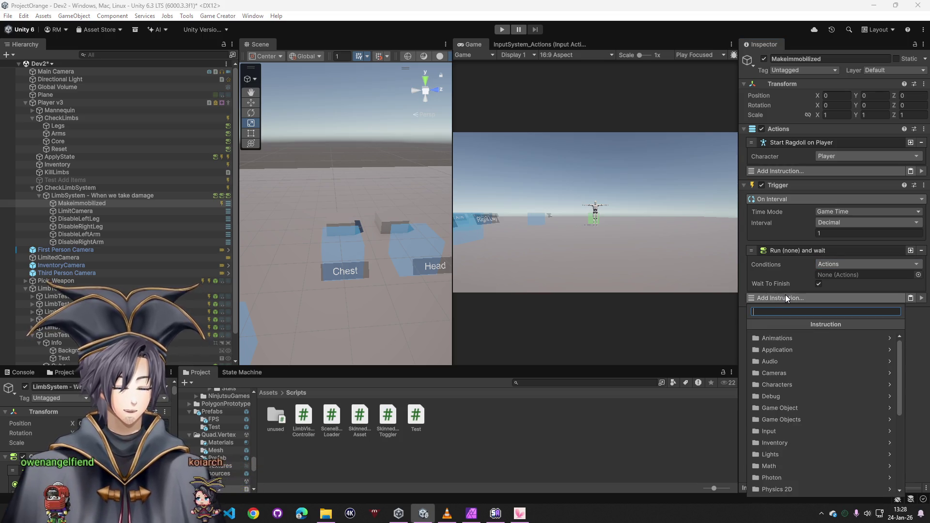
pyautogui.write('check')
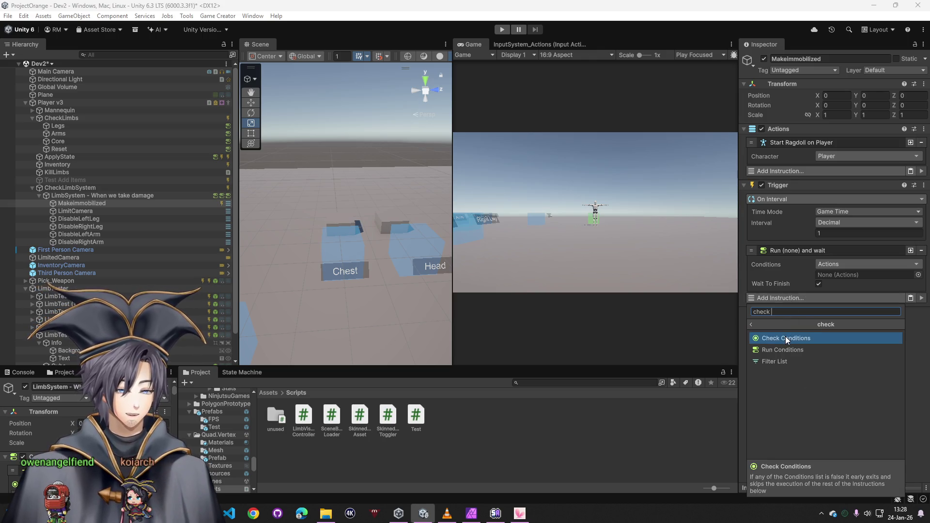
pyautogui.press('BackSpace')
pyautogui.press('BackSpace')
pyautogui.press('BackSpace')
pyautogui.write('atr')
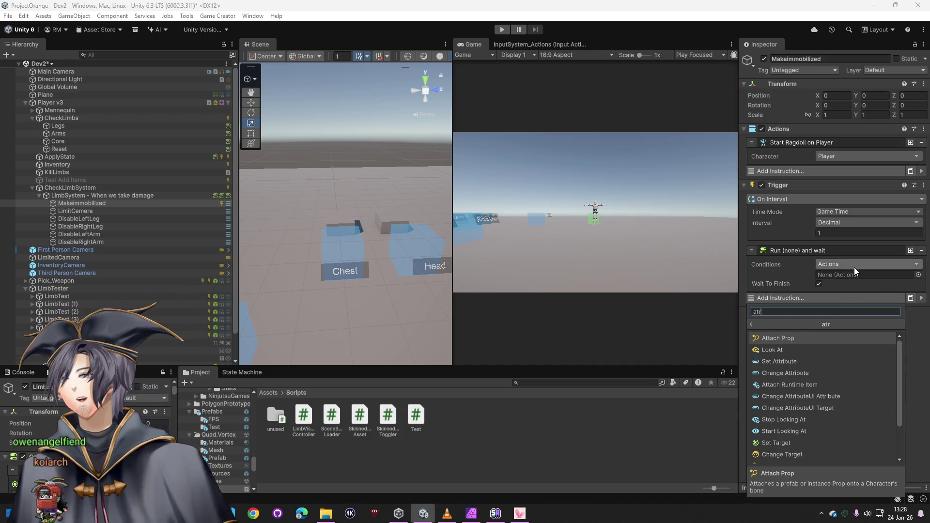
pyautogui.click(921, 251)
pyautogui.click(922, 250)
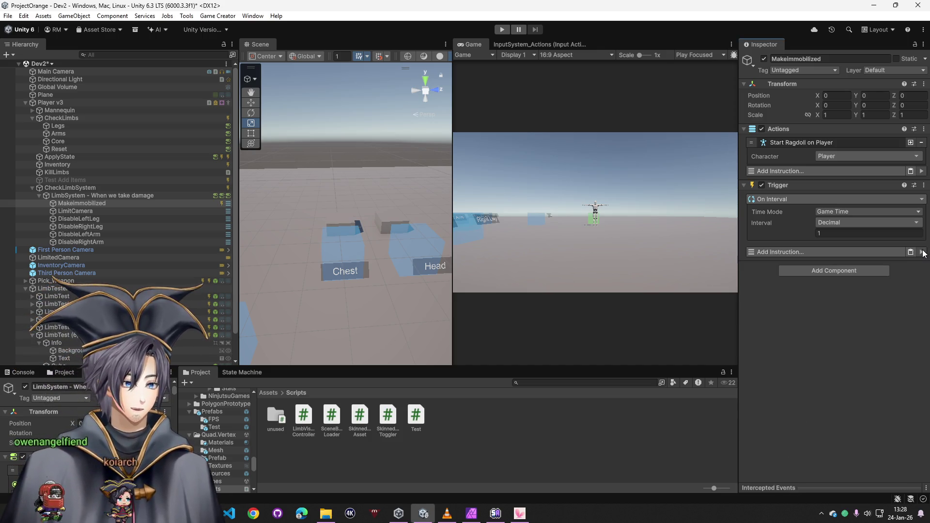
pyautogui.write('cond')
pyautogui.press('Return')
# - Make the branch compare Player ChestHP equals 0, with a Run Actions instruction in its Then list
pyautogui.click(805, 306)
pyautogui.write('attr')
pyautogui.click(801, 144)
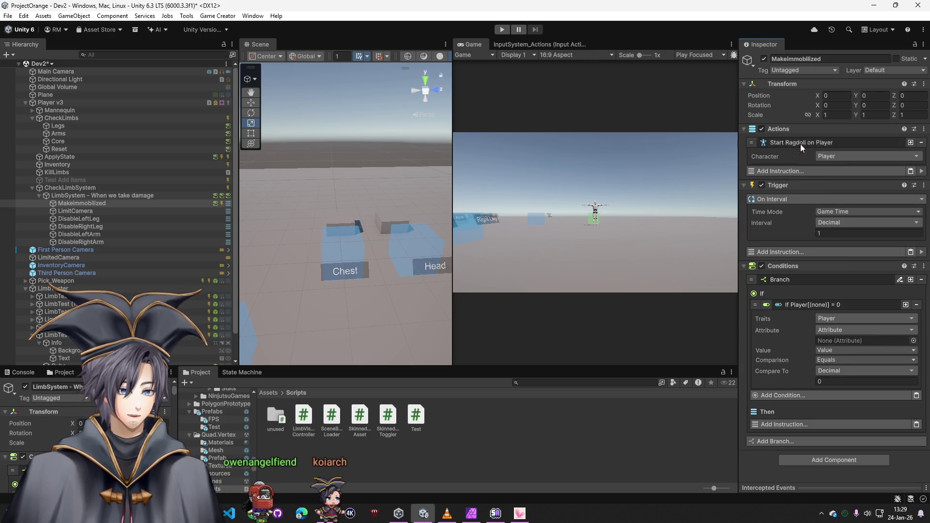
pyautogui.click(913, 341)
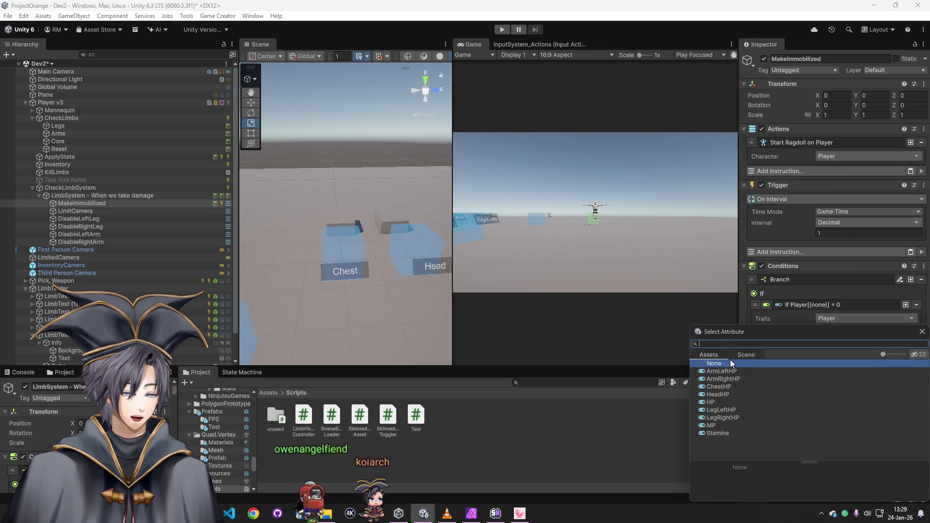
pyautogui.doubleClick(721, 389)
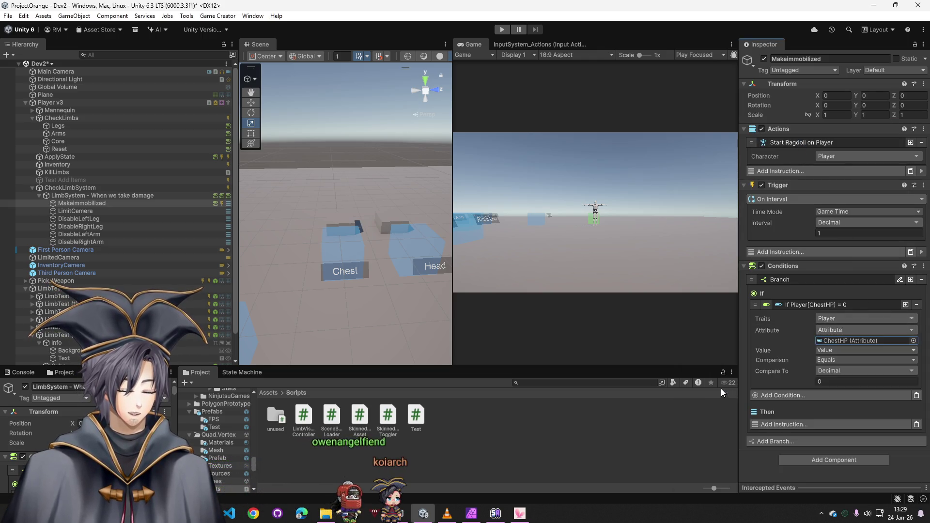
pyautogui.click(783, 422)
pyautogui.write('run ac')
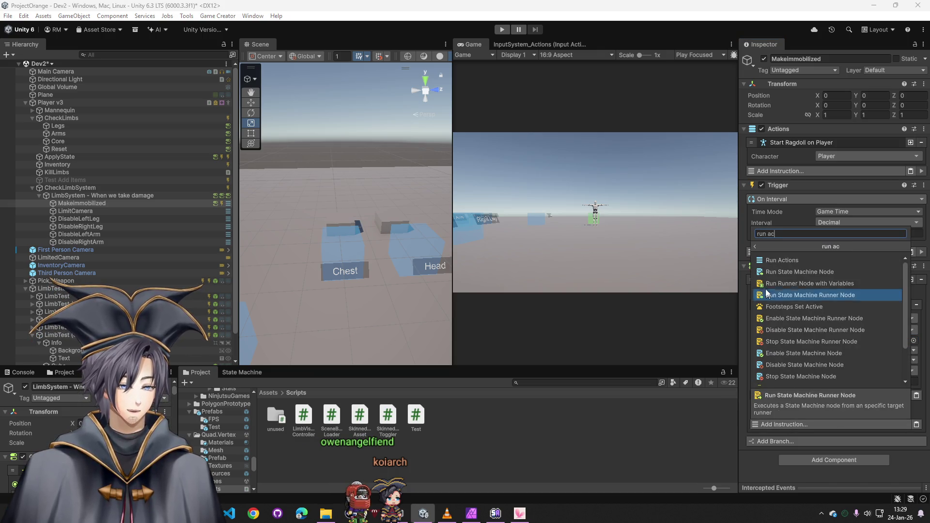
pyautogui.click(785, 262)
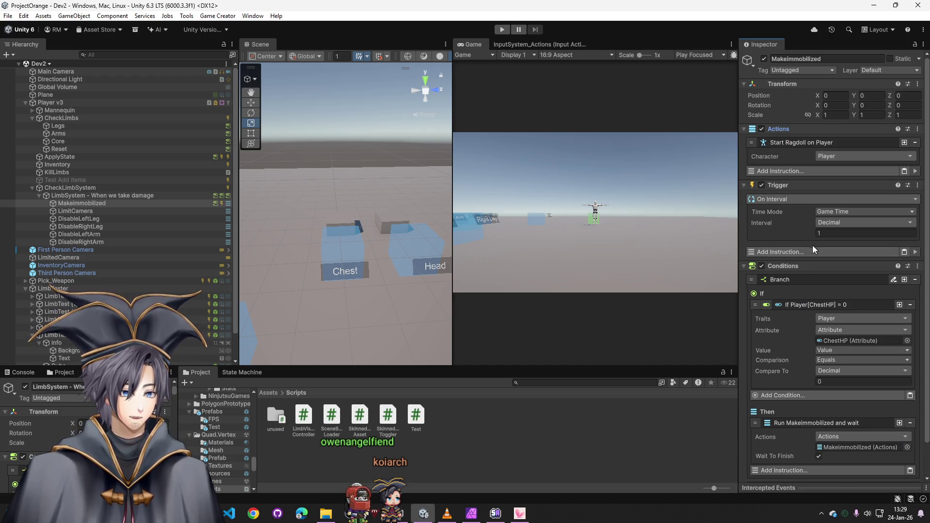
# - Have the interval trigger run Makeimmobilized's own conditions, then start a play test
pyautogui.click(801, 255)
pyautogui.write('run con')
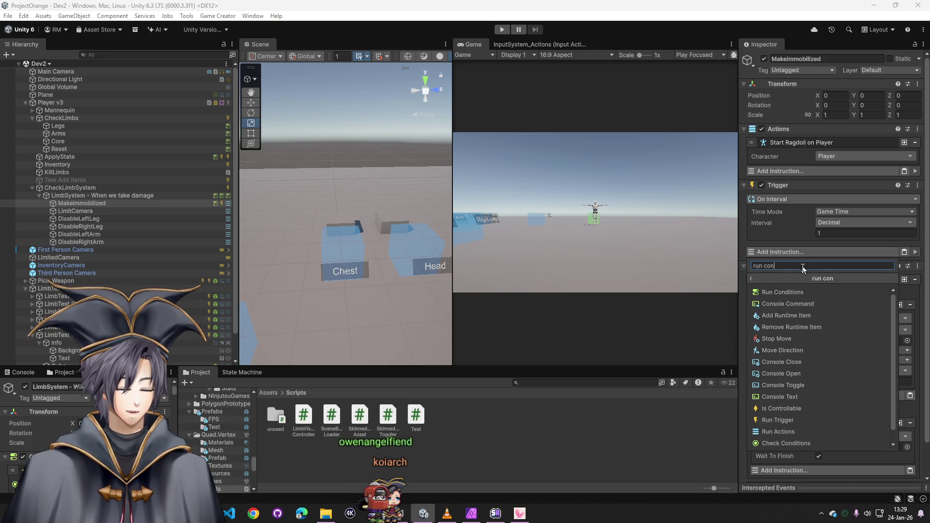
pyautogui.click(794, 292)
pyautogui.moveTo(791, 313); pyautogui.dragTo(833, 277)
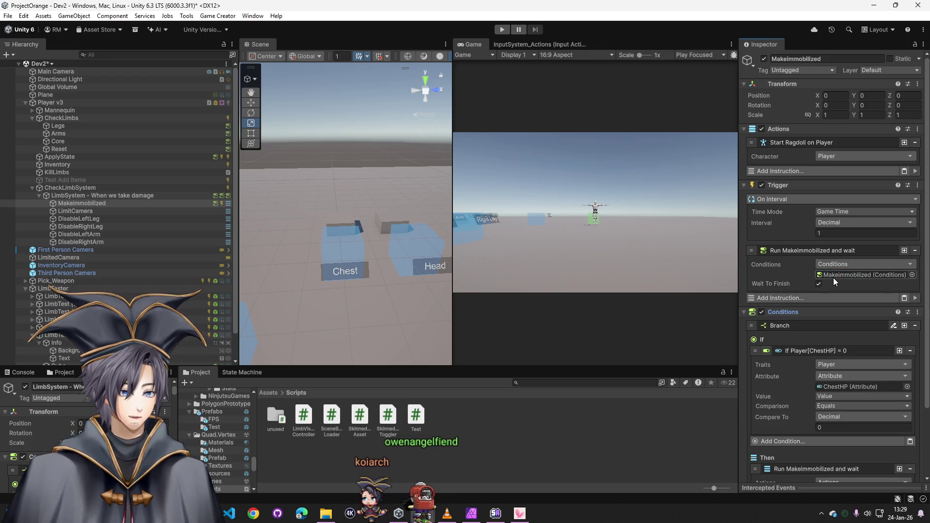
pyautogui.click(496, 31)
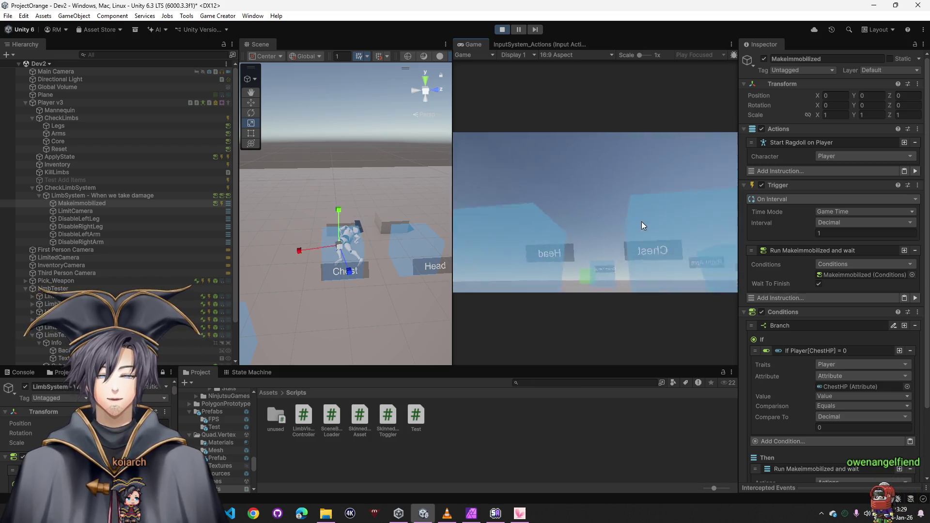
# - Stop the play test and collapse Makeimmobilized's Trigger and Conditions components
pyautogui.click(501, 32)
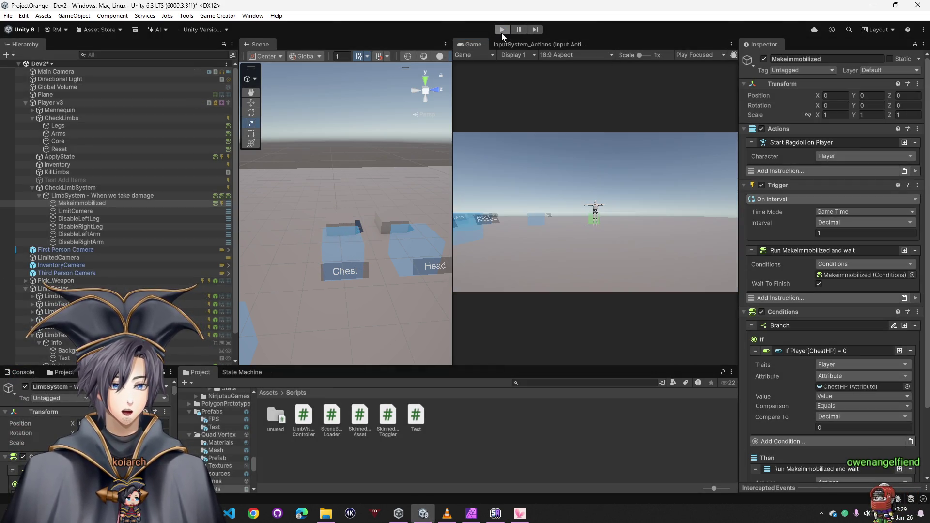
pyautogui.click(799, 185)
pyautogui.click(797, 199)
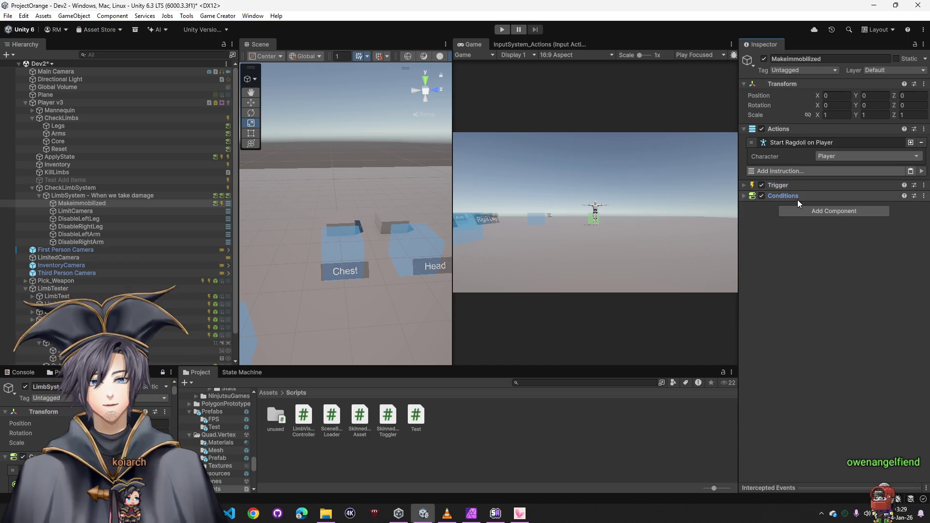
# - Review LimbSystem's conditions and children, then deactivate the LimbSystem object
pyautogui.click(128, 196)
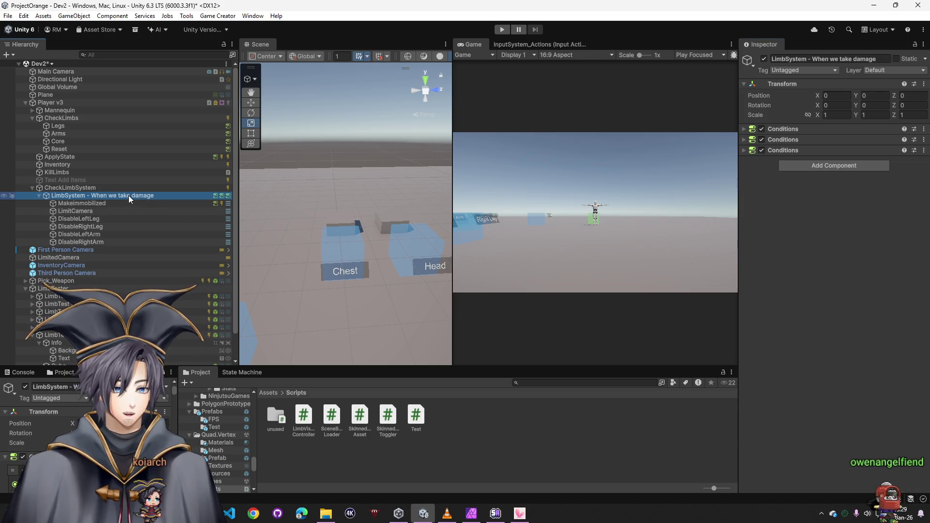
pyautogui.click(745, 128)
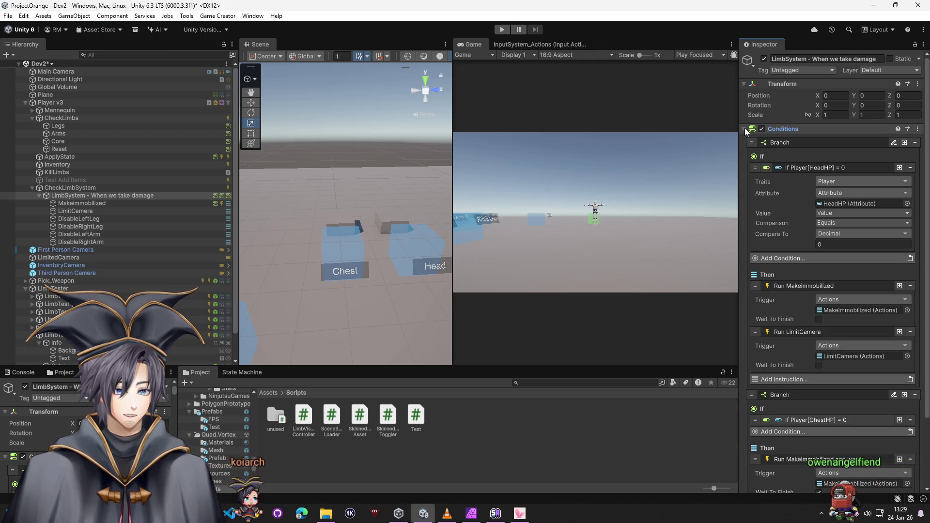
pyautogui.click(745, 128)
pyautogui.click(763, 59)
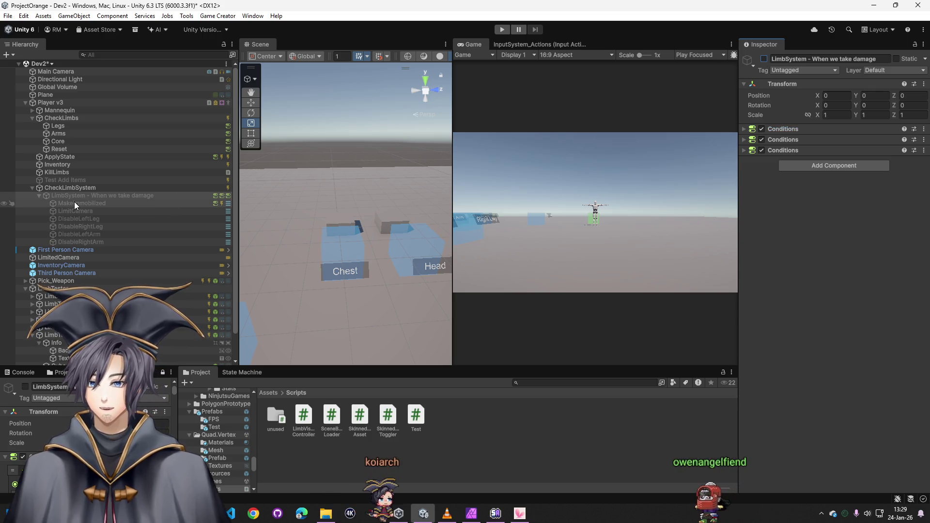
pyautogui.click(764, 59)
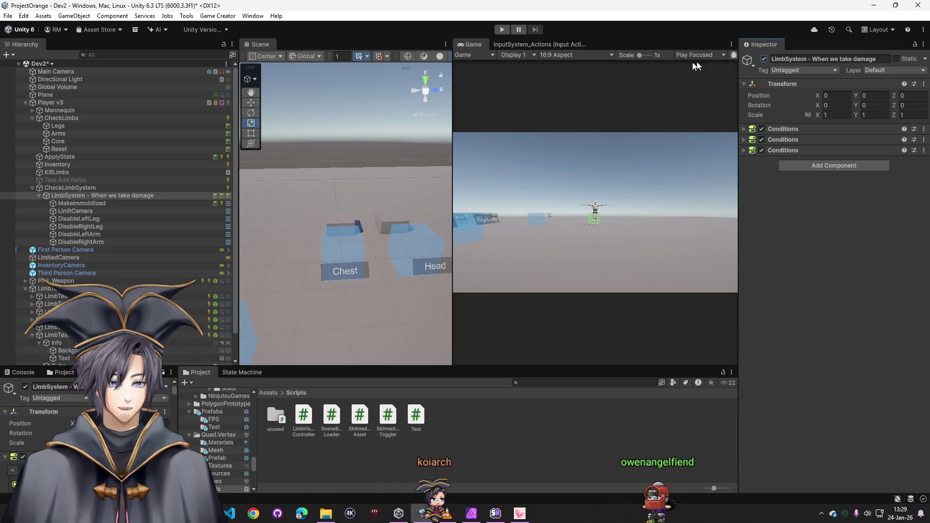
pyautogui.click(72, 204)
pyautogui.keyDown('shift'); pyautogui.click(79, 239); pyautogui.keyUp('shift')
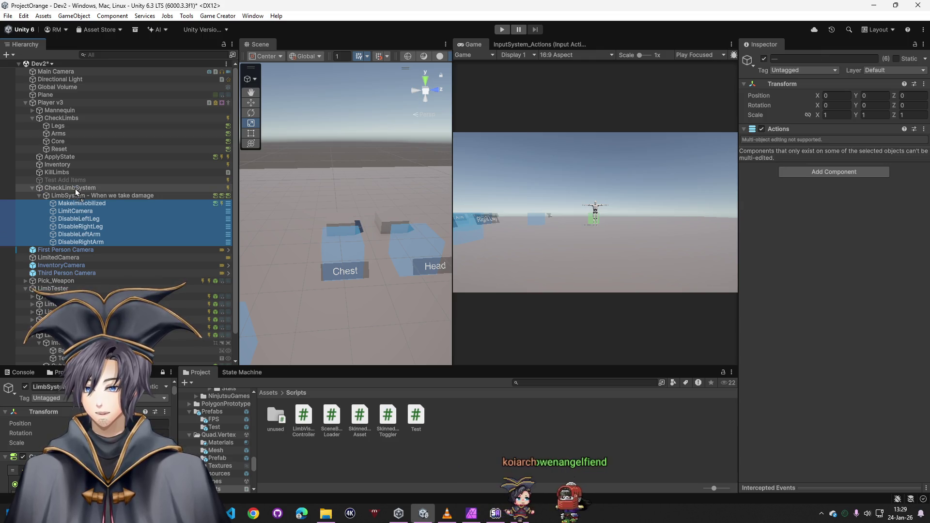
pyautogui.click(71, 195)
pyautogui.click(763, 59)
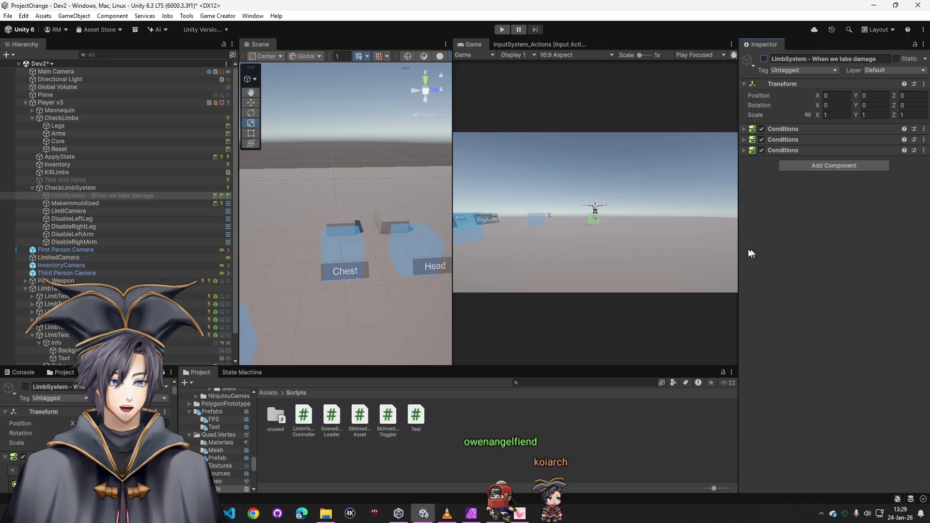
# - Copy Makeimmobilized's Trigger and paste it as new onto LimitCamera through DisableRightArm
pyautogui.click(68, 203)
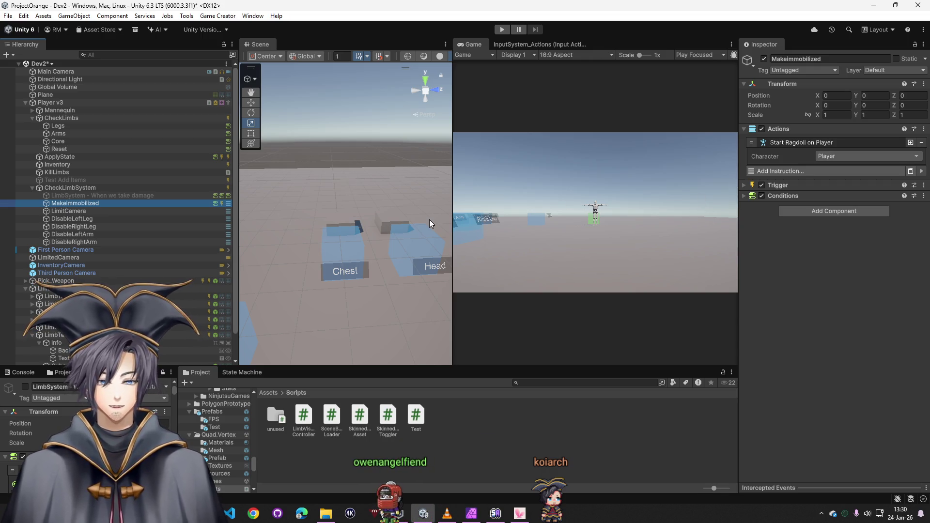
pyautogui.click(159, 212)
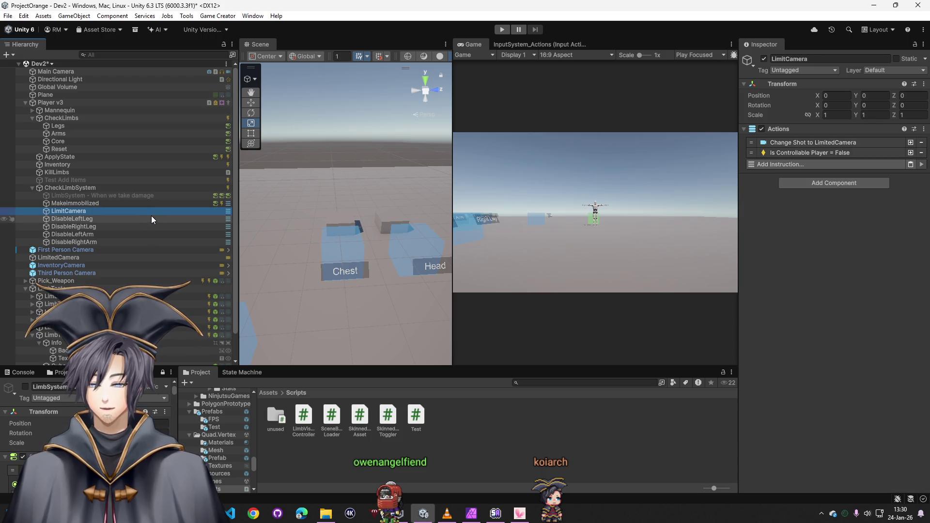
pyautogui.click(89, 203)
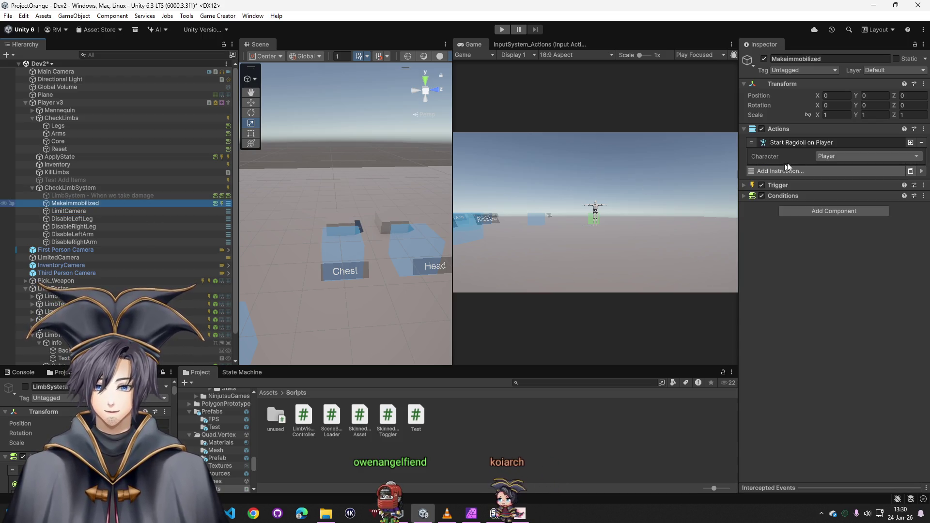
pyautogui.rightClick(798, 188)
pyautogui.click(789, 192)
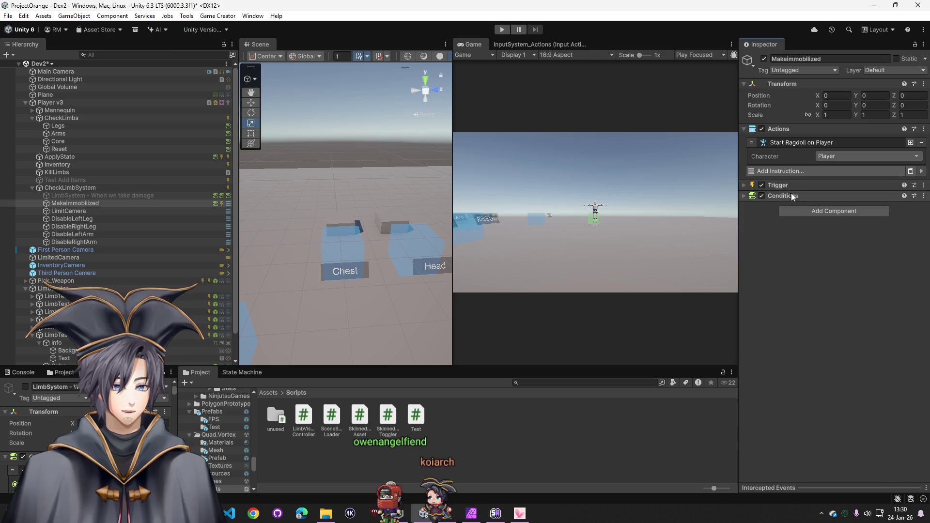
pyautogui.rightClick(815, 186)
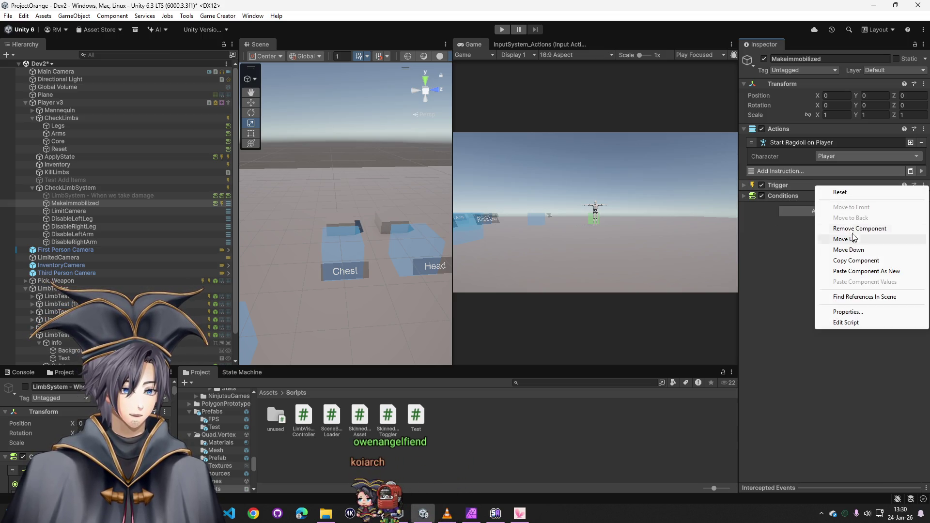
pyautogui.click(838, 263)
pyautogui.click(75, 212)
pyautogui.keyDown('shift'); pyautogui.click(84, 241); pyautogui.keyUp('shift')
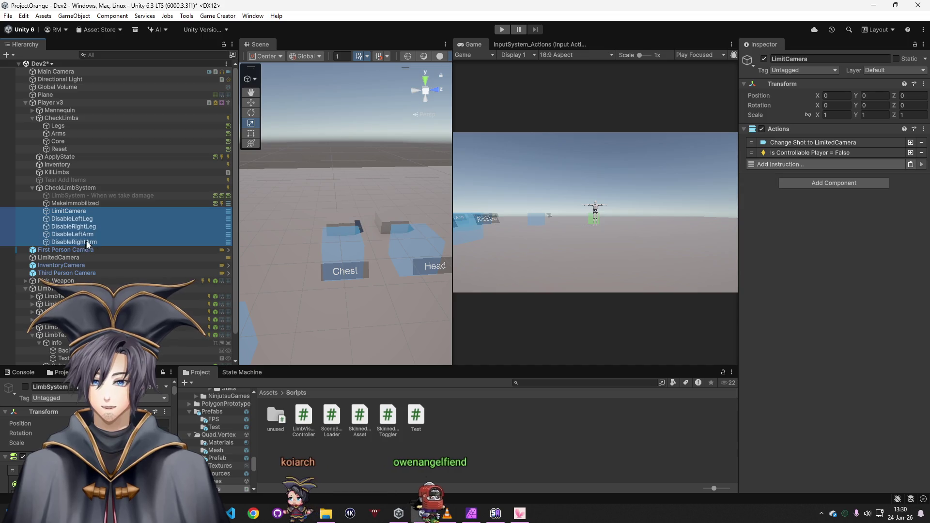
pyautogui.rightClick(807, 131)
pyautogui.click(852, 217)
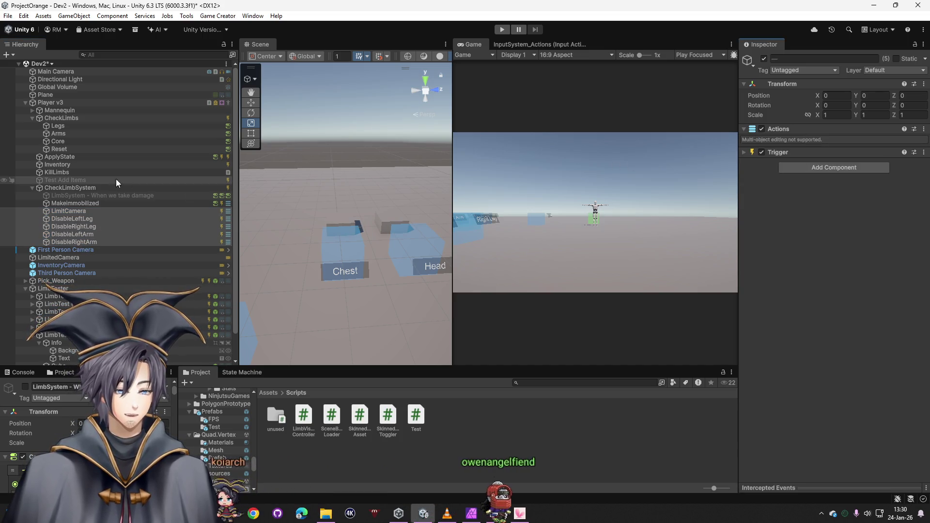
# - Copy Makeimmobilized's Conditions and paste it as new onto those same five objects
pyautogui.click(68, 202)
pyautogui.rightClick(784, 196)
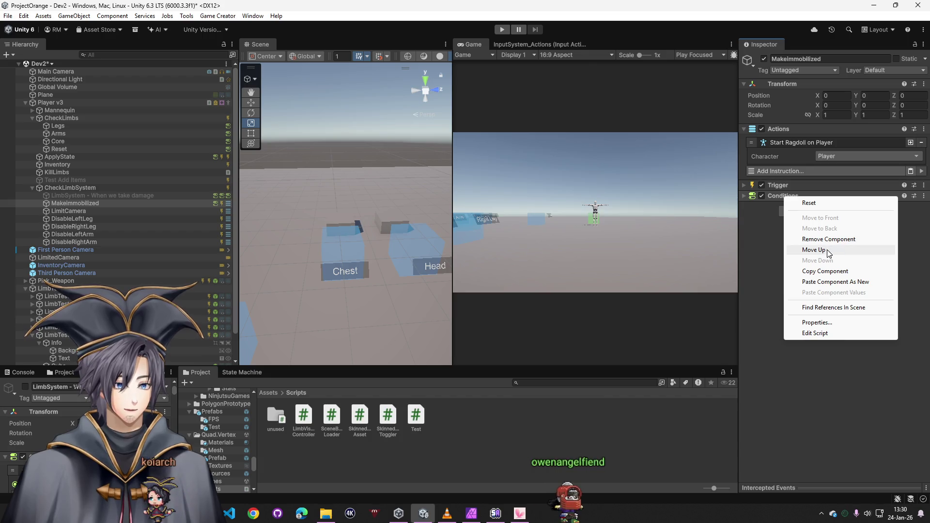
pyautogui.click(825, 271)
pyautogui.click(69, 211)
pyautogui.keyDown('shift'); pyautogui.click(73, 241); pyautogui.keyUp('shift')
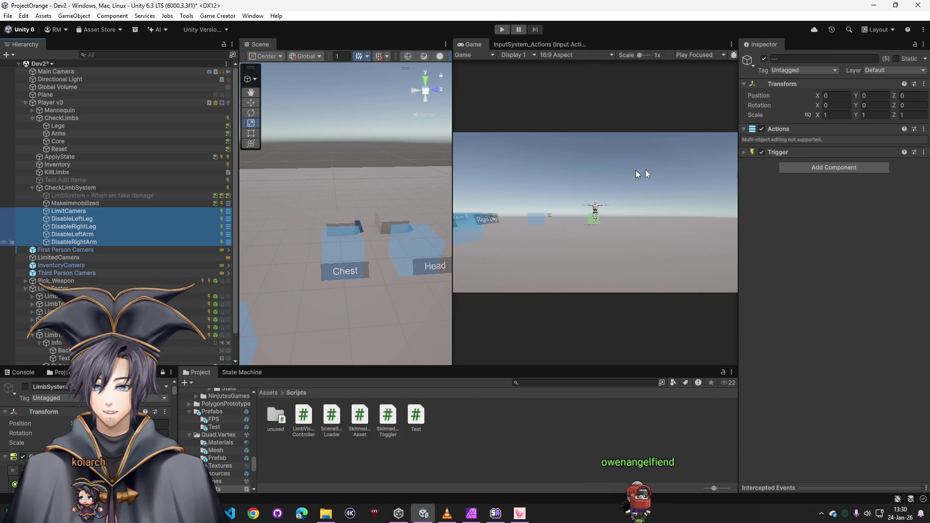
pyautogui.rightClick(810, 148)
pyautogui.click(843, 233)
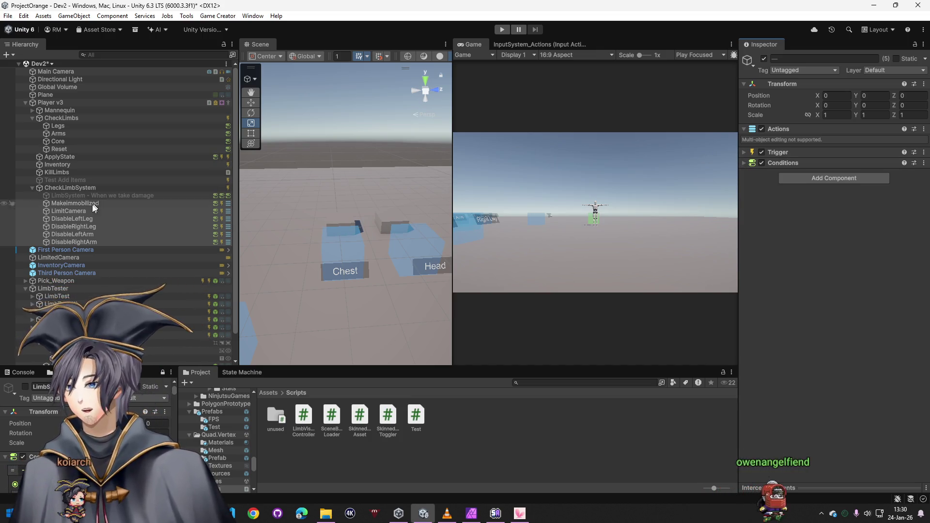
pyautogui.click(67, 211)
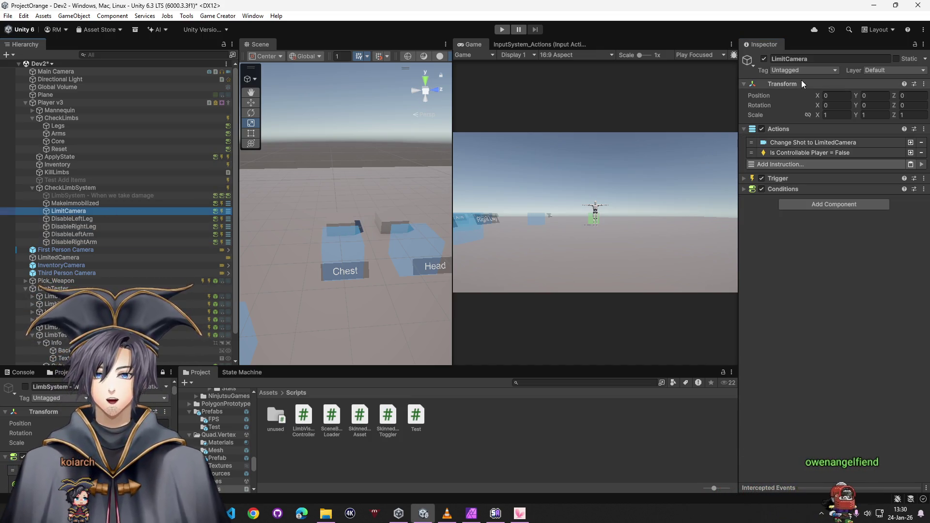
# - Switch LimitCamera's branch condition from ChestHP to Player HeadHP equals 0
pyautogui.click(750, 179)
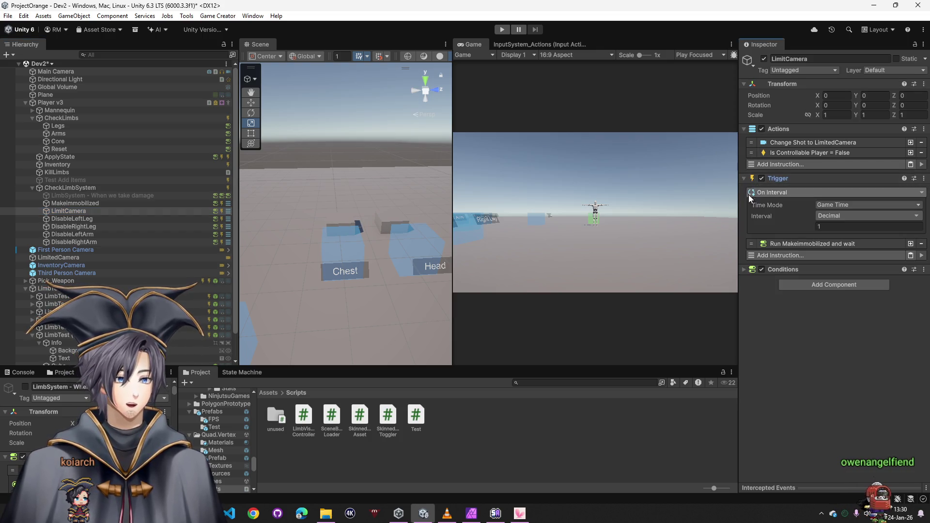
pyautogui.click(747, 269)
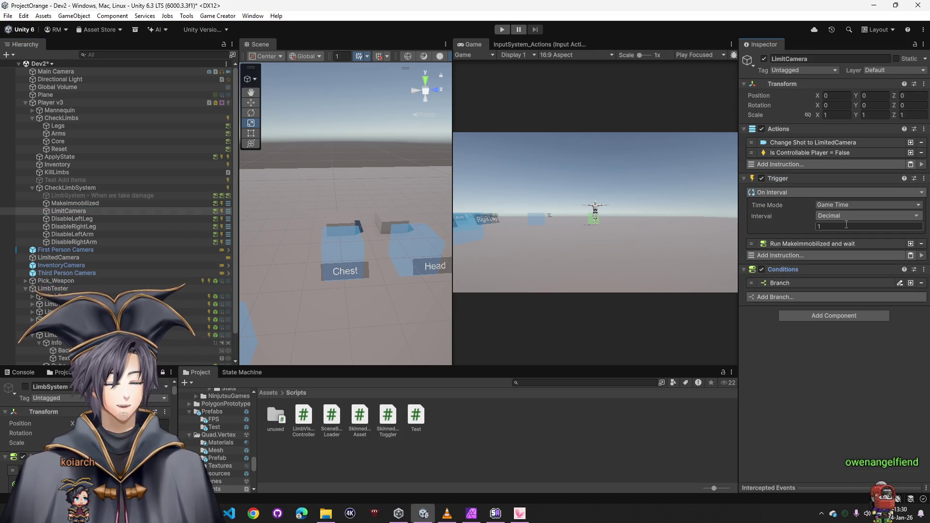
pyautogui.click(800, 243)
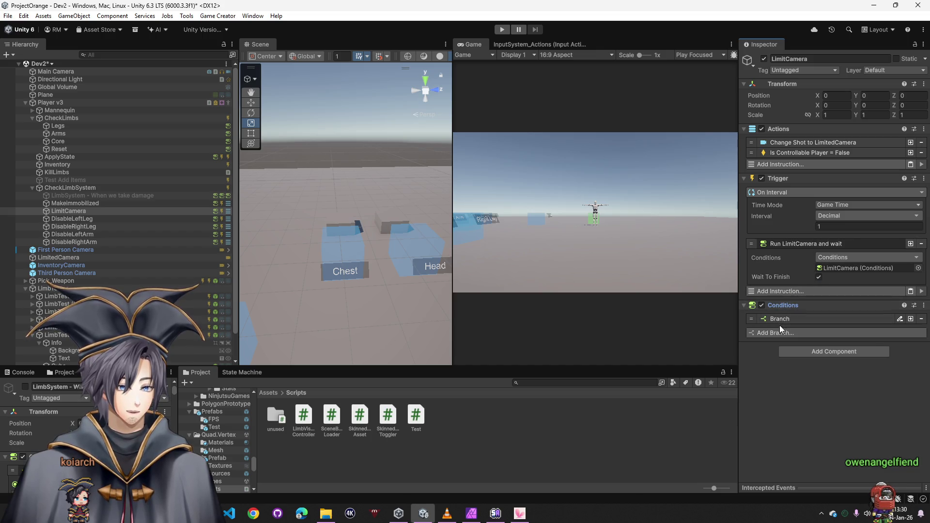
pyautogui.click(795, 321)
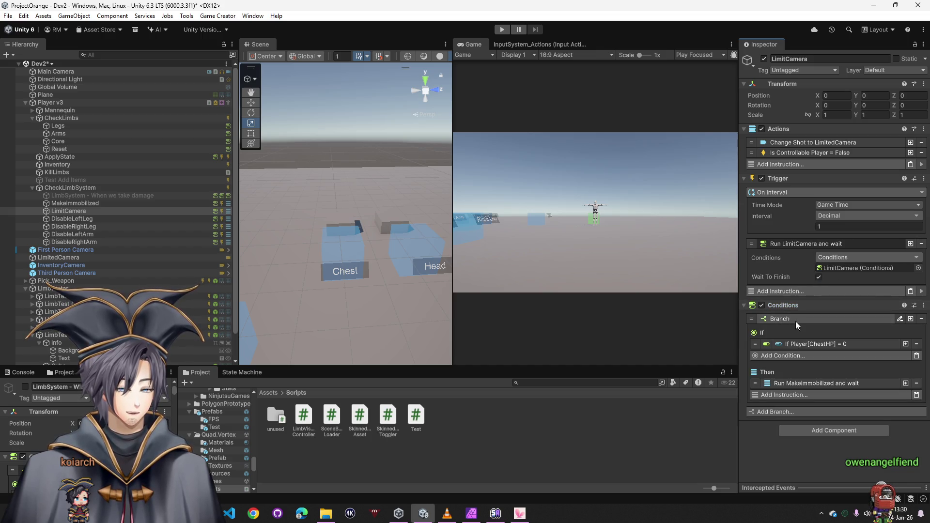
pyautogui.click(810, 344)
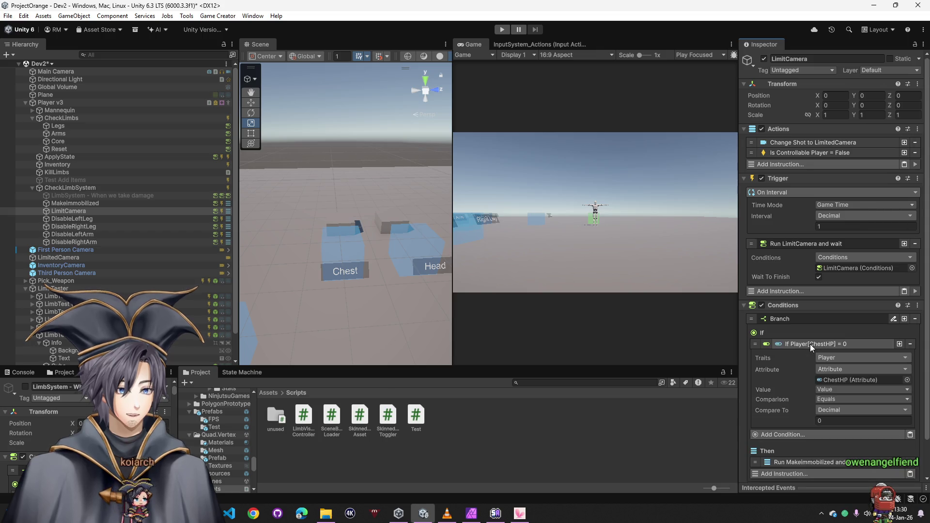
pyautogui.click(906, 379)
pyautogui.write('he')
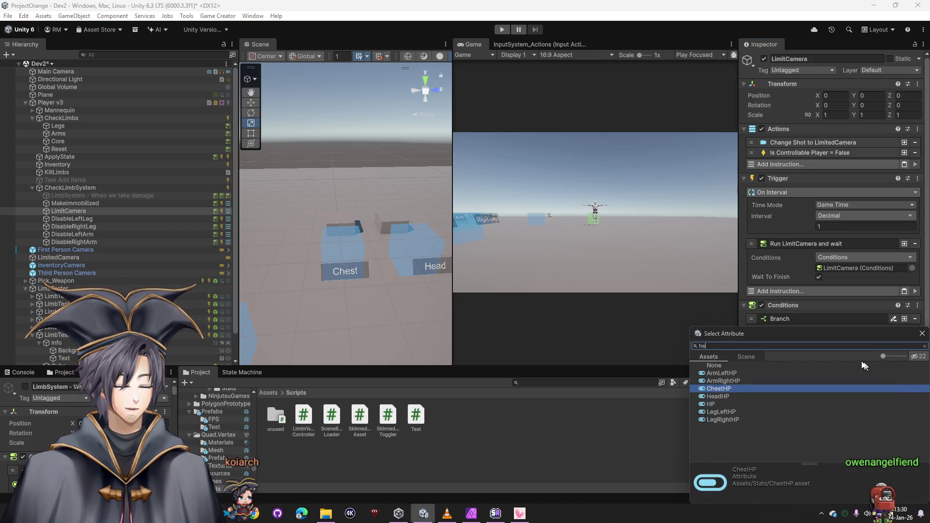
pyautogui.write('ad')
pyautogui.doubleClick(722, 371)
pyautogui.scroll(-2, 834, 353)
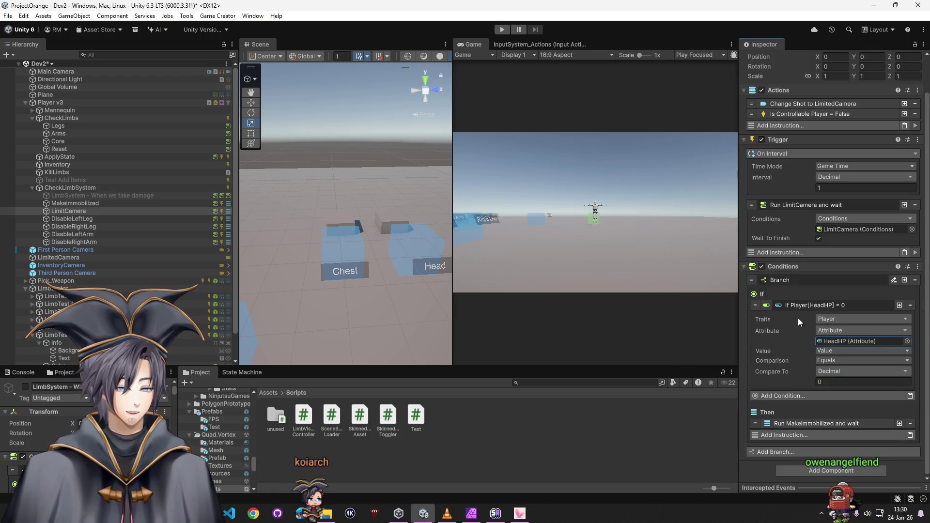
pyautogui.click(804, 307)
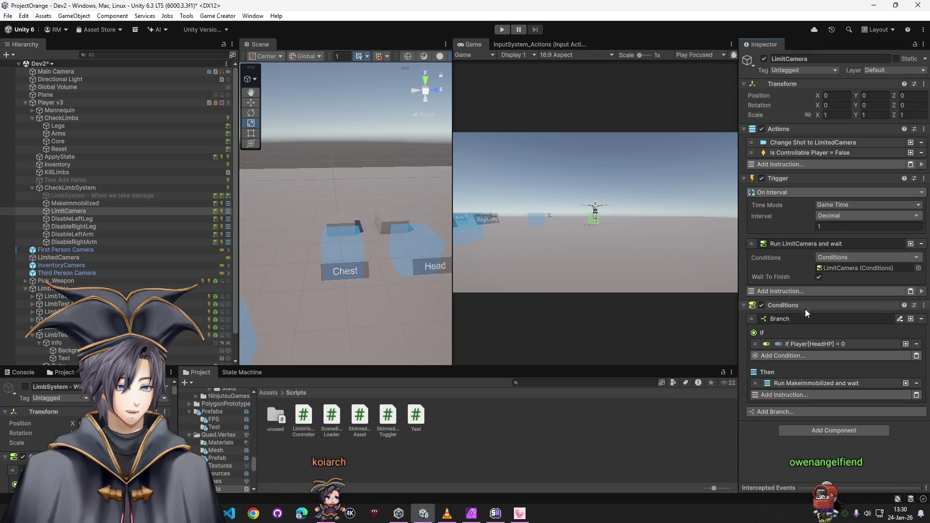
# - Have the Then step run LimitCamera's actions, save the scene, and start a play test
pyautogui.click(821, 385)
pyautogui.moveTo(777, 155); pyautogui.dragTo(832, 408)
pyautogui.hotkey('ctrl', 's')
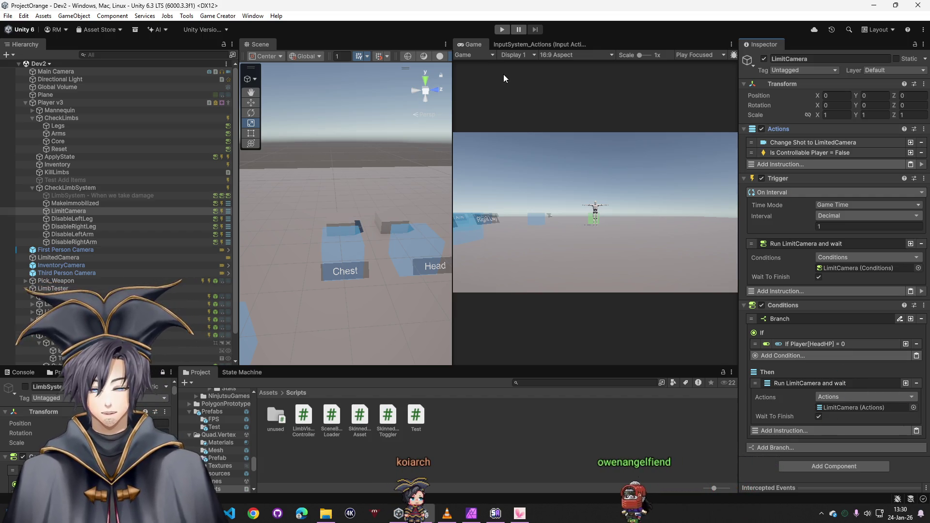
pyautogui.click(501, 29)
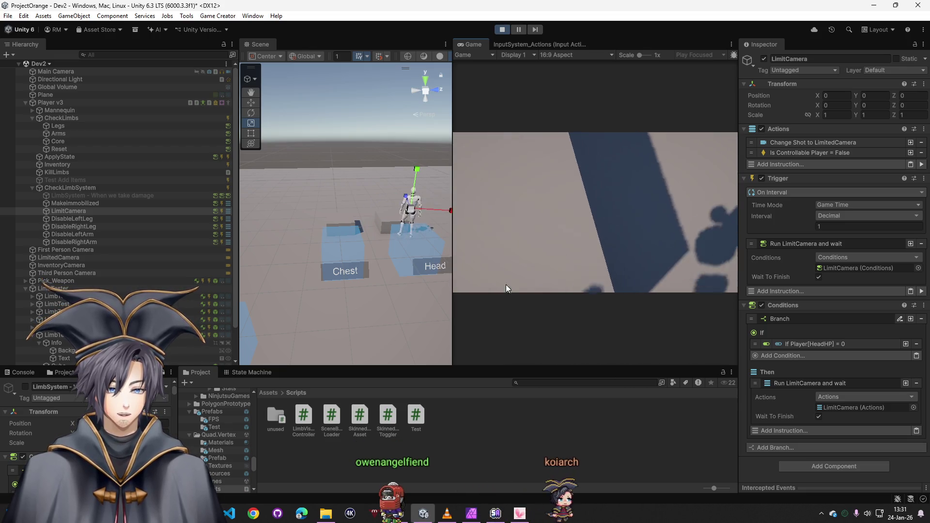
# - Stop the LimitCamera play test after watching the game view
pyautogui.click(502, 30)
# - Add a Run Actions step to LimitCamera running Makeimmobilized's actions, then play-test it
pyautogui.click(77, 204)
pyautogui.click(76, 208)
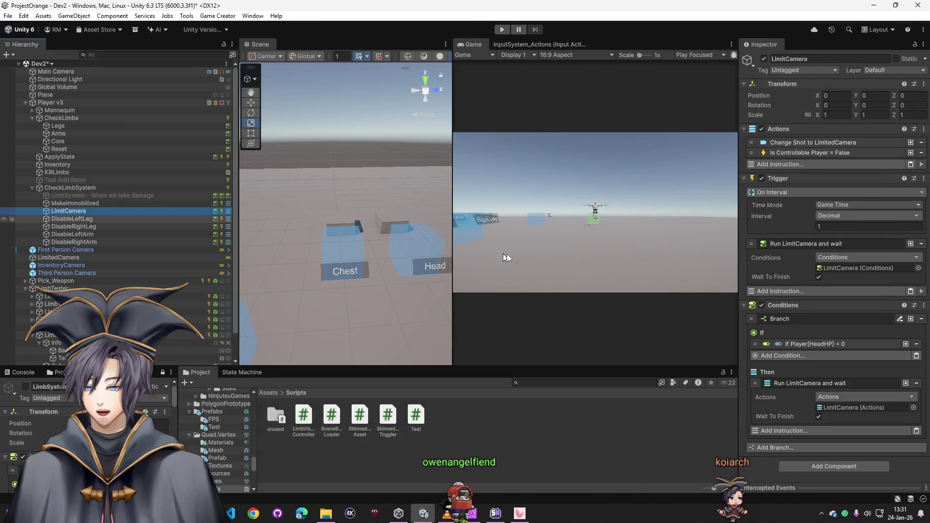
pyautogui.click(799, 164)
pyautogui.write('run ac')
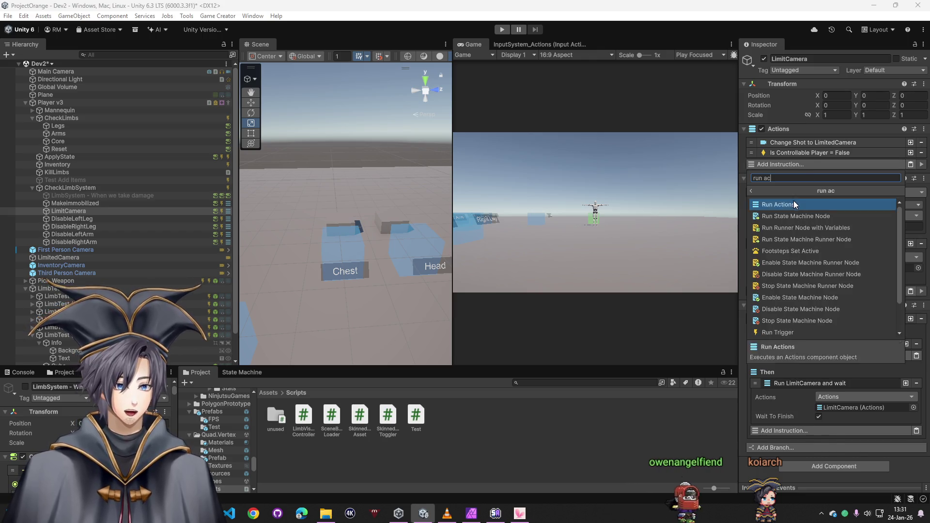
pyautogui.click(778, 227)
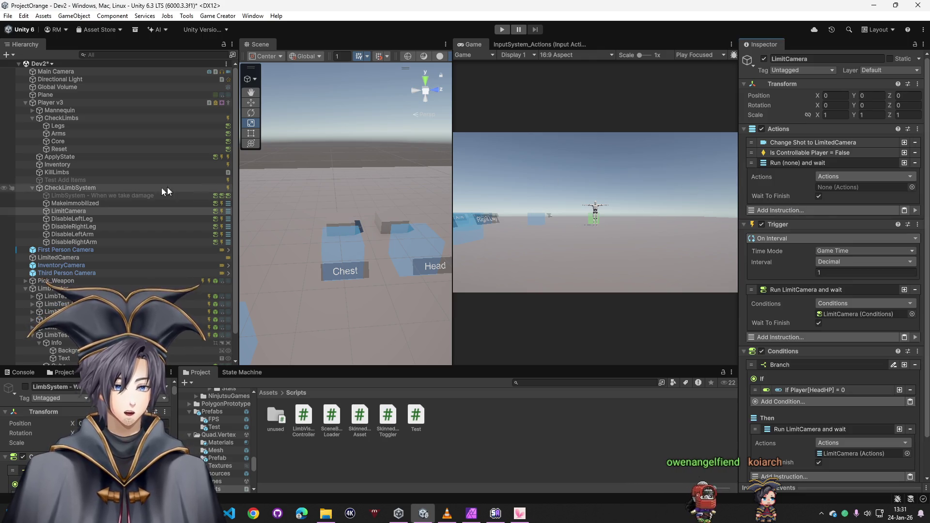
pyautogui.moveTo(77, 209); pyautogui.dragTo(843, 187)
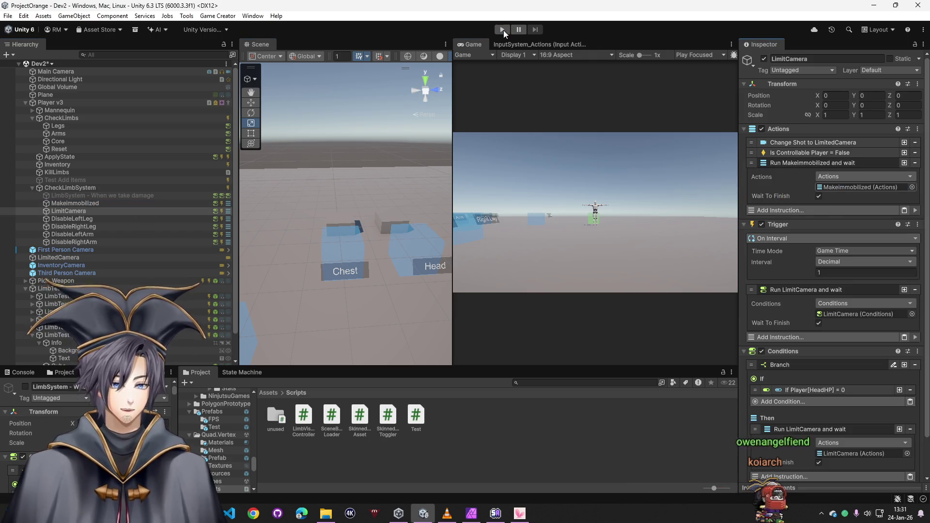
pyautogui.hotkey('ctrl', 'p')
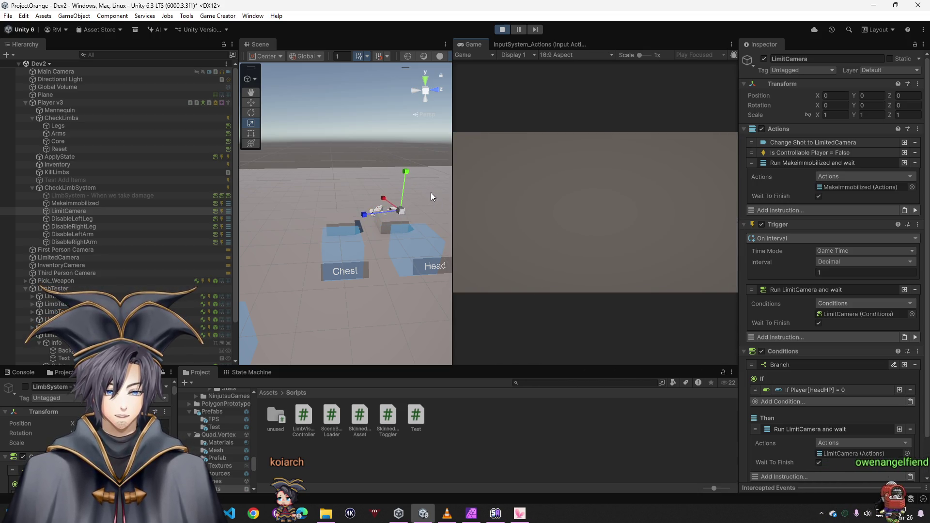
pyautogui.click(501, 32)
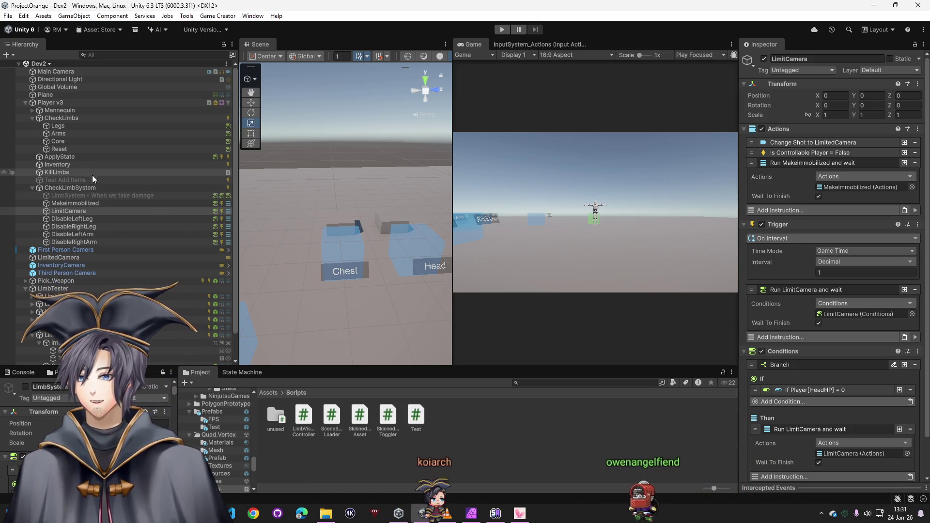
# - Point DisableLeftLeg's Run instruction and Then step at DisableLeftLeg's own conditions and actions
pyautogui.click(73, 218)
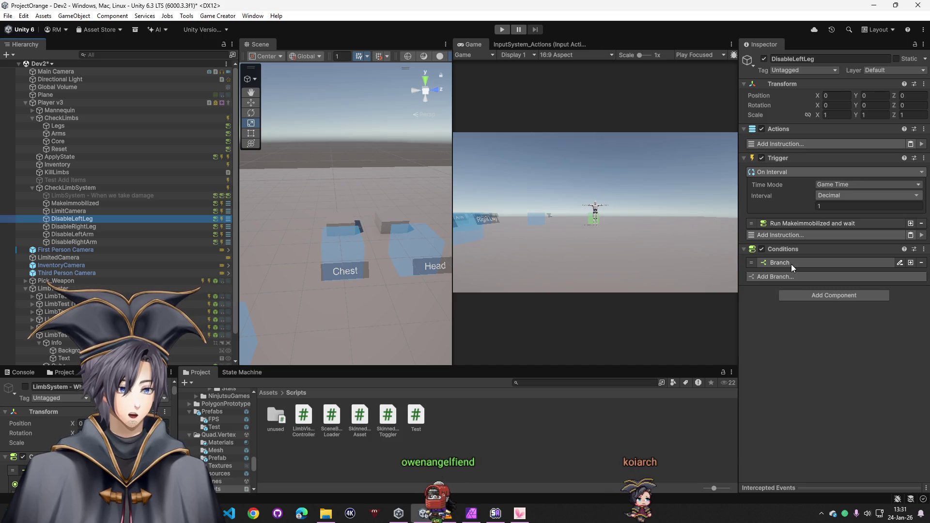
pyautogui.click(818, 222)
pyautogui.moveTo(788, 284); pyautogui.dragTo(830, 250)
pyautogui.click(792, 299)
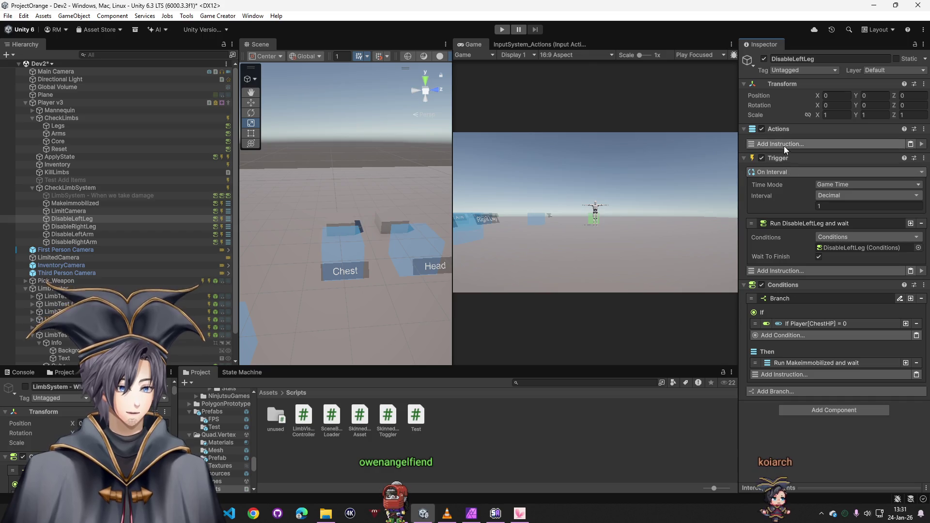
pyautogui.click(805, 365)
pyautogui.moveTo(782, 129); pyautogui.dragTo(844, 393)
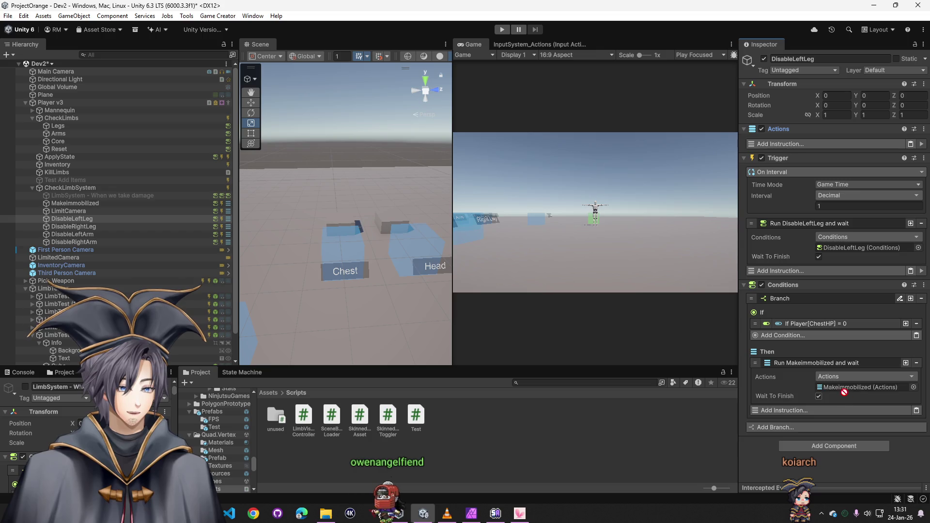
# - Change the If condition's attribute from ChestHP to LegLeftHP
pyautogui.click(818, 324)
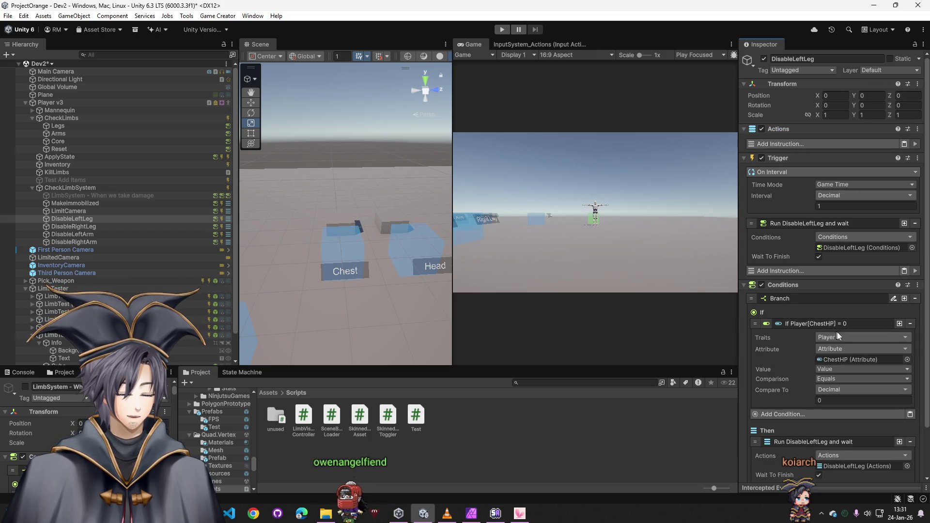
pyautogui.click(907, 360)
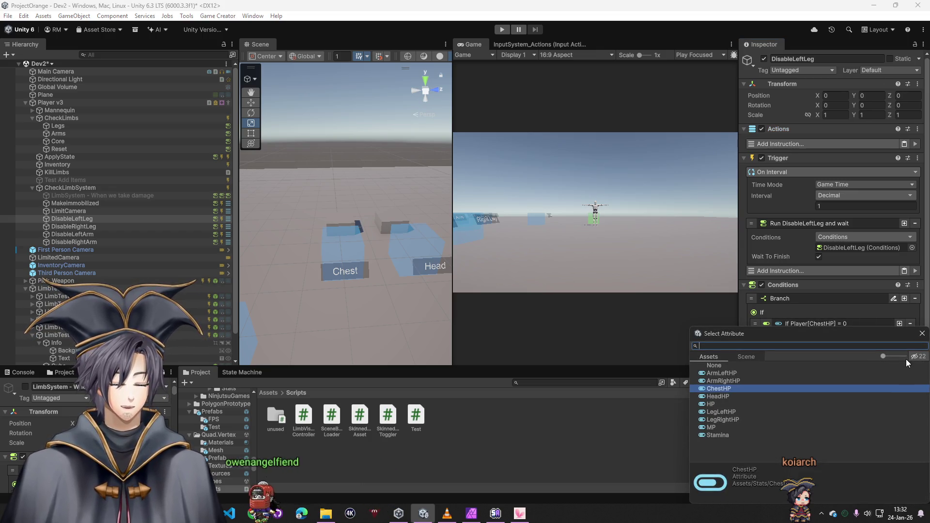
pyautogui.doubleClick(728, 412)
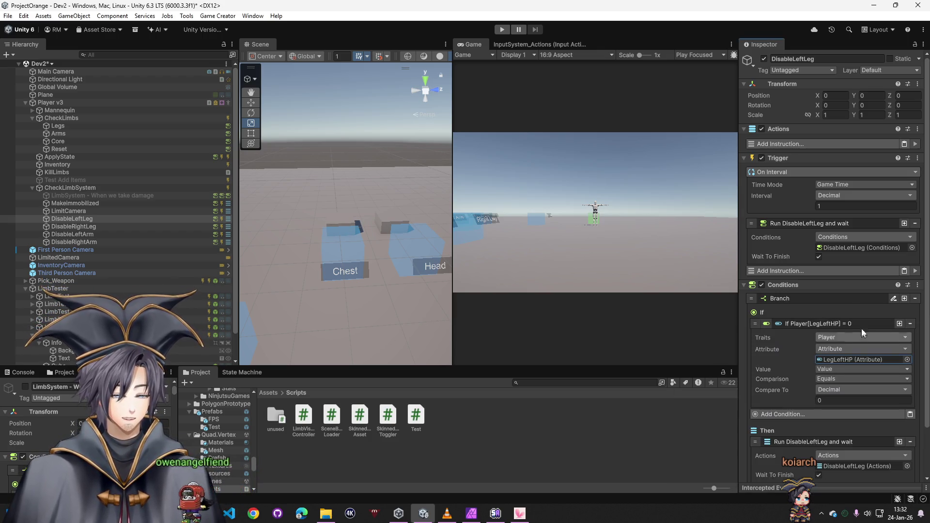
pyautogui.click(815, 321)
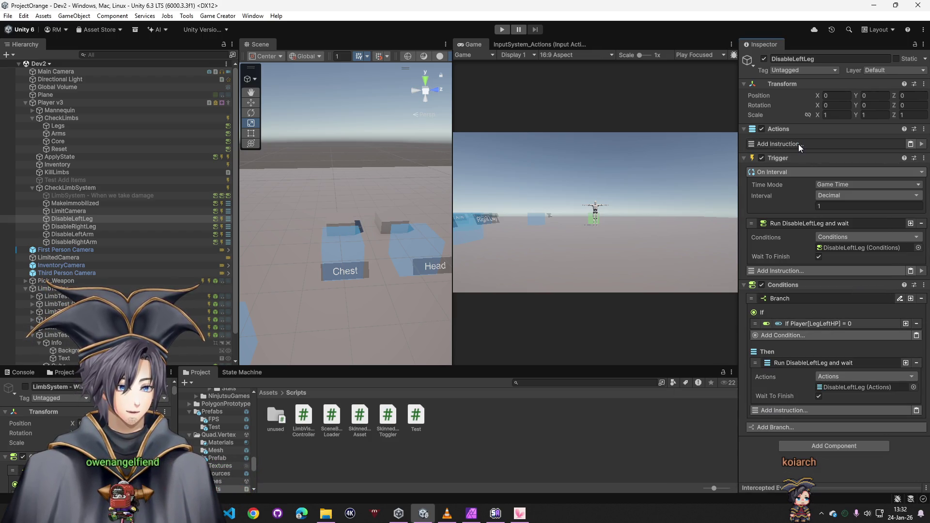
# - Add an Invoke Methods action calling LimbVisibilityController.HideLeftLeg on KillLimbs
pyautogui.click(798, 143)
pyautogui.write('invoke')
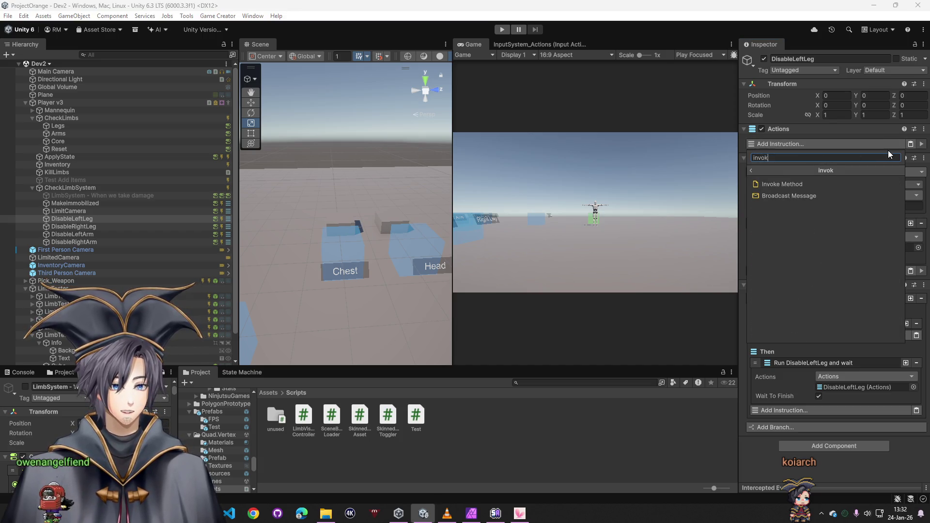
pyautogui.click(809, 190)
pyautogui.click(889, 180)
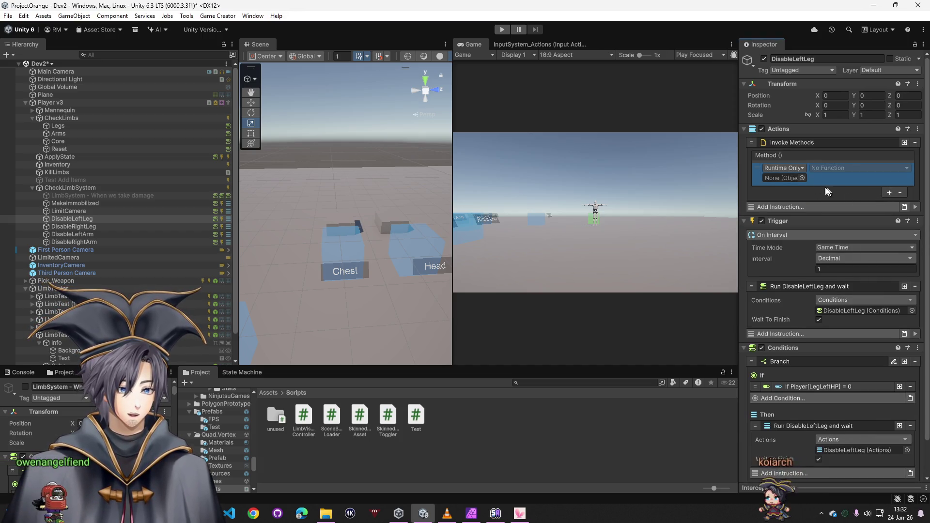
pyautogui.moveTo(87, 179); pyautogui.dragTo(581, 156)
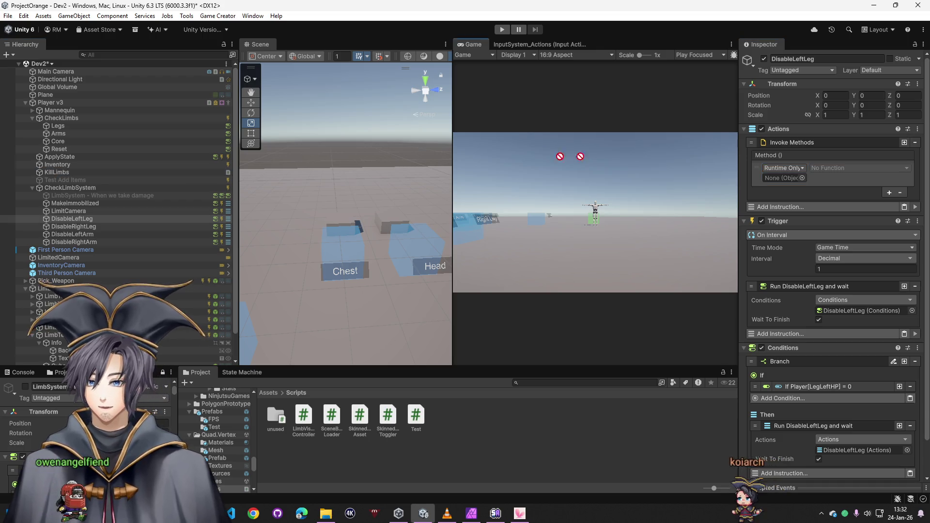
pyautogui.click(901, 167)
pyautogui.moveTo(854, 217)
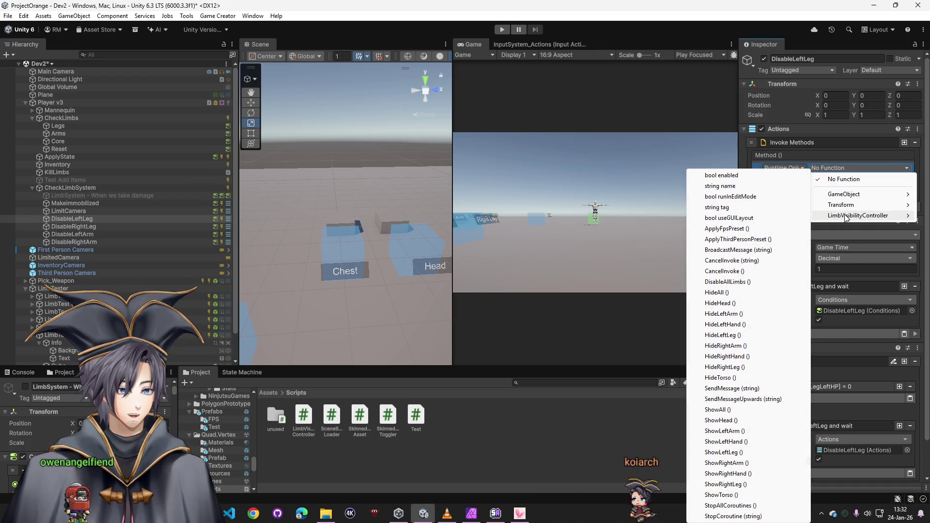
pyautogui.click(746, 335)
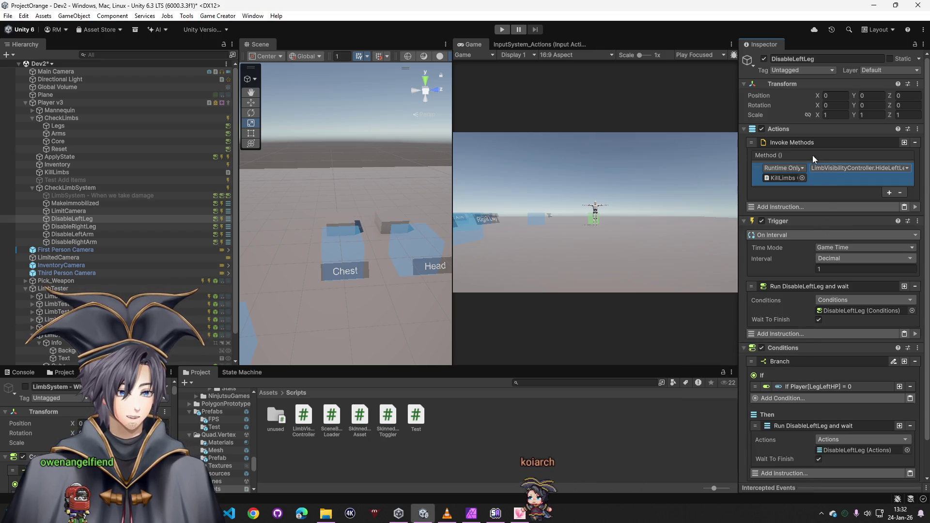
pyautogui.click(73, 226)
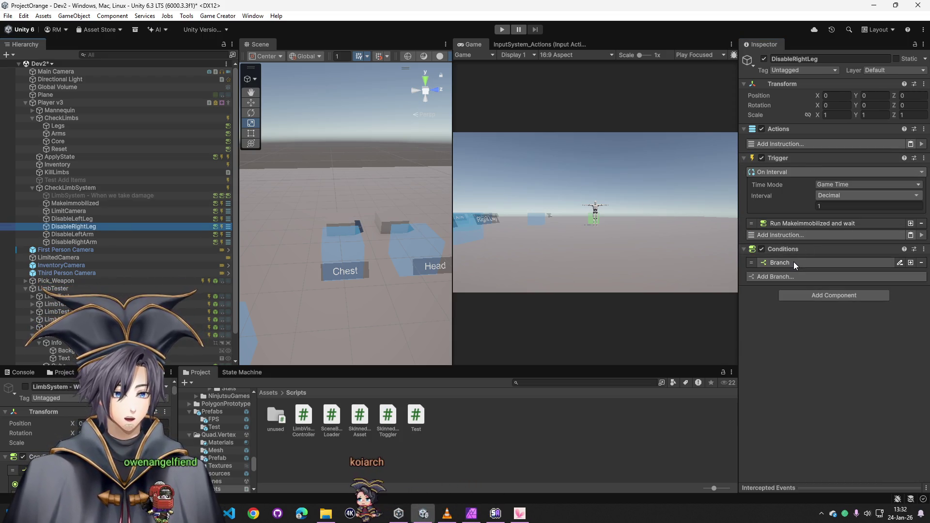
# - Point DisableRightLeg's Run instruction at its own conditions and add an Invoke Methods action
pyautogui.click(804, 223)
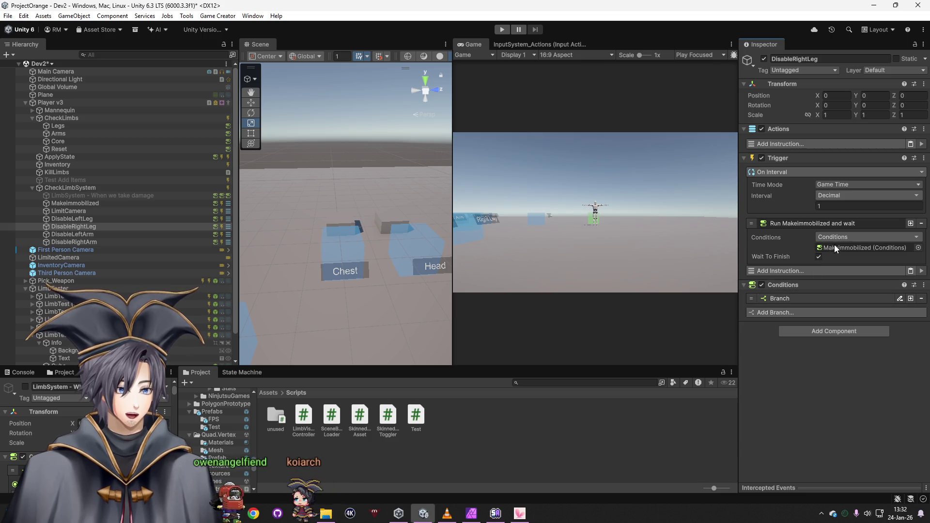
pyautogui.moveTo(781, 285); pyautogui.dragTo(841, 249)
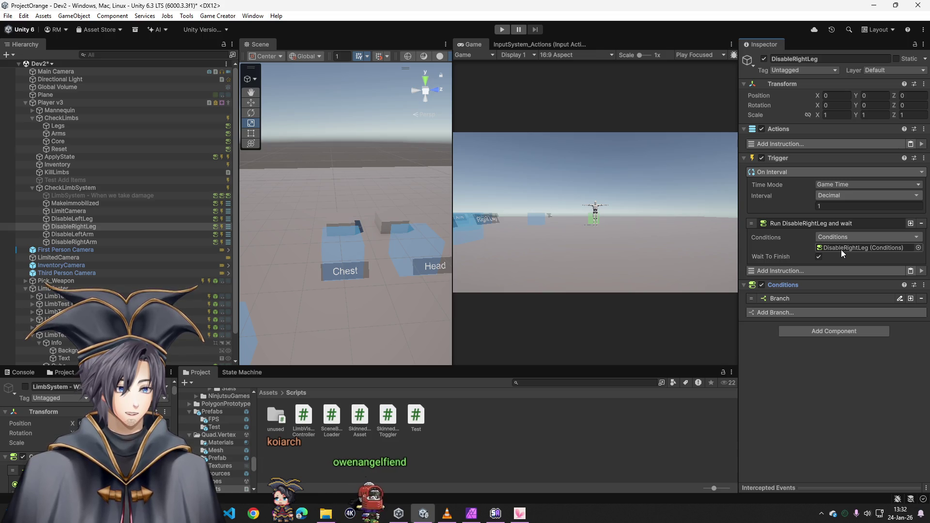
pyautogui.click(783, 146)
pyautogui.write('invoke')
pyautogui.click(774, 184)
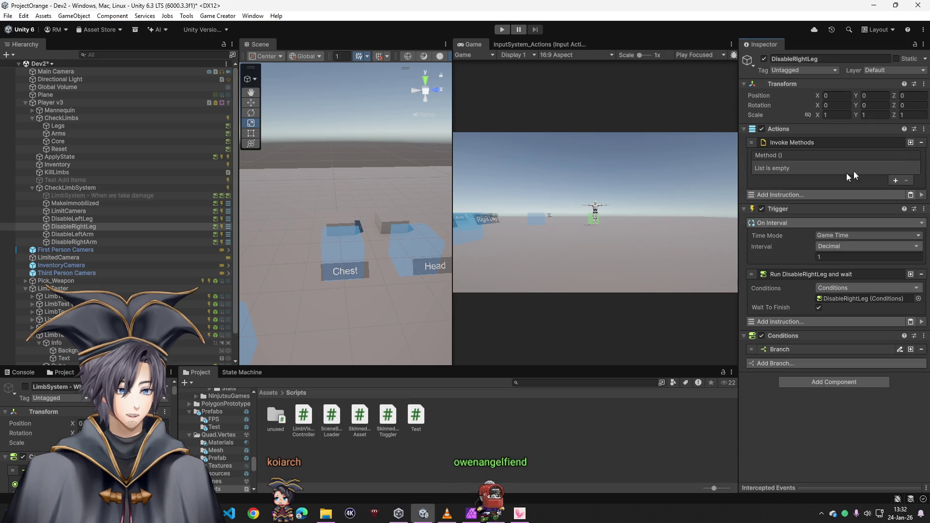
# - Add a method entry calling LimbVisibilityController.HideRightLeg
pyautogui.click(894, 181)
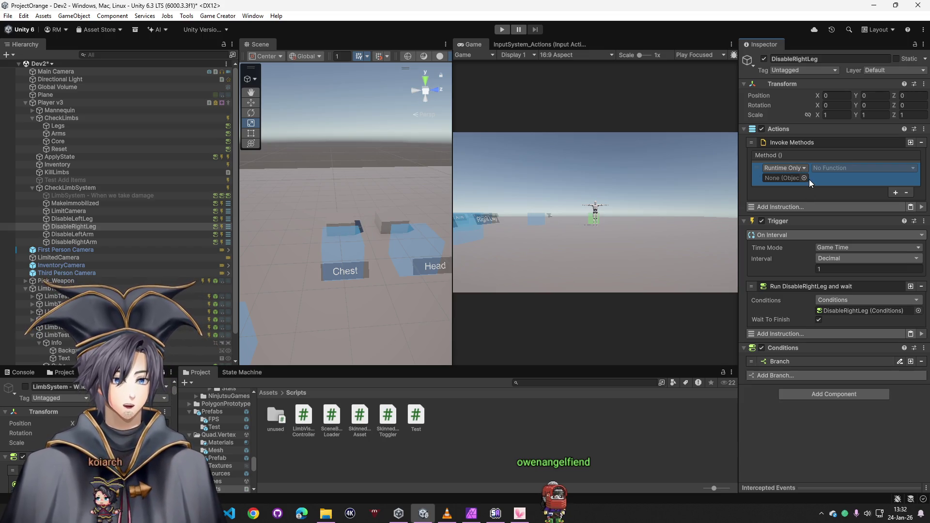
pyautogui.click(804, 178)
pyautogui.click(922, 171)
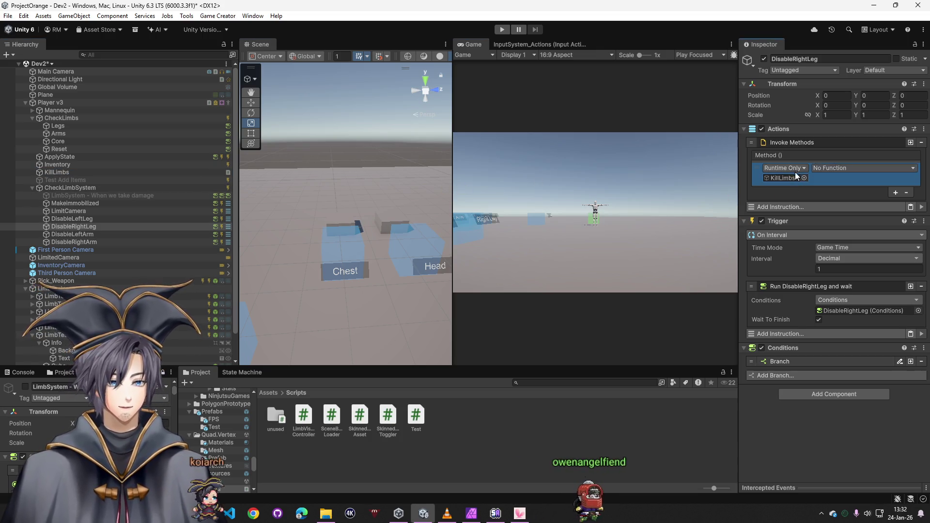
pyautogui.click(844, 168)
pyautogui.moveTo(843, 215)
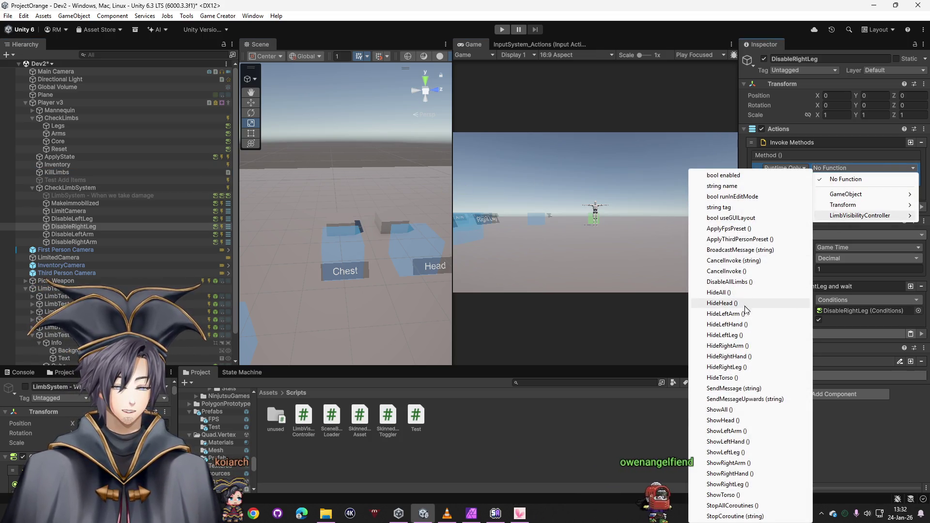
pyautogui.click(737, 368)
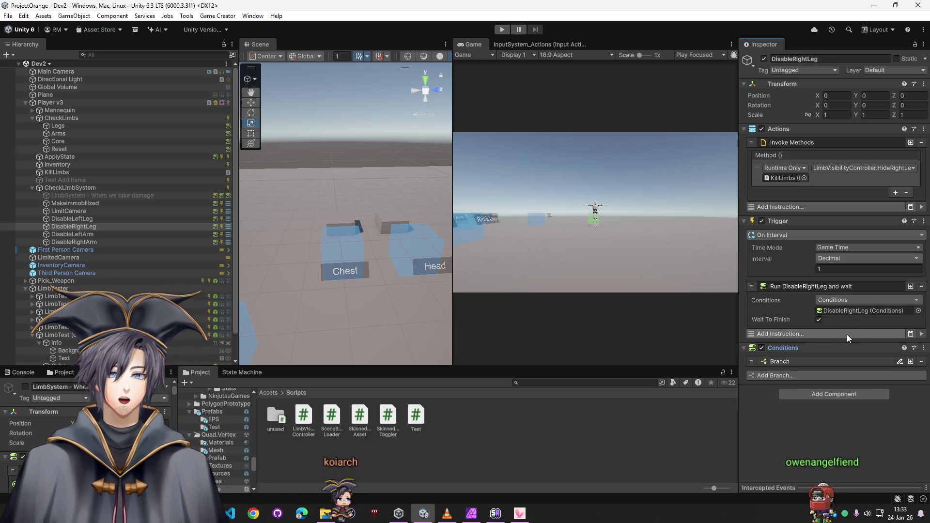
pyautogui.click(805, 360)
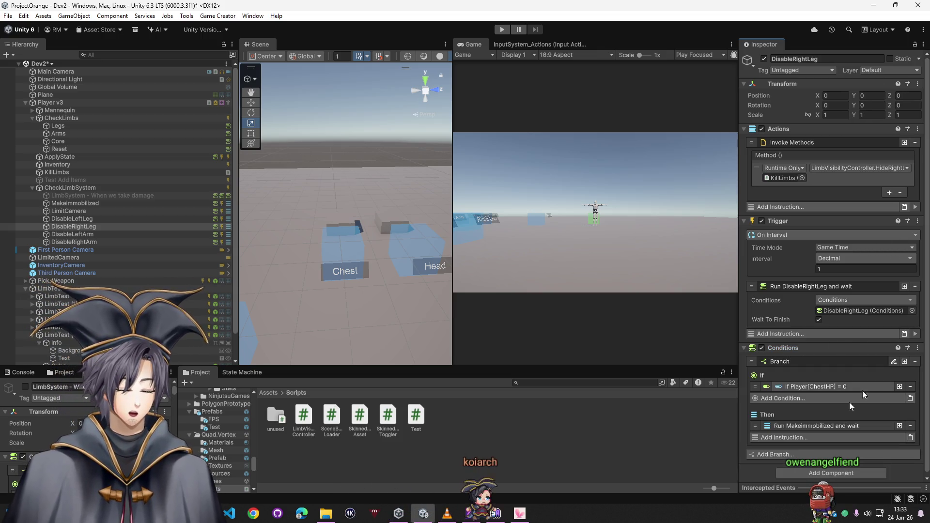
# - Remove Run Makeimmobilized from the branch and make its condition check LegLeftHP
pyautogui.click(822, 425)
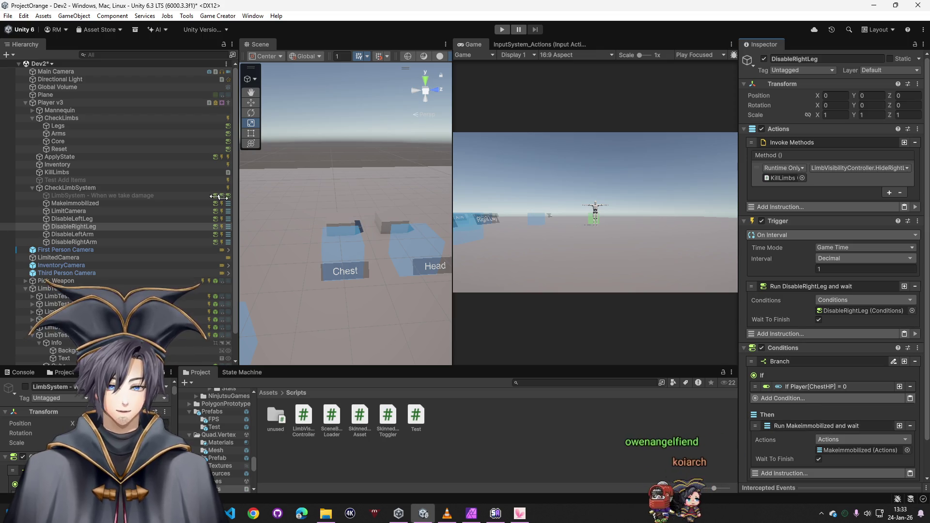
pyautogui.click(910, 425)
pyautogui.click(828, 390)
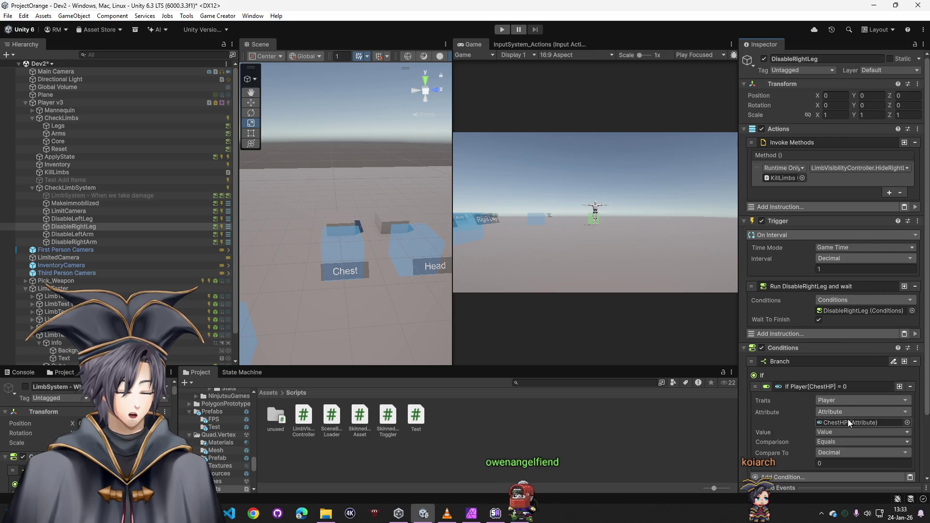
pyautogui.click(907, 423)
pyautogui.doubleClick(728, 409)
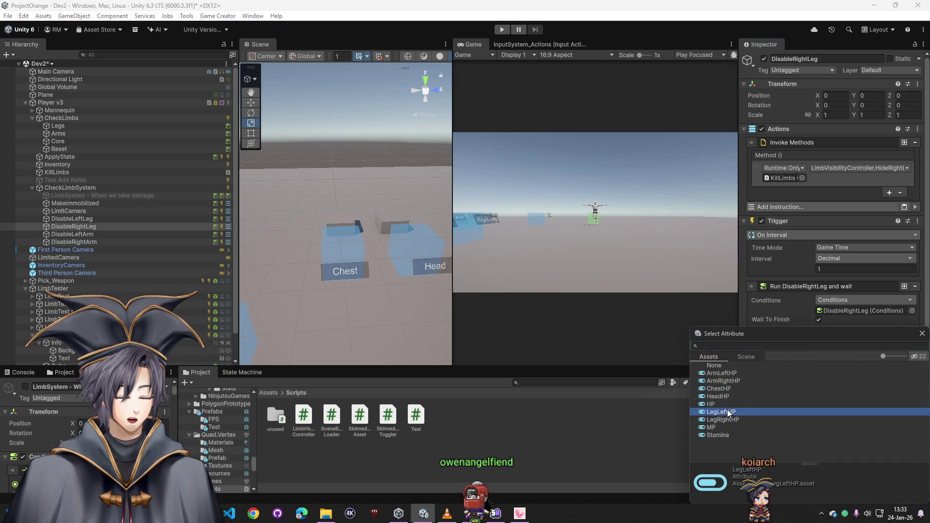
# - Add a Run Actions instruction under Then running DisableRightLeg's Actions, and enter play mode
pyautogui.scroll(-3, 794, 436)
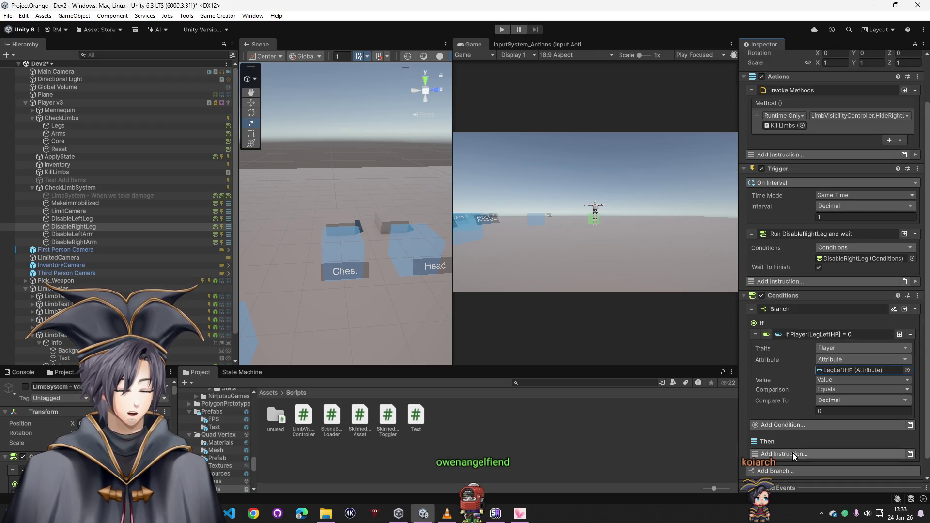
pyautogui.click(791, 454)
pyautogui.write('run ac')
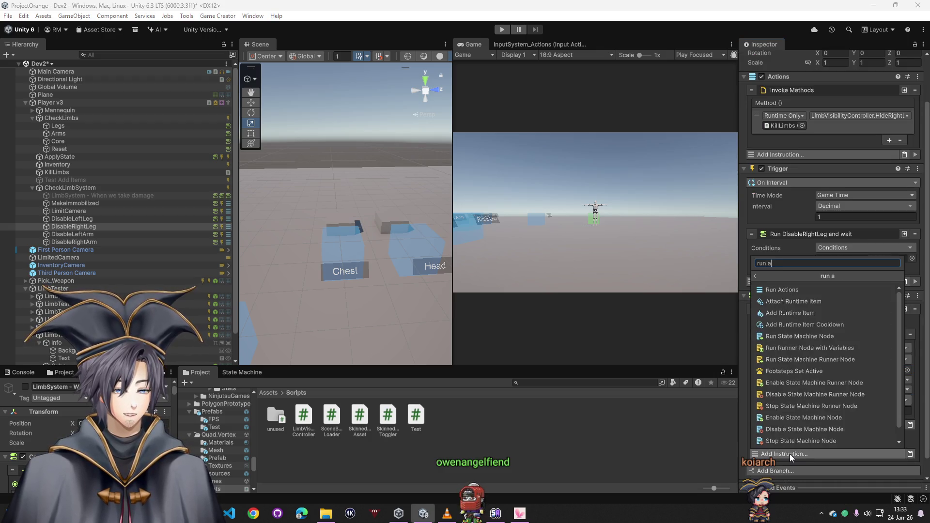
pyautogui.click(782, 290)
pyautogui.scroll(3, 788, 122)
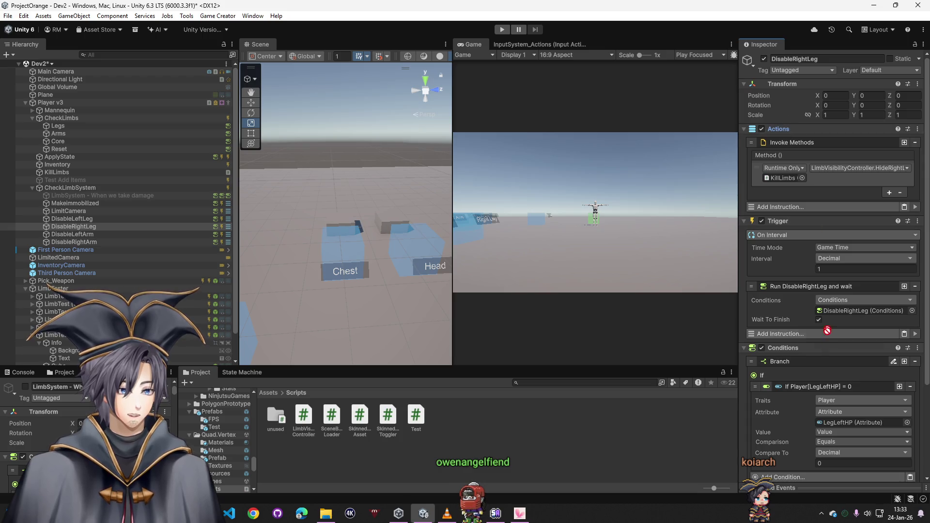
pyautogui.moveTo(807, 465); pyautogui.dragTo(844, 420)
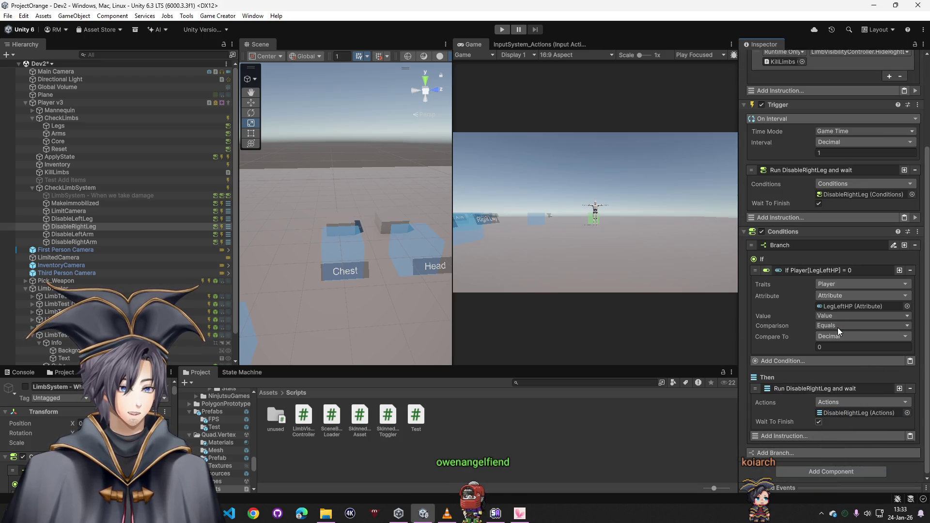
pyautogui.click(502, 30)
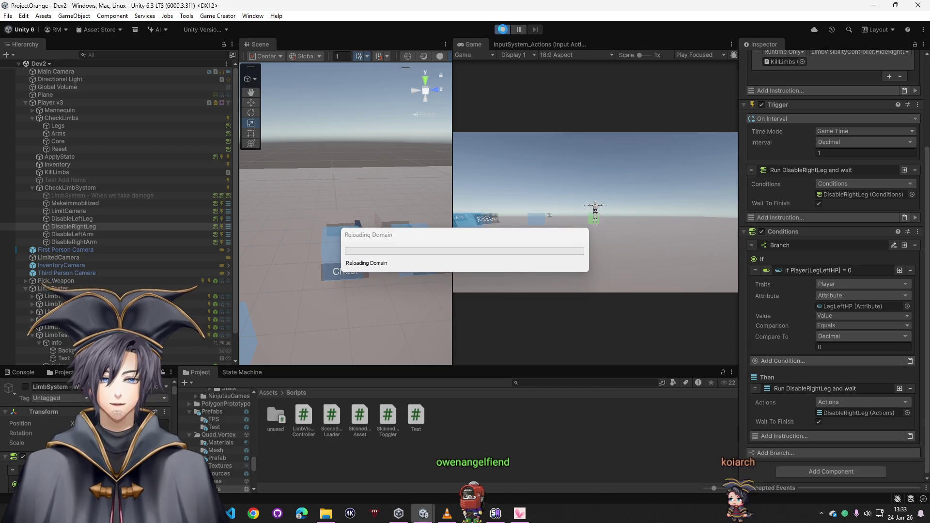
# - Stop play mode and deactivate the CheckLimbs and ApplyState objects
pyautogui.click(71, 119)
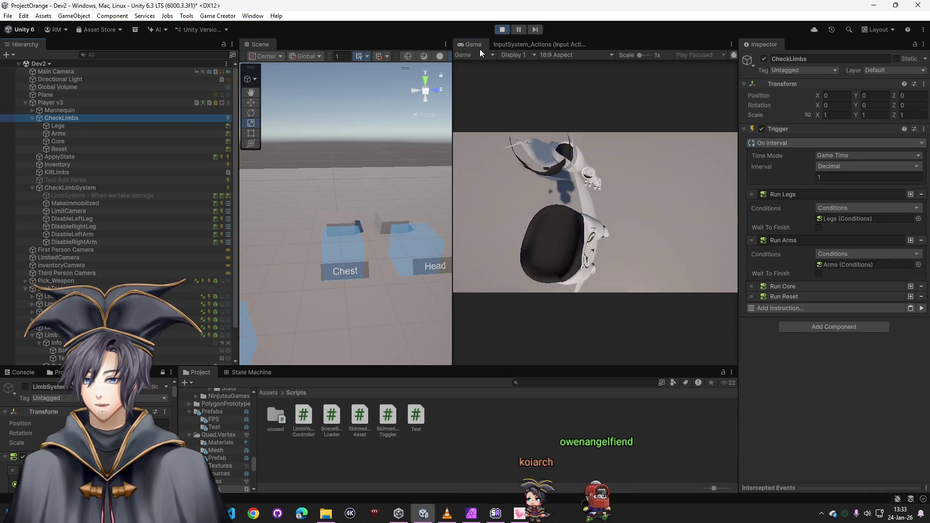
pyautogui.click(501, 30)
pyautogui.click(764, 58)
pyautogui.click(60, 157)
pyautogui.click(764, 58)
# - Run a play test, orbiting the Scene view around the player, then stop it
pyautogui.click(502, 29)
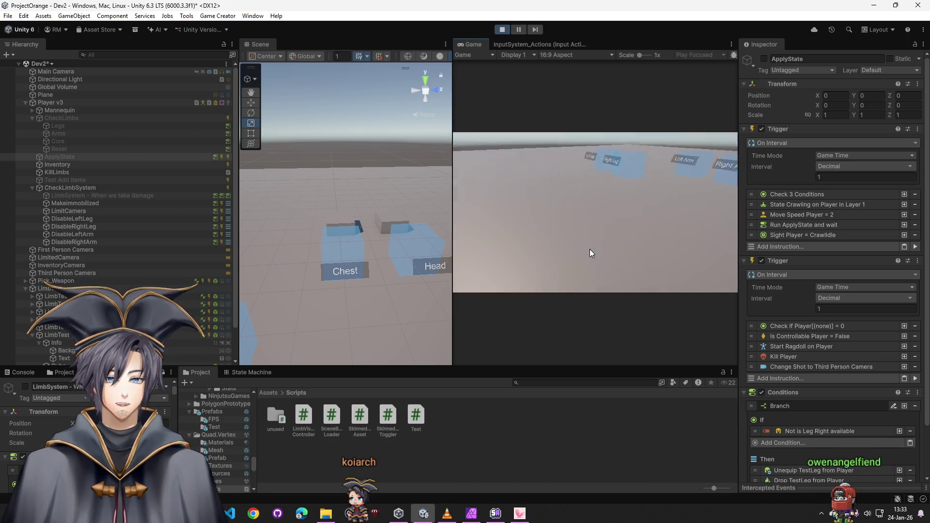
pyautogui.moveTo(339, 242)
pyautogui.mouseDown()
pyautogui.moveTo(252, 218)
pyautogui.moveTo(135, 212)
pyautogui.moveTo(305, 227)
pyautogui.mouseUp()
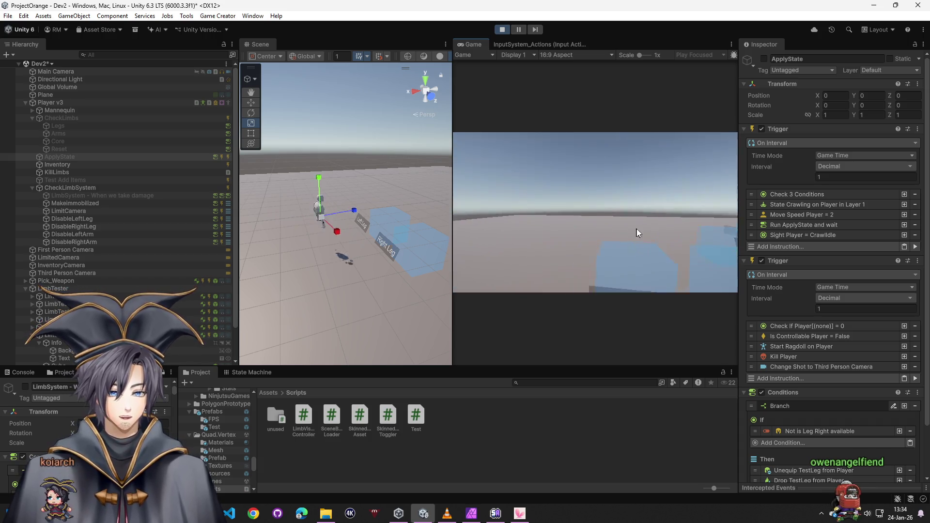
pyautogui.press('super')
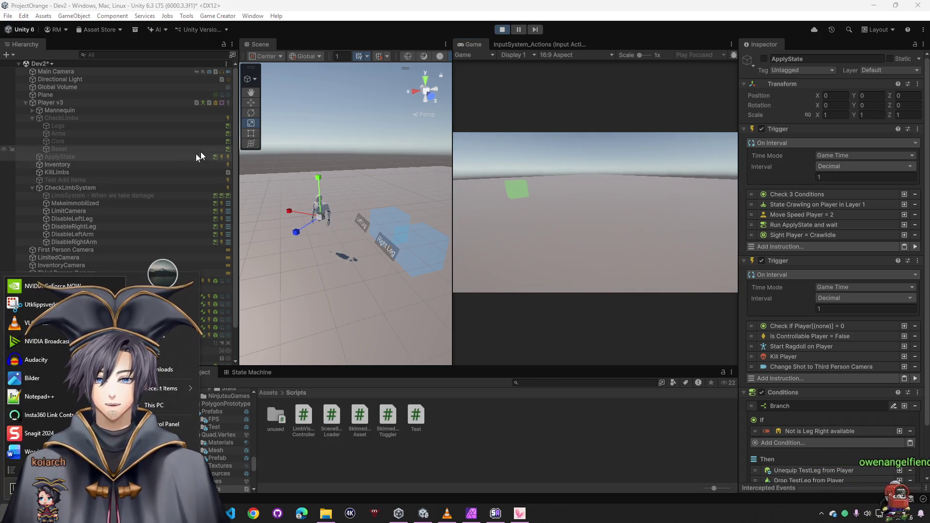
pyautogui.click(502, 31)
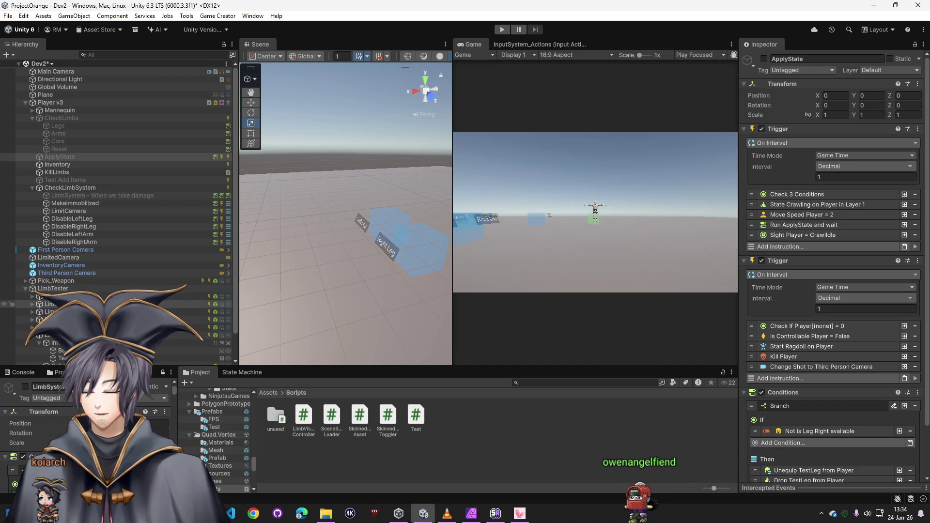
pyautogui.click(54, 296)
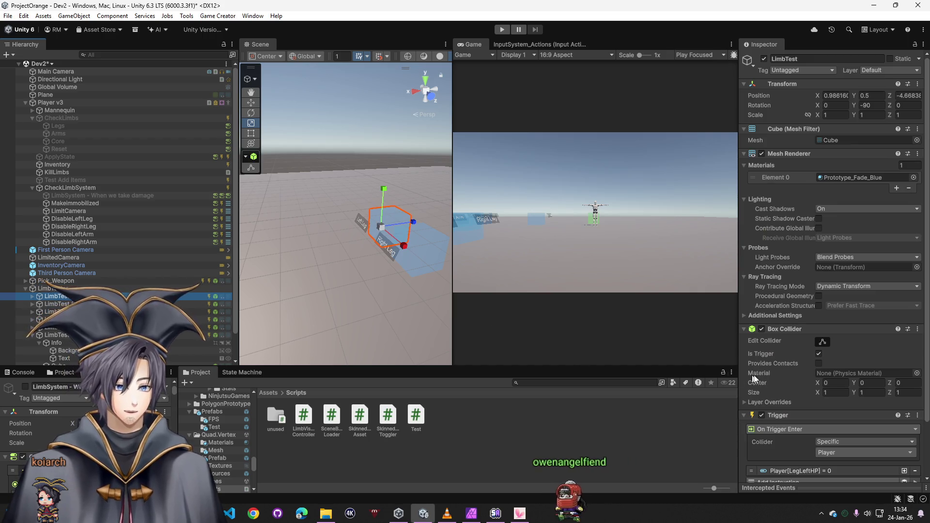
# - Inspect the LimbTest triggers for the right leg, ChestHP and HeadHP
pyautogui.scroll(-3, 781, 382)
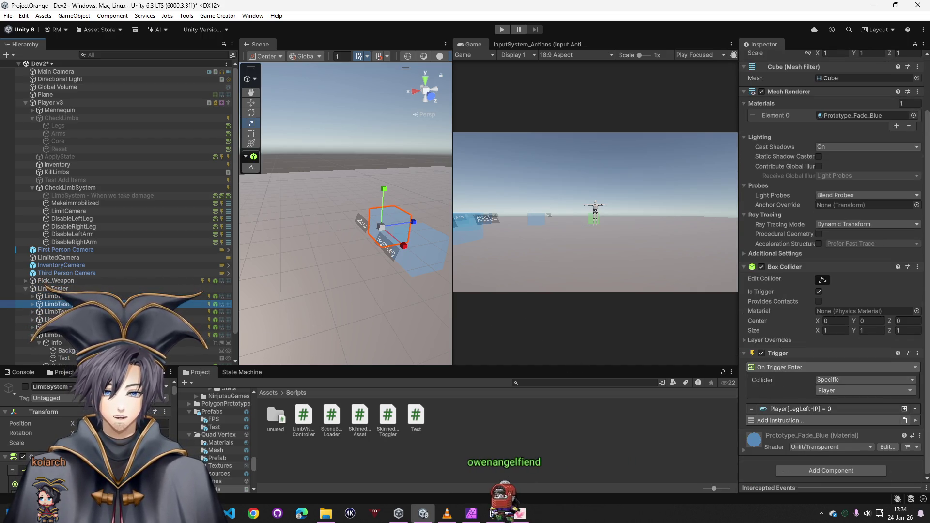
pyautogui.click(56, 311)
pyautogui.click(57, 327)
pyautogui.scroll(-1, 117, 213)
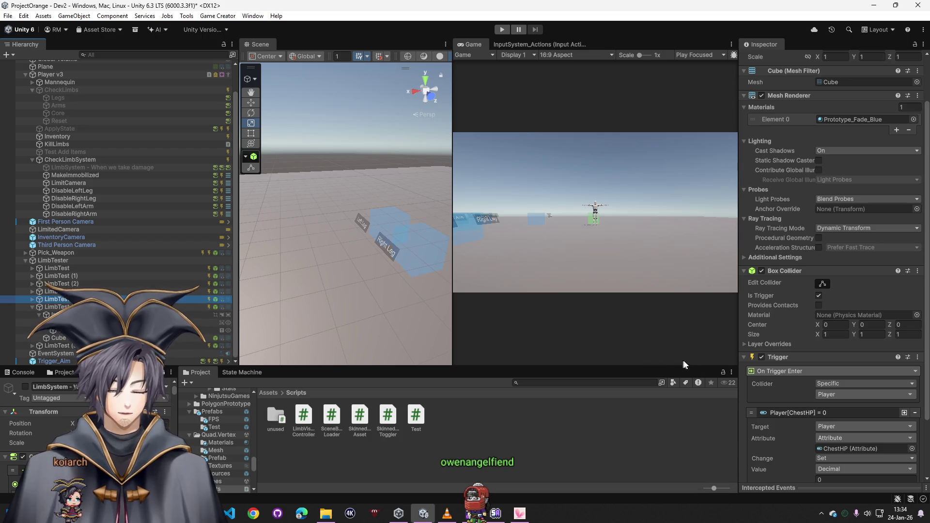
pyautogui.scroll(-3, 742, 371)
pyautogui.click(43, 312)
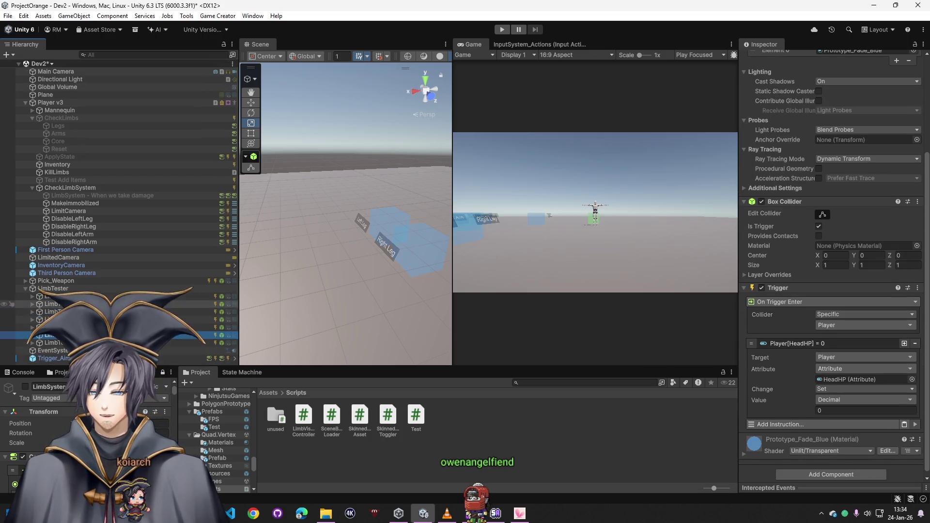
# - Delete the CheckLimbs object and save the Dev2 scene
pyautogui.click(67, 117)
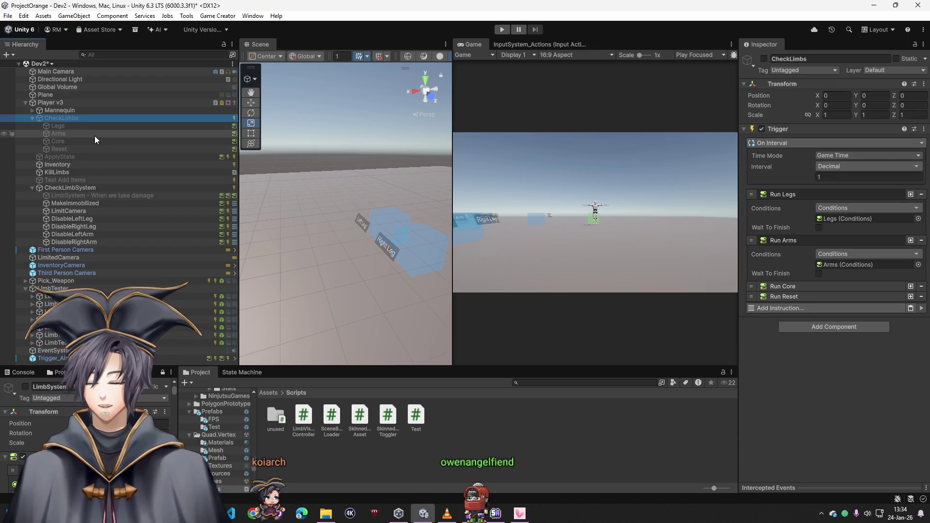
pyautogui.press('Delete')
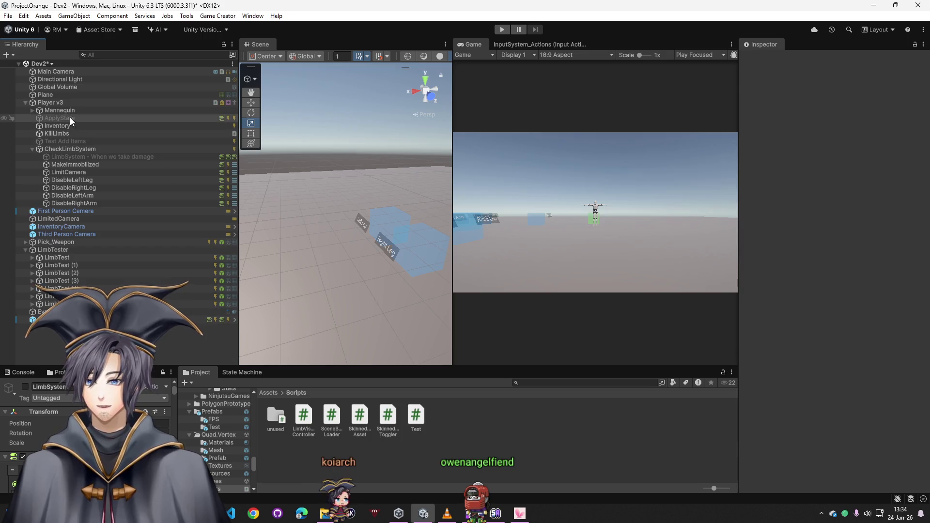
pyautogui.click(69, 118)
pyautogui.hotkey('ctrl', 's')
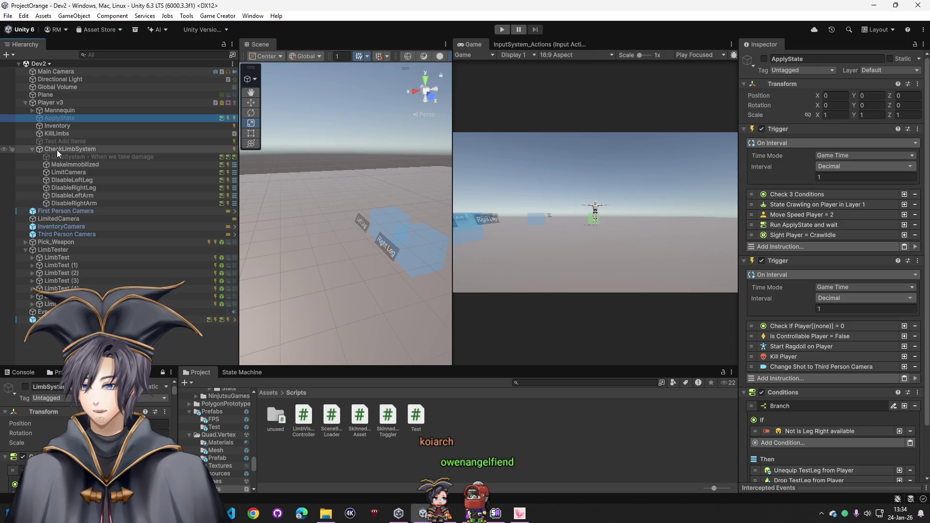
# - Confirm DisableLeftLeg's Invoke Methods calls HideLeftLeg, then select DisableRightLeg
pyautogui.click(63, 180)
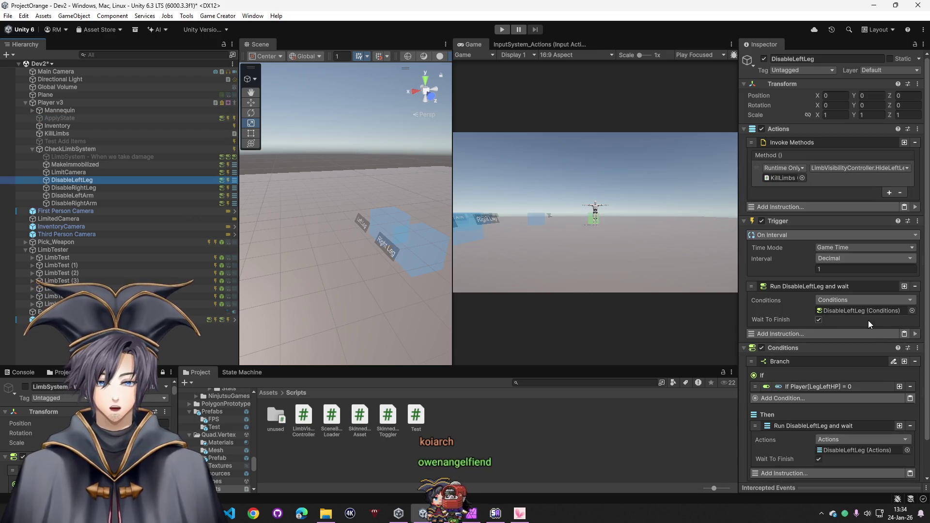
pyautogui.click(848, 168)
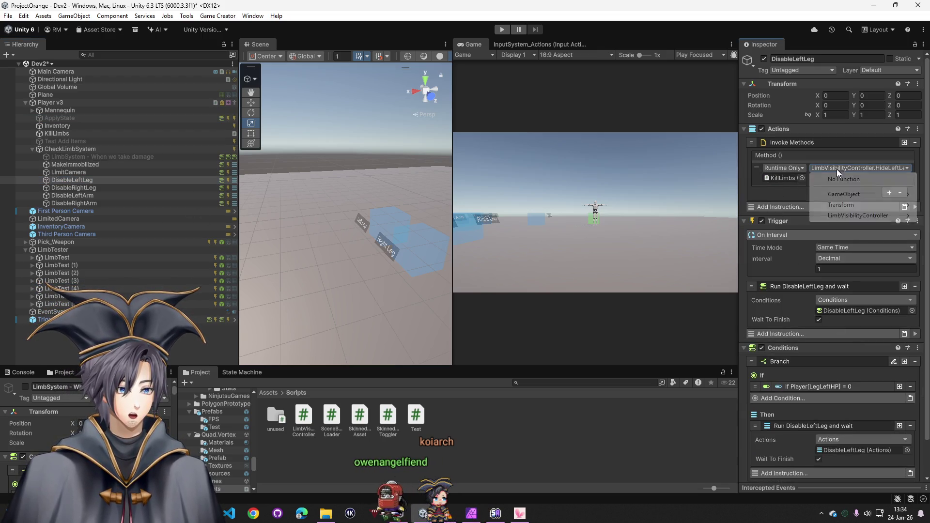
pyautogui.moveTo(857, 216)
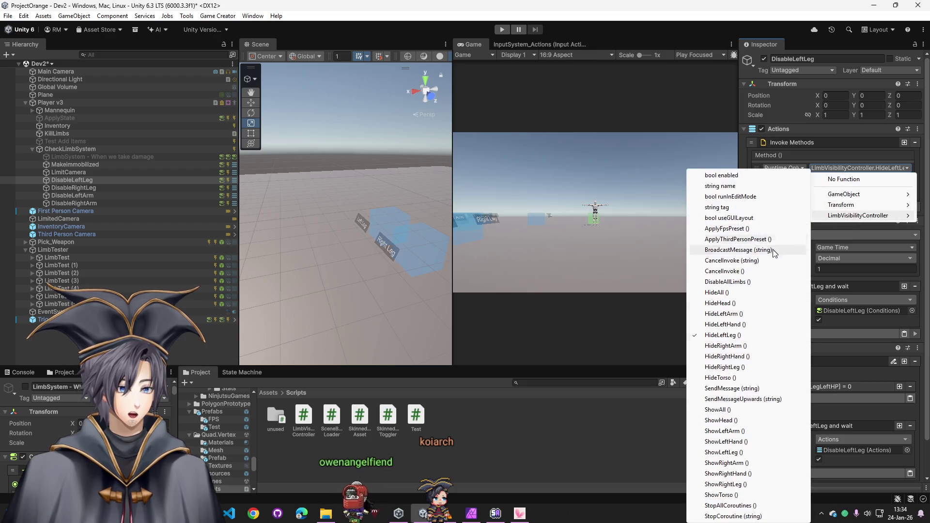
pyautogui.click(732, 335)
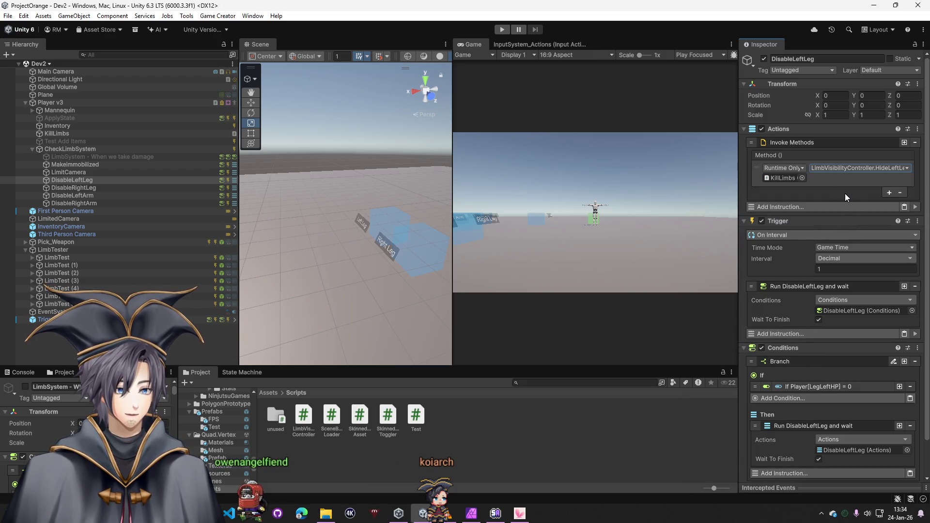
pyautogui.scroll(-2, 832, 285)
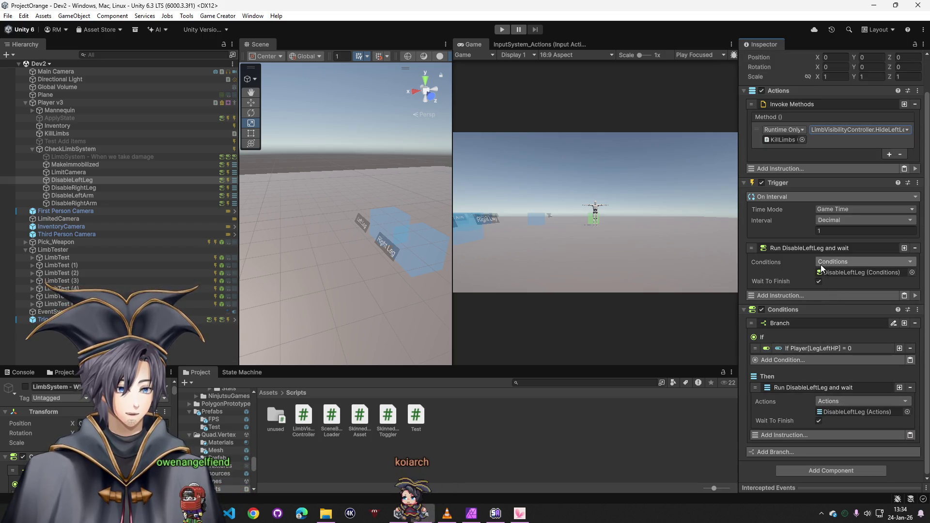
pyautogui.scroll(2, 770, 306)
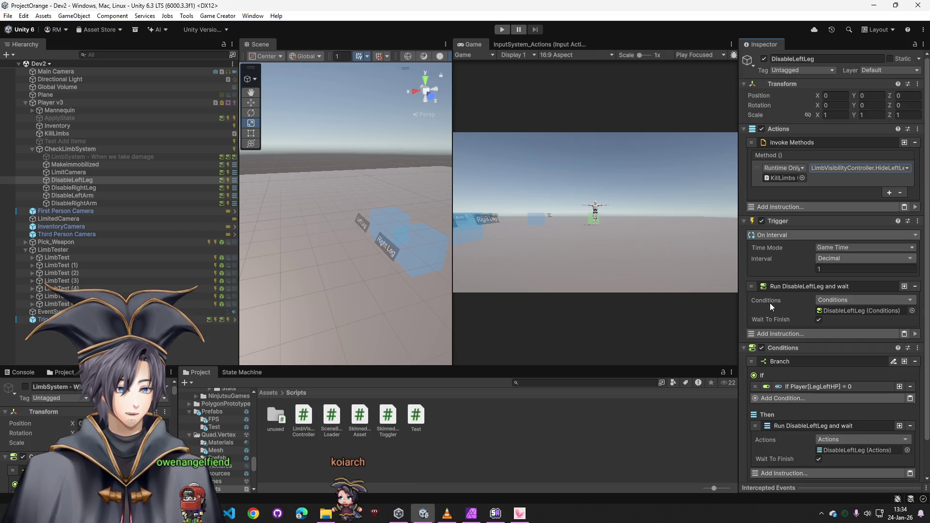
pyautogui.scroll(-2, 772, 301)
pyautogui.scroll(2, 775, 312)
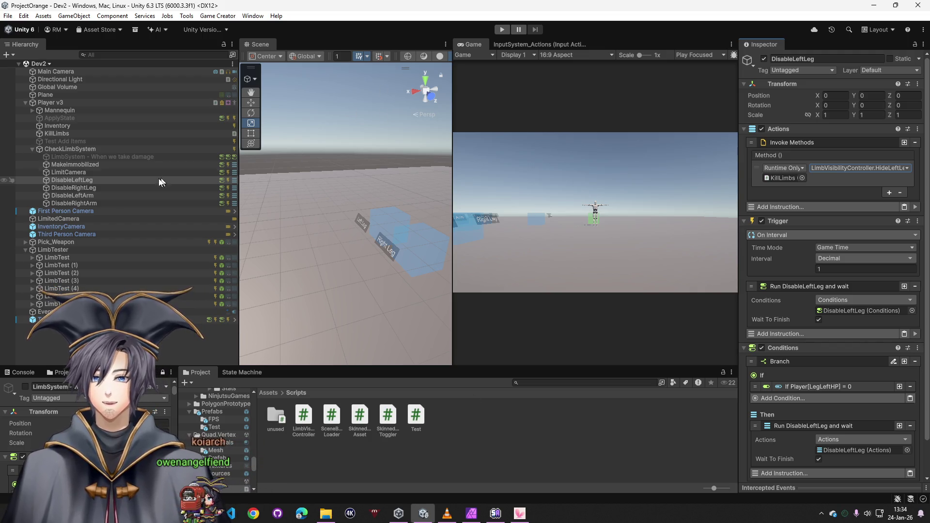
pyautogui.click(89, 188)
pyautogui.scroll(-5, 873, 339)
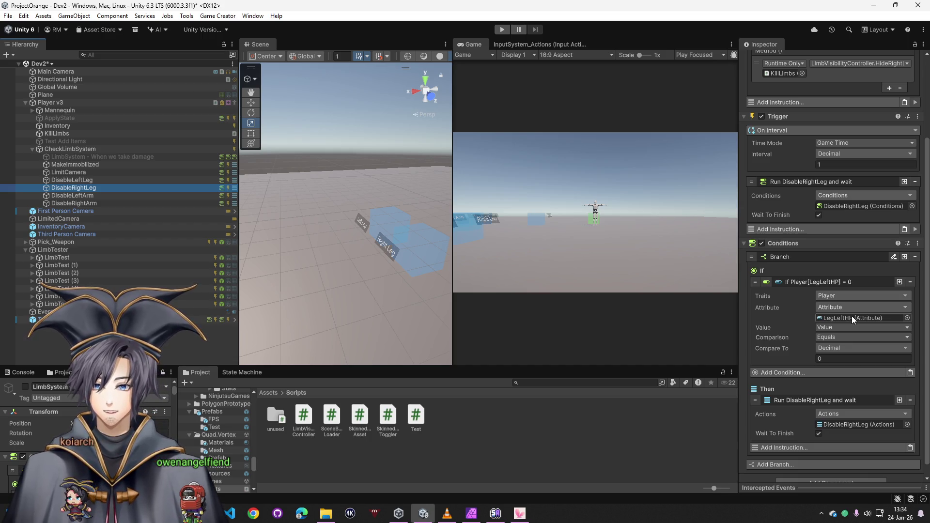
# - Make DisableRightLeg's condition check LegRightHP and keep DisableRightLeg as the actions run
pyautogui.click(908, 318)
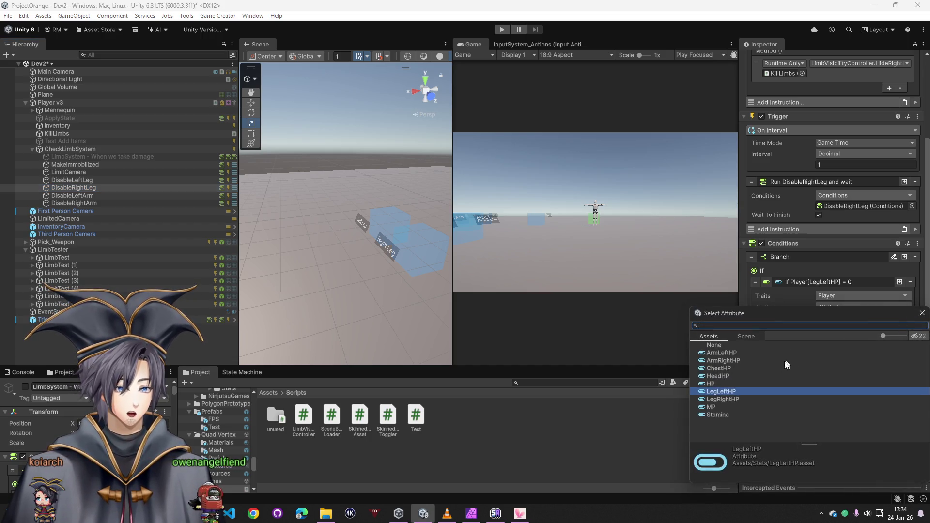
pyautogui.doubleClick(724, 399)
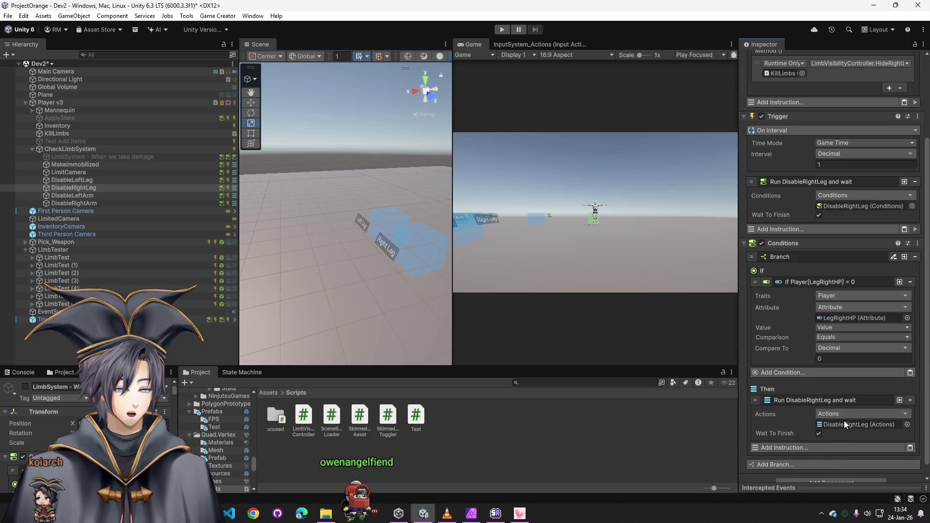
pyautogui.scroll(5, 880, 412)
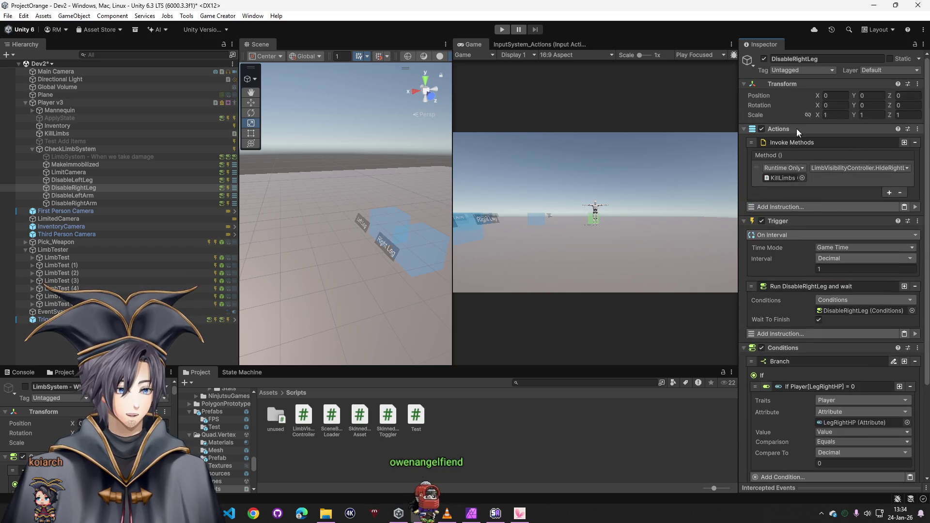
pyautogui.moveTo(798, 253)
pyautogui.mouseDown()
pyautogui.moveTo(850, 489)
pyautogui.moveTo(865, 407)
pyautogui.mouseUp()
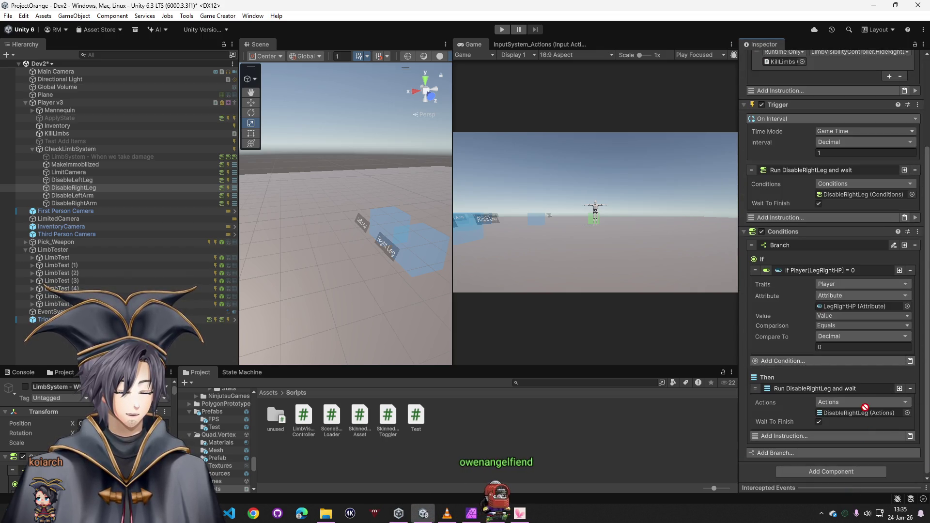
pyautogui.click(907, 412)
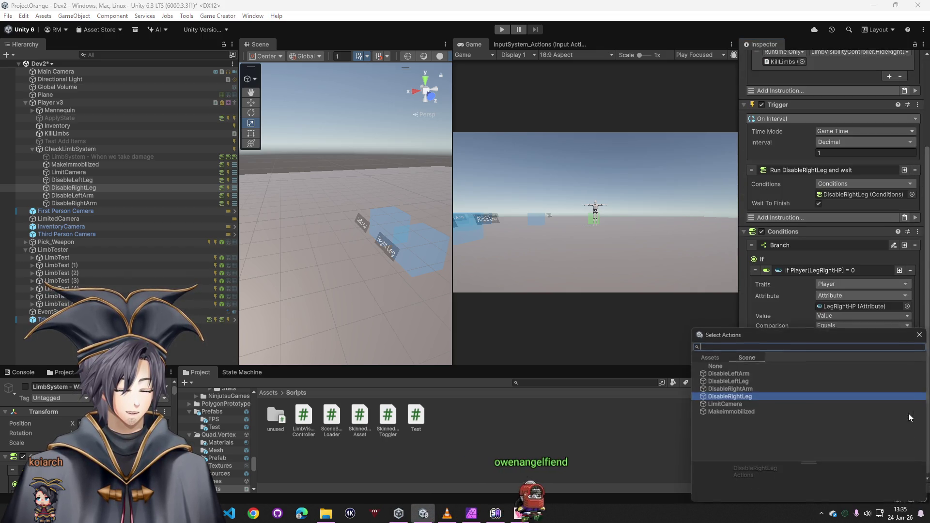
pyautogui.click(748, 394)
# - Set DisableRightLeg's Invoke Methods call to HideRightLeg
pyautogui.scroll(3, 862, 412)
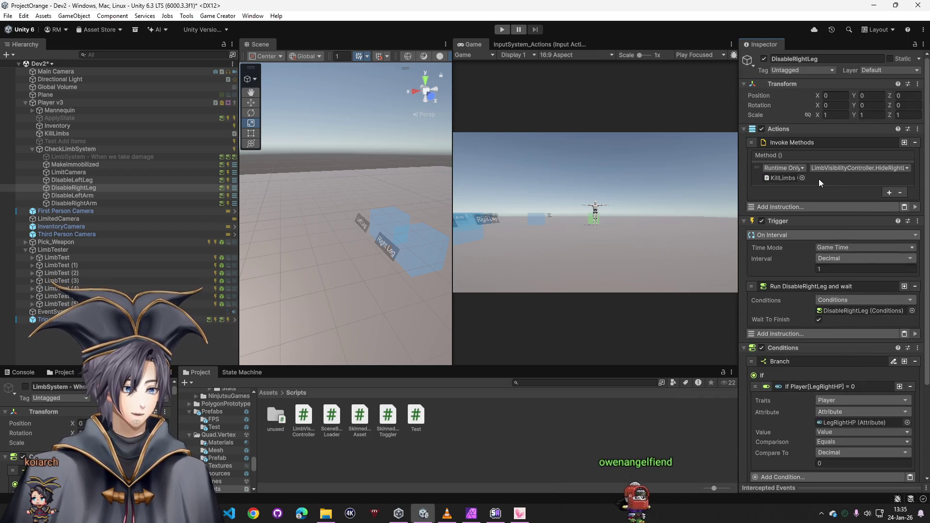
pyautogui.click(843, 168)
pyautogui.moveTo(862, 216)
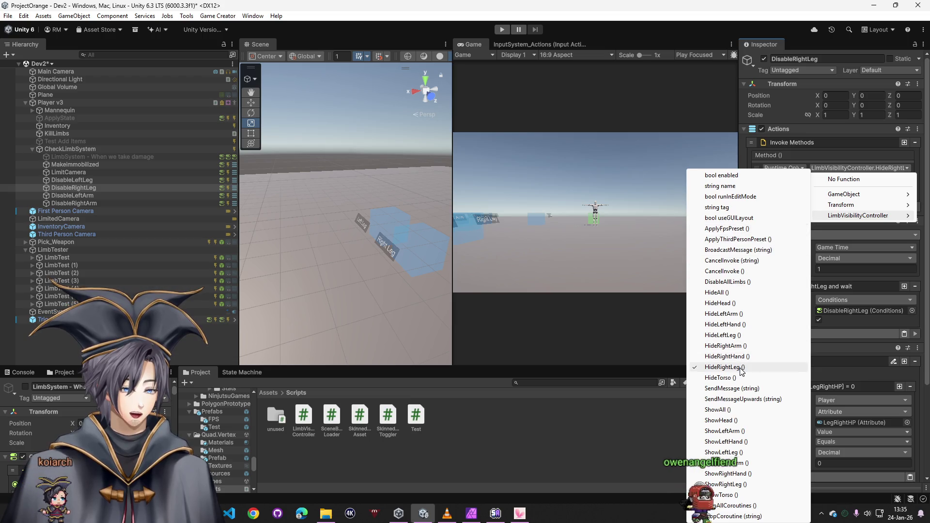
pyautogui.click(755, 366)
pyautogui.scroll(-2, 812, 277)
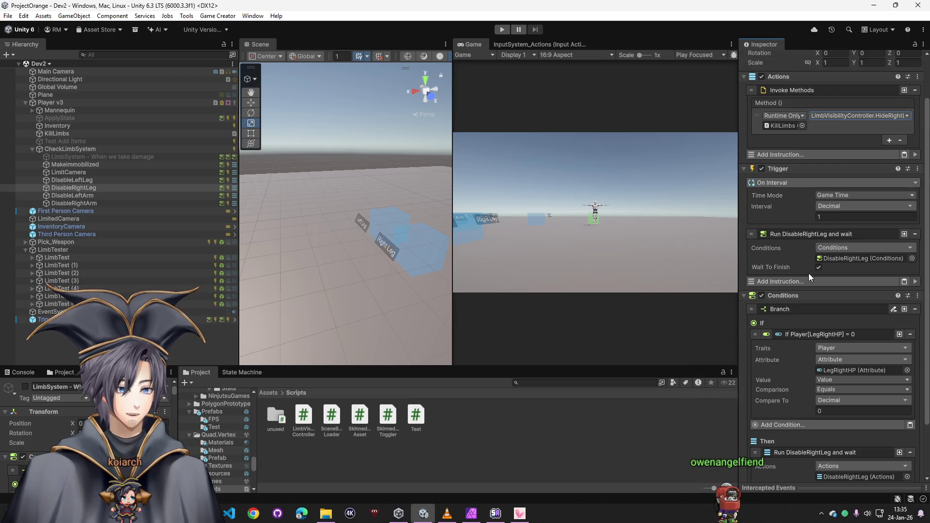
pyautogui.scroll(-3, 807, 266)
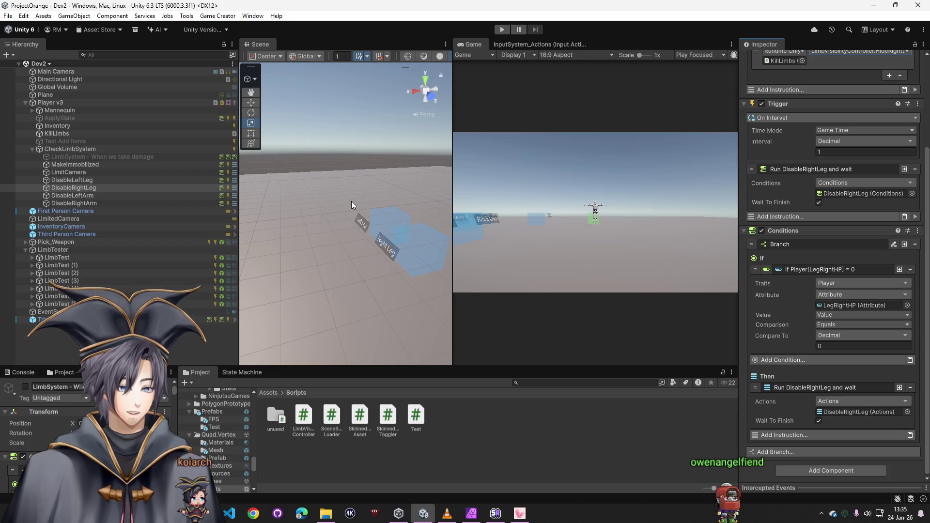
pyautogui.click(79, 196)
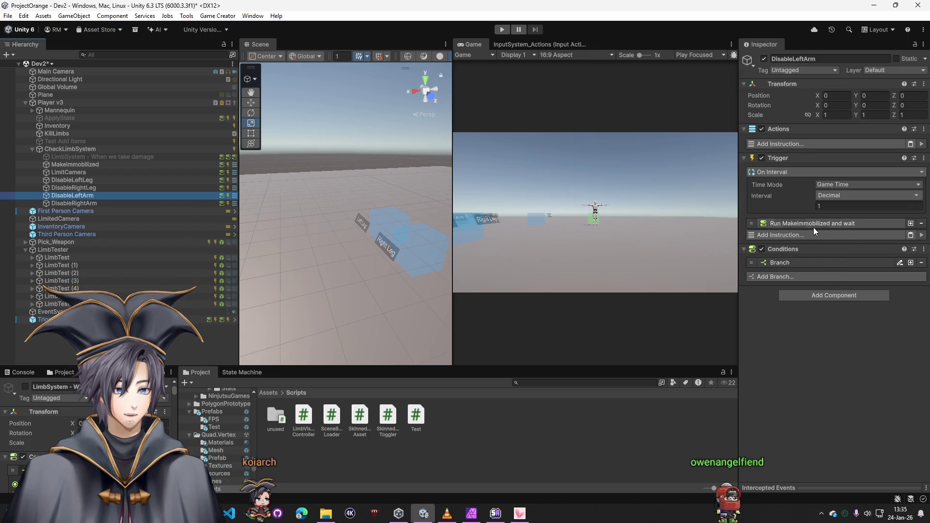
# - Compare the Run instructions of the leg and arm Disable objects, returning to DisableRightLeg
pyautogui.click(798, 225)
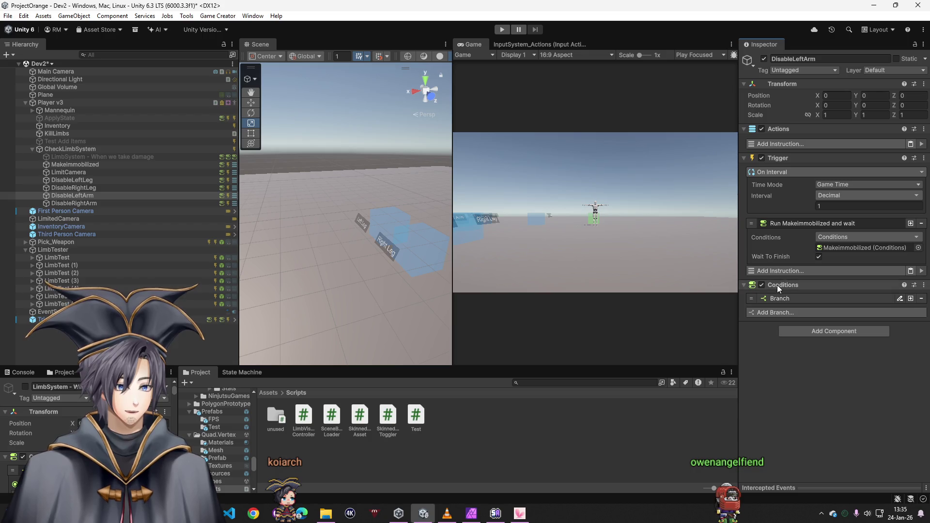
pyautogui.click(73, 180)
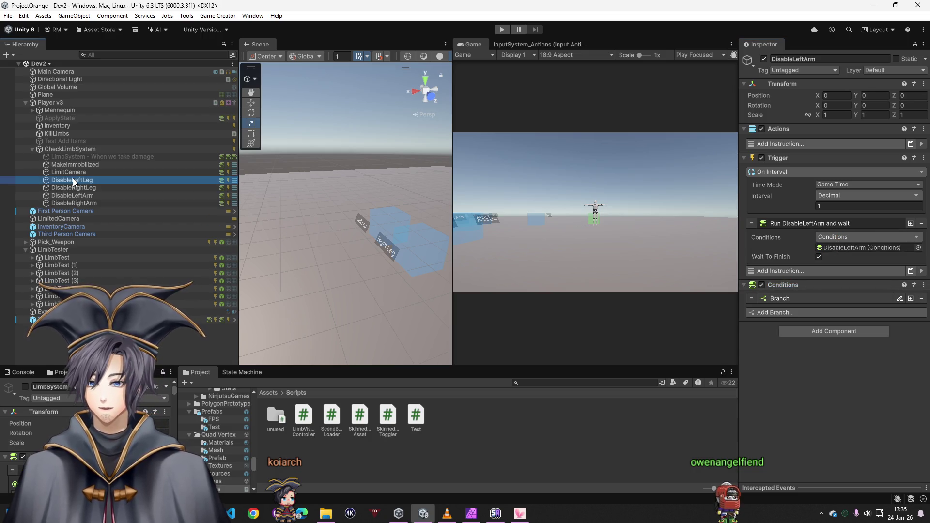
pyautogui.click(77, 188)
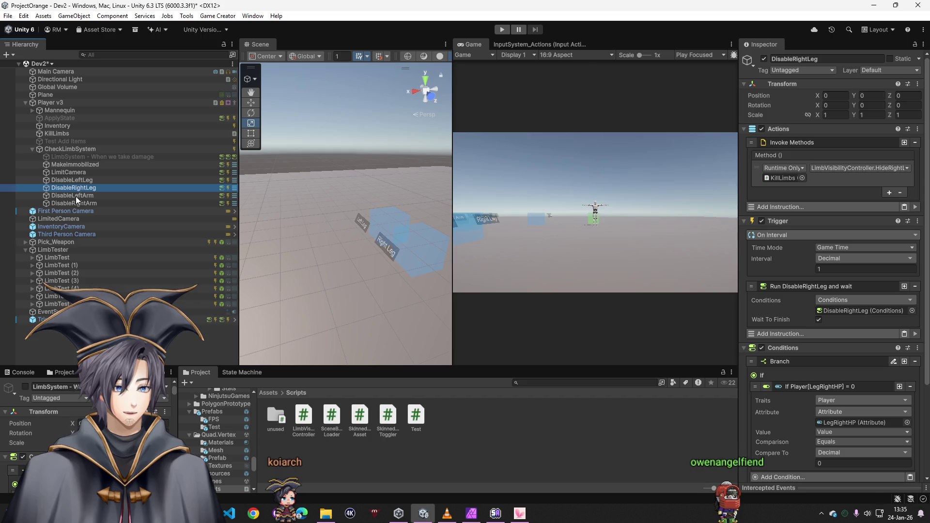
pyautogui.click(77, 196)
pyautogui.click(75, 203)
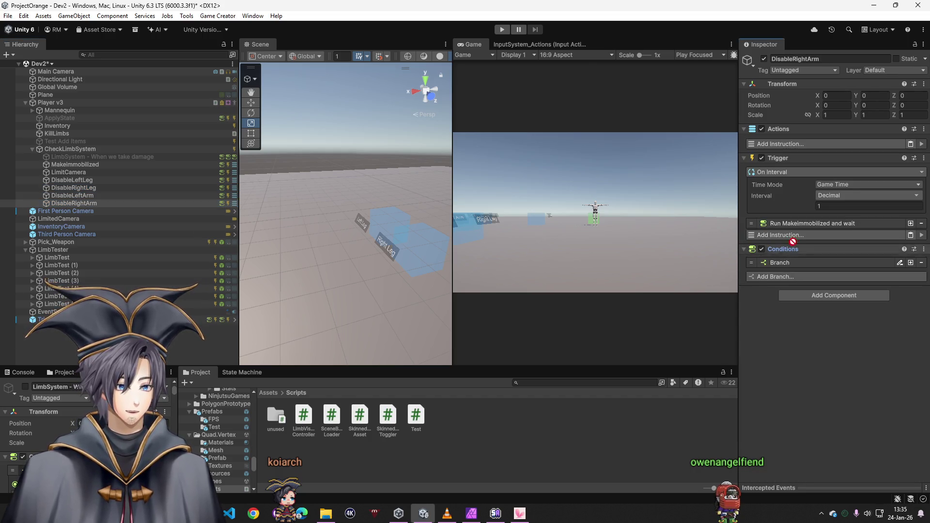
pyautogui.click(805, 227)
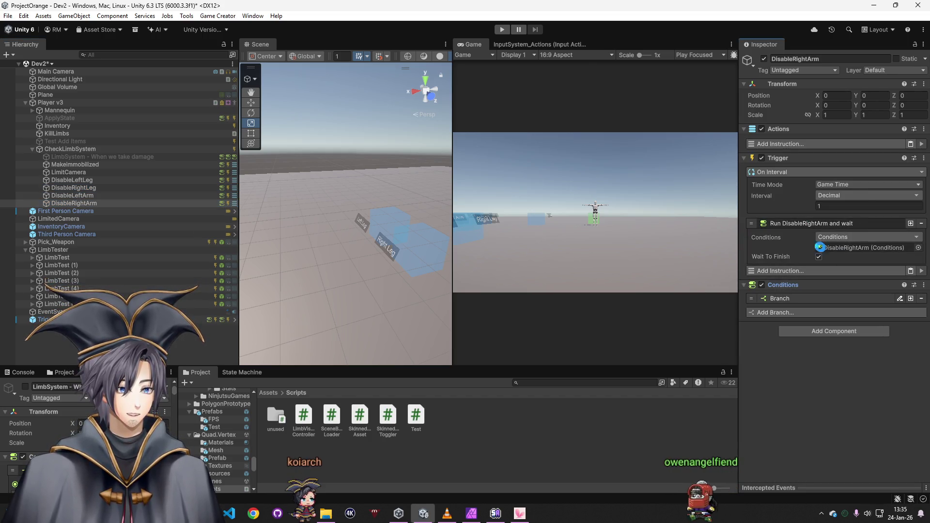
pyautogui.press('Up')
pyautogui.press('Up')
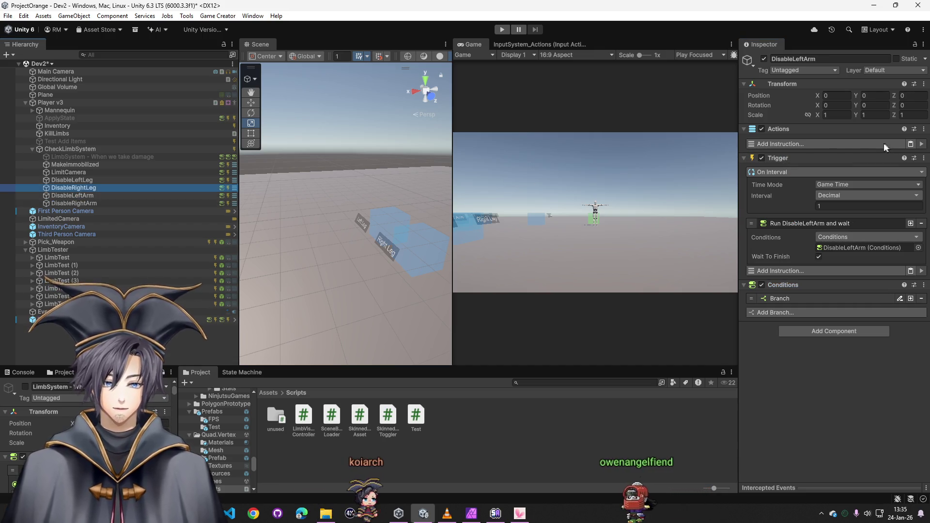
# - Copy DisableRightLeg's method call into DisableLeftArm and target KillLimbs
pyautogui.rightClick(801, 149)
pyautogui.click(846, 152)
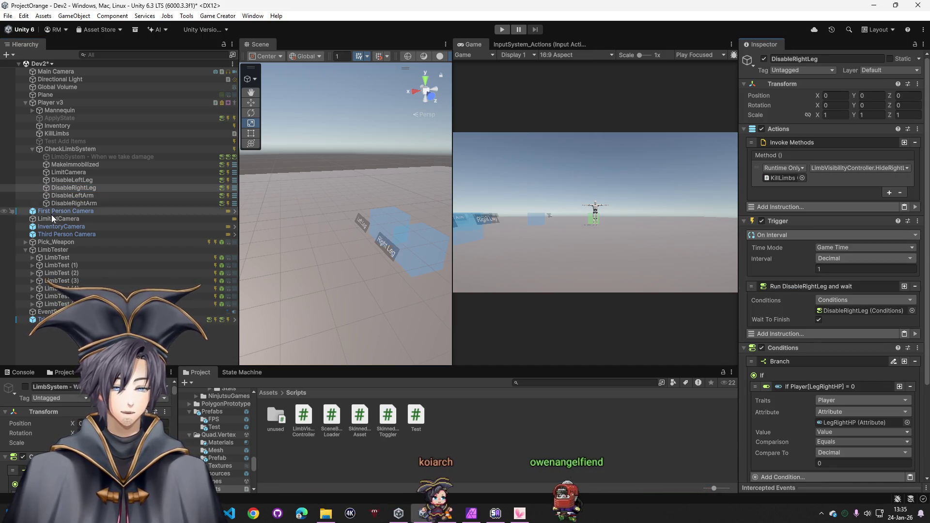
pyautogui.click(86, 196)
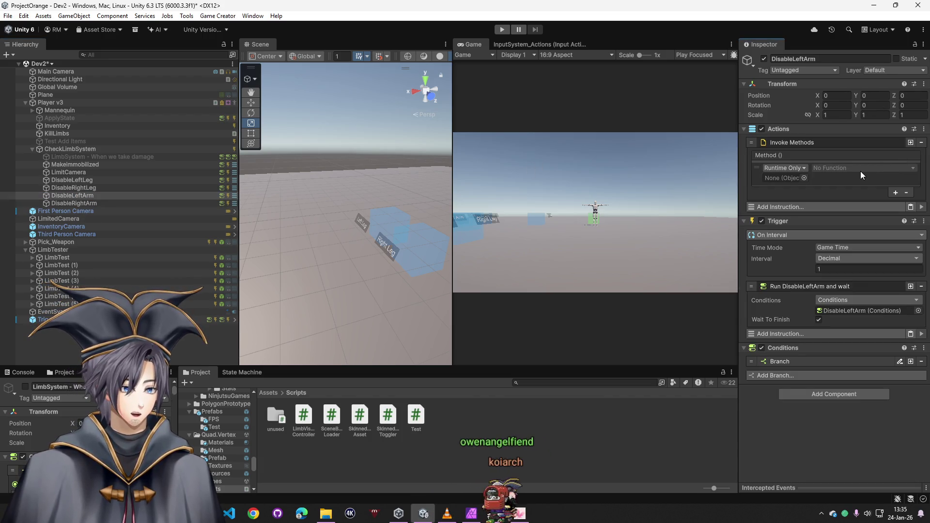
pyautogui.rightClick(818, 173)
pyautogui.click(785, 190)
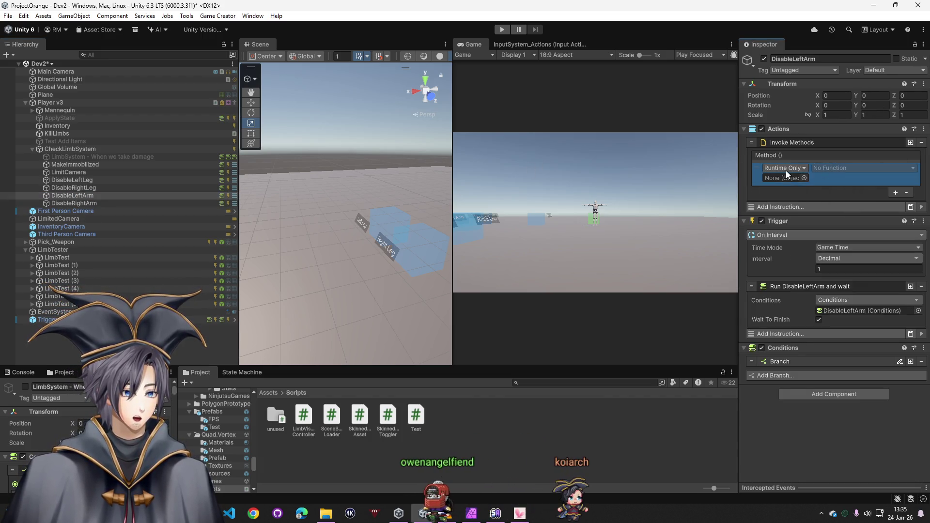
pyautogui.moveTo(68, 134)
pyautogui.mouseDown()
pyautogui.moveTo(794, 166)
pyautogui.moveTo(790, 179)
pyautogui.mouseUp()
# - Make DisableLeftArm's method entries call HideRightArm and HideRightHand
pyautogui.click(862, 168)
pyautogui.moveTo(859, 215)
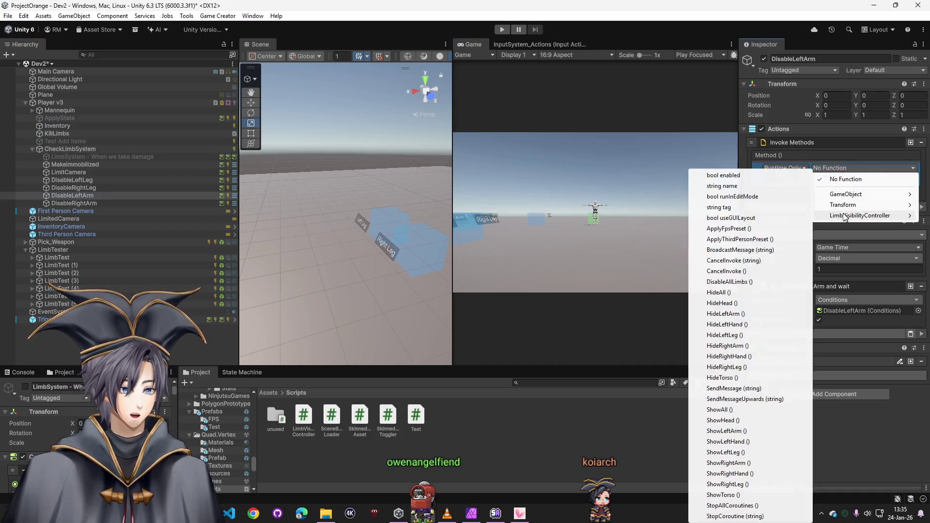
pyautogui.click(732, 346)
pyautogui.hotkey('ctrl', 'd')
pyautogui.click(863, 190)
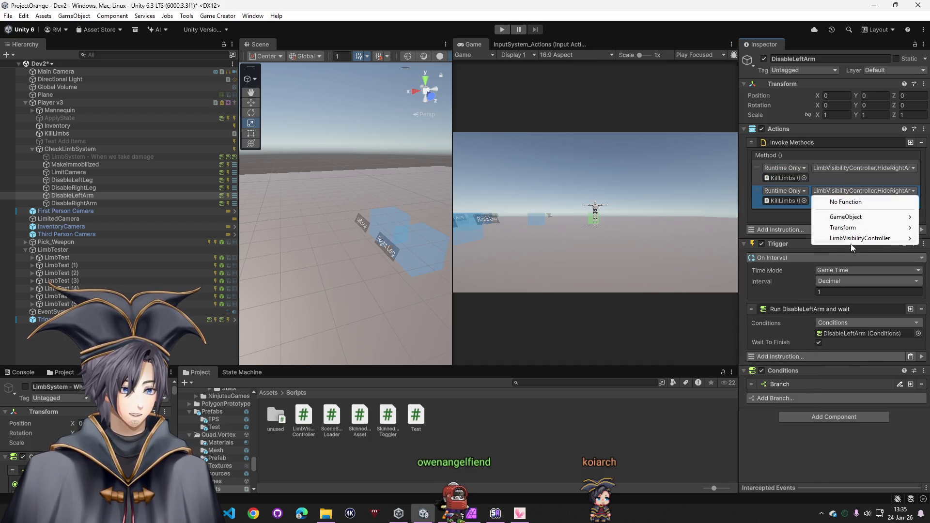
pyautogui.moveTo(853, 238)
pyautogui.click(774, 343)
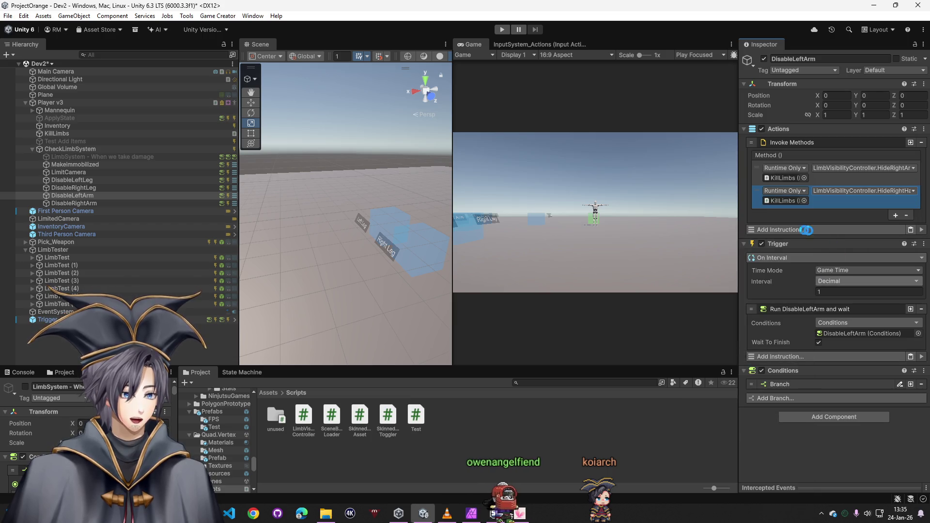
pyautogui.click(74, 203)
pyautogui.click(780, 144)
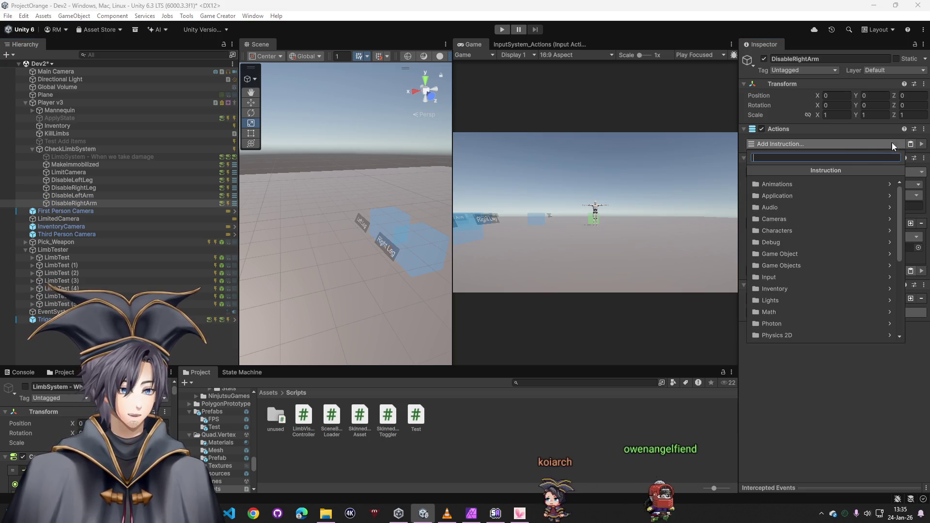
# - Add Invoke Methods to DisableRightArm with two entries both targeting KillLimbs
pyautogui.click(795, 183)
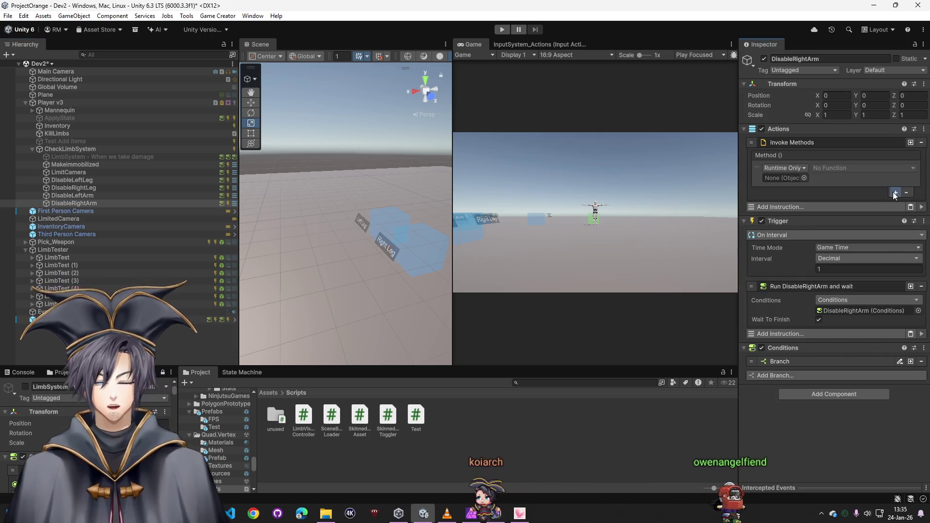
pyautogui.click(895, 193)
pyautogui.click(785, 168)
pyautogui.moveTo(57, 125); pyautogui.dragTo(798, 166)
pyautogui.click(73, 203)
pyautogui.moveTo(57, 125)
pyautogui.mouseDown()
pyautogui.moveTo(129, 145)
pyautogui.moveTo(781, 179)
pyautogui.mouseUp()
pyautogui.moveTo(56, 133)
pyautogui.mouseDown()
pyautogui.moveTo(781, 208)
pyautogui.moveTo(781, 201)
pyautogui.mouseUp()
# - Set the entries to HideRightArm and HideRightHand, then enter play mode
pyautogui.click(829, 168)
pyautogui.moveTo(860, 215)
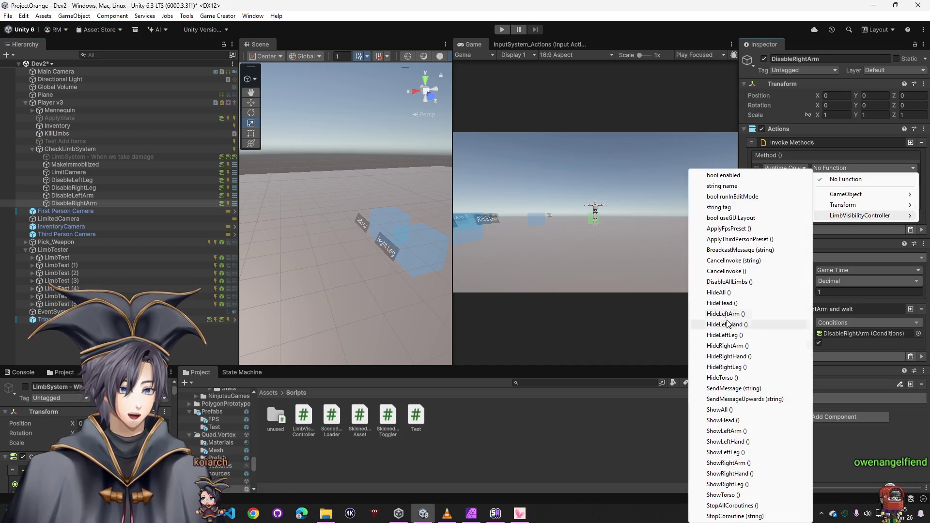
pyautogui.click(726, 346)
pyautogui.click(862, 190)
pyautogui.click(729, 356)
pyautogui.click(68, 196)
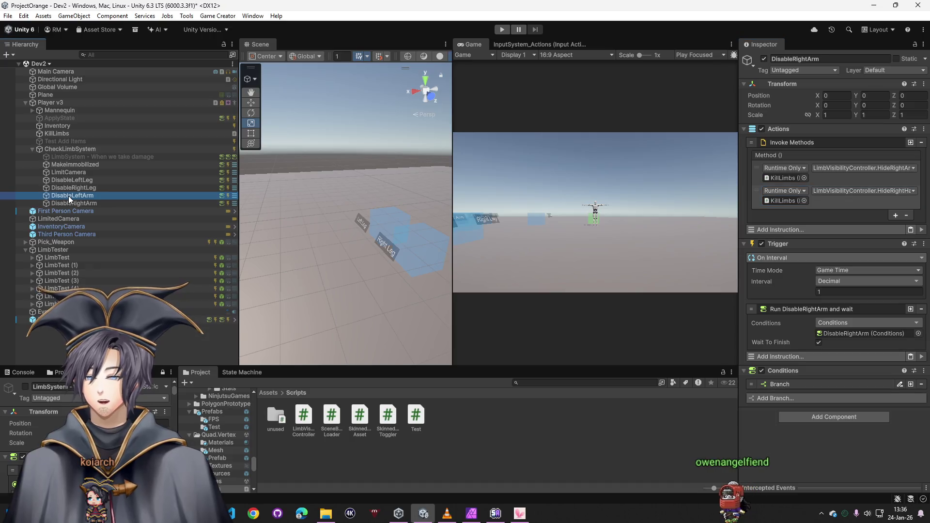
pyautogui.click(71, 189)
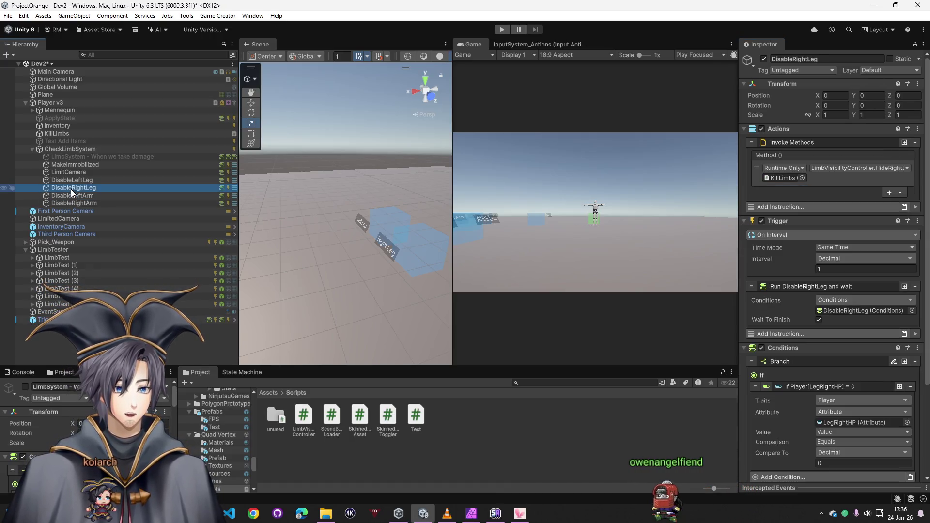
pyautogui.click(499, 31)
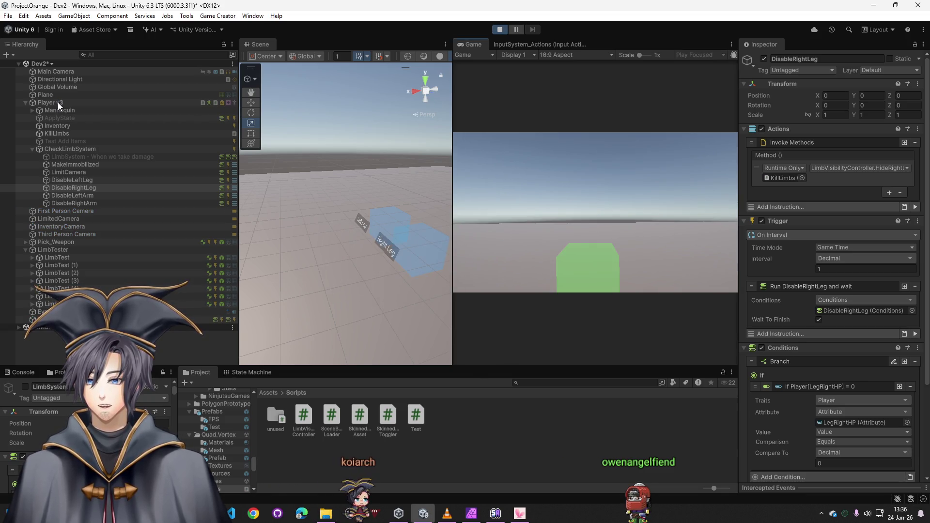
# - Watching Player v3's attributes, walk the player through the Left Leg and Right Leg zones
pyautogui.click(58, 103)
pyautogui.click(624, 271)
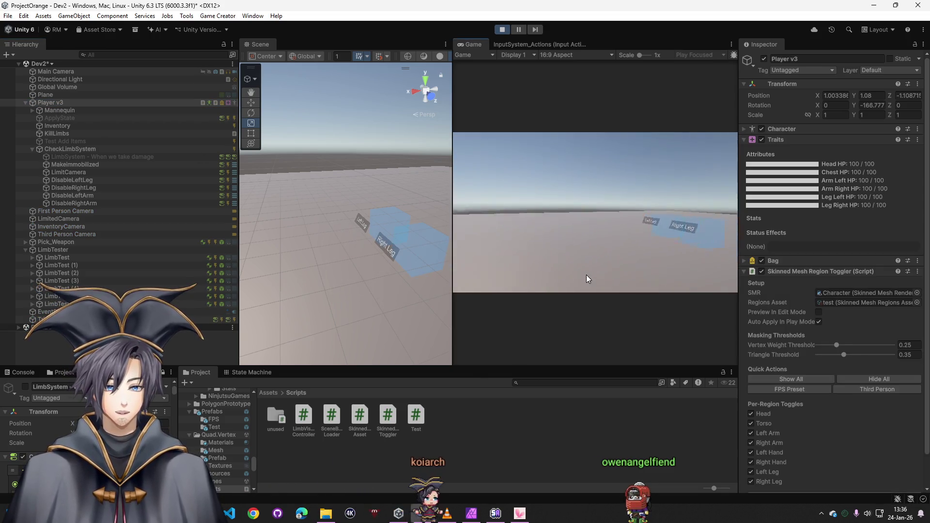
pyautogui.press('w')
pyautogui.press('a')
pyautogui.press('s')
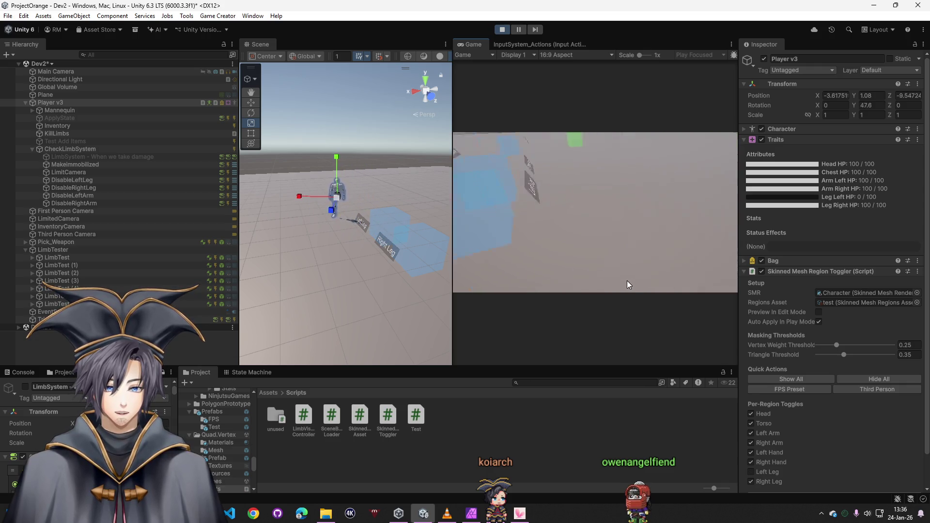
pyautogui.press('s')
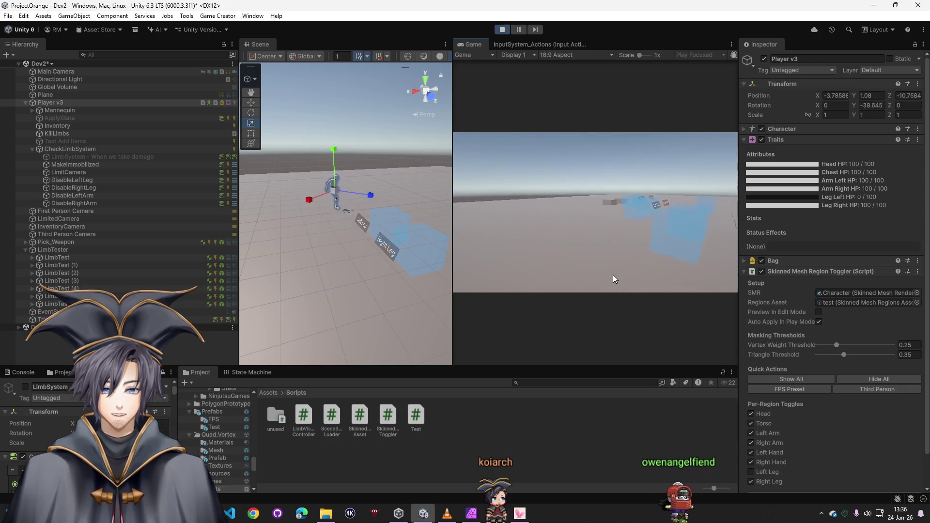
pyautogui.press('s')
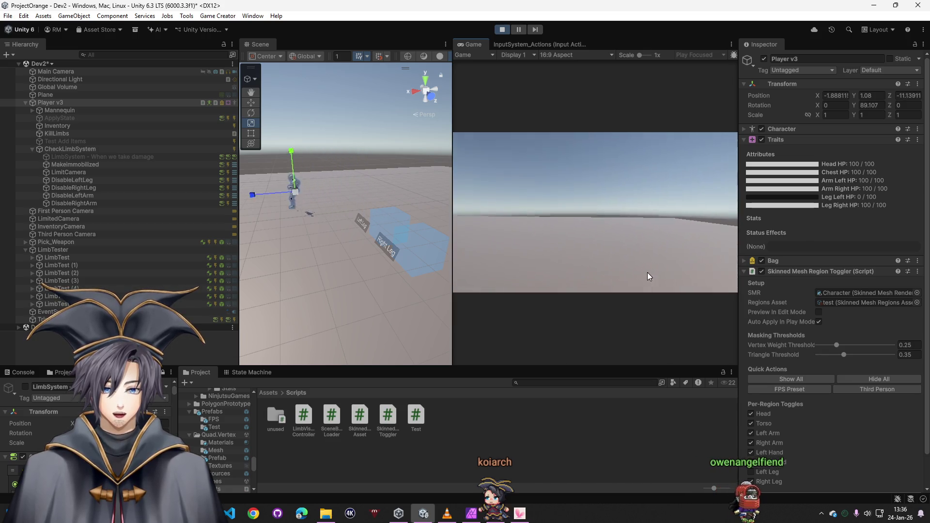
pyautogui.press('s')
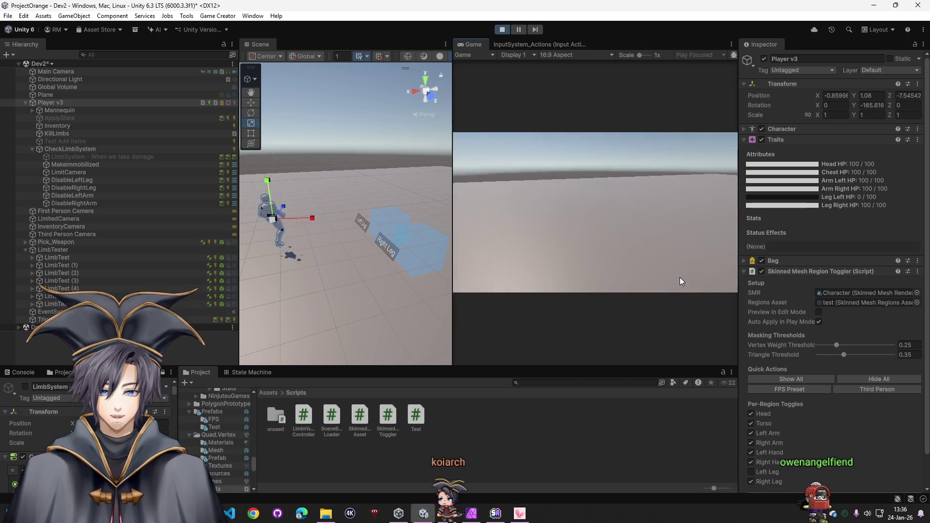
pyautogui.press('s')
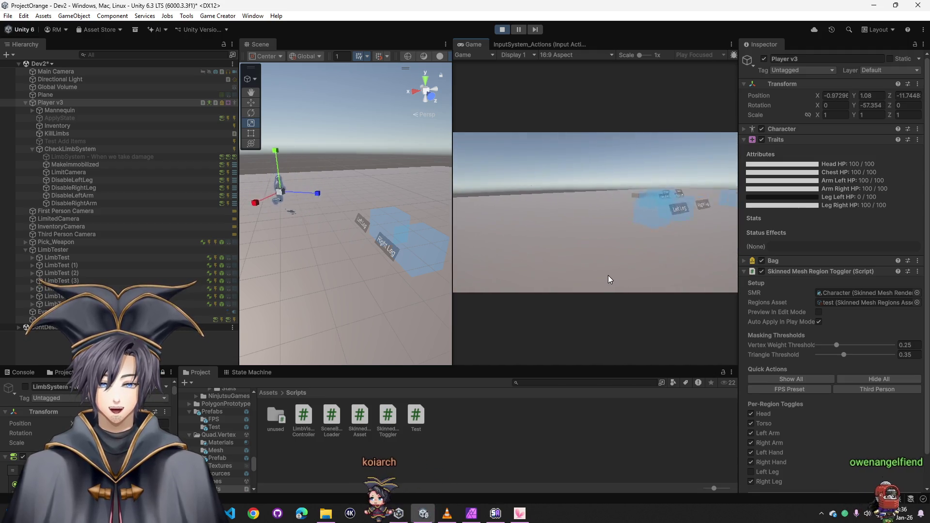
pyautogui.press('s')
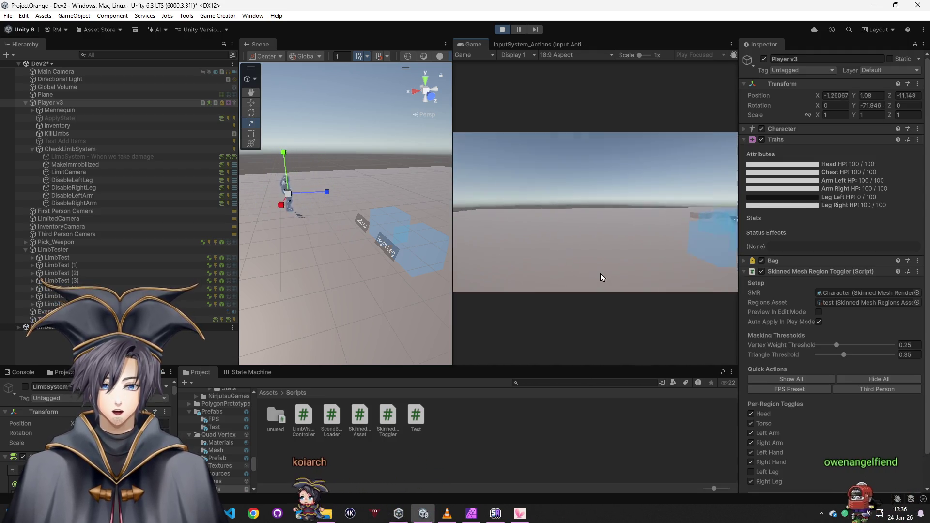
pyautogui.press('s')
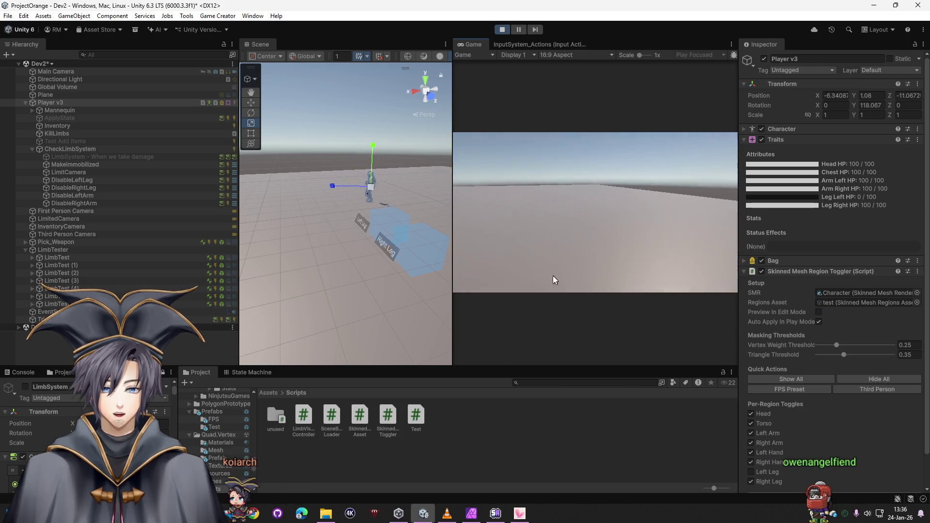
pyautogui.press('s')
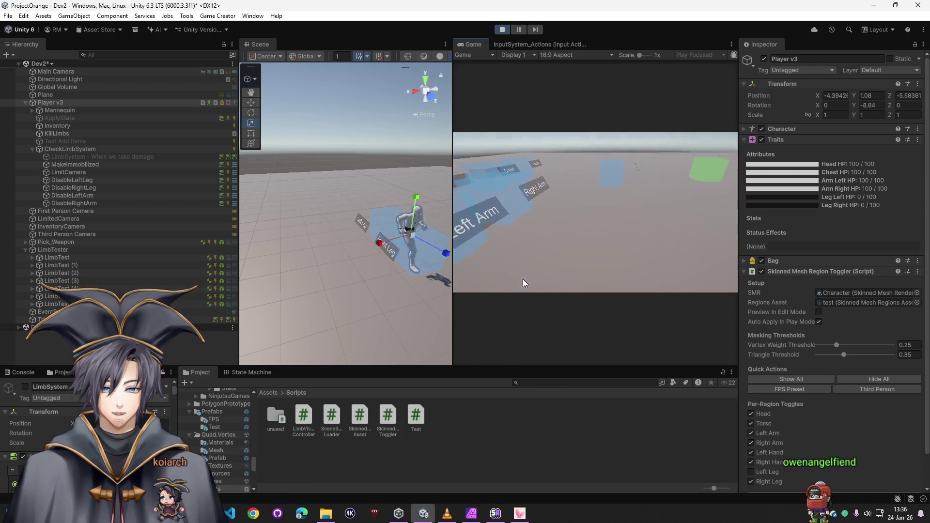
pyautogui.press('s')
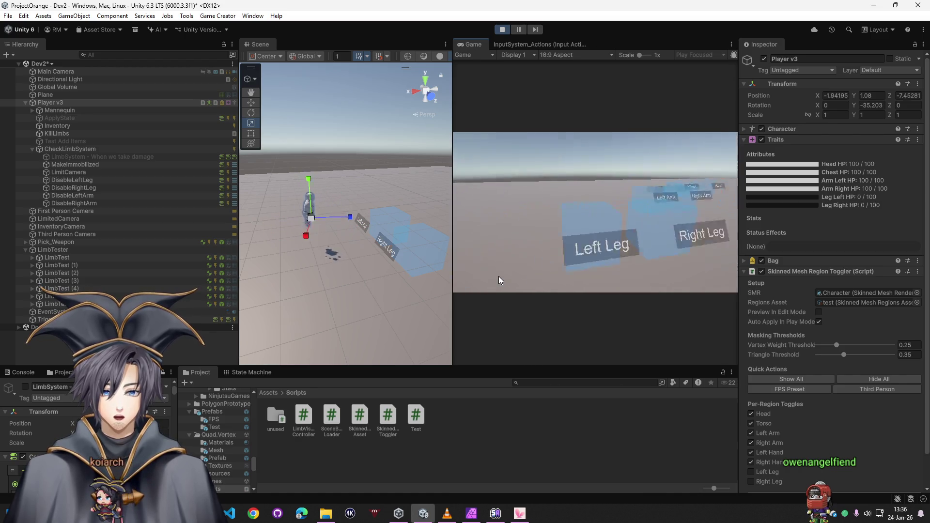
# - Walk the player into the arm zones until both arm HP values read 0/100
pyautogui.press('a')
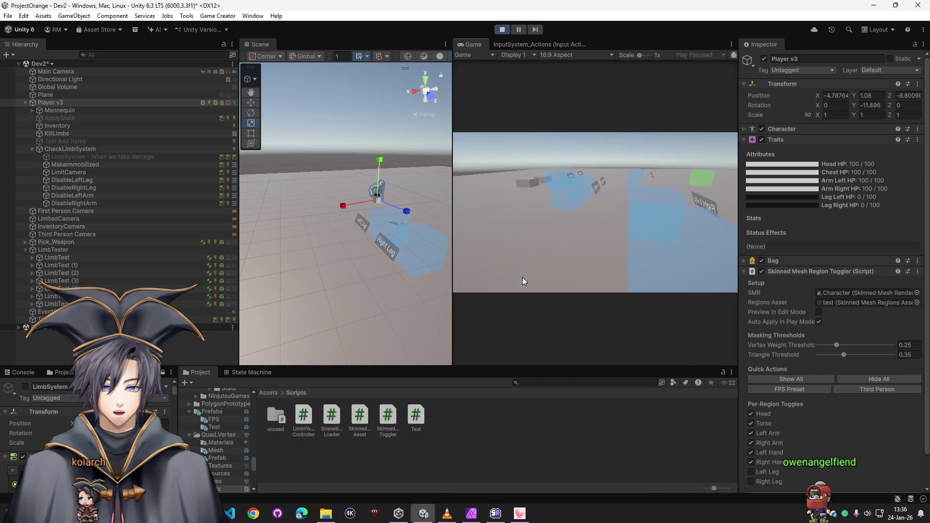
pyautogui.press('d')
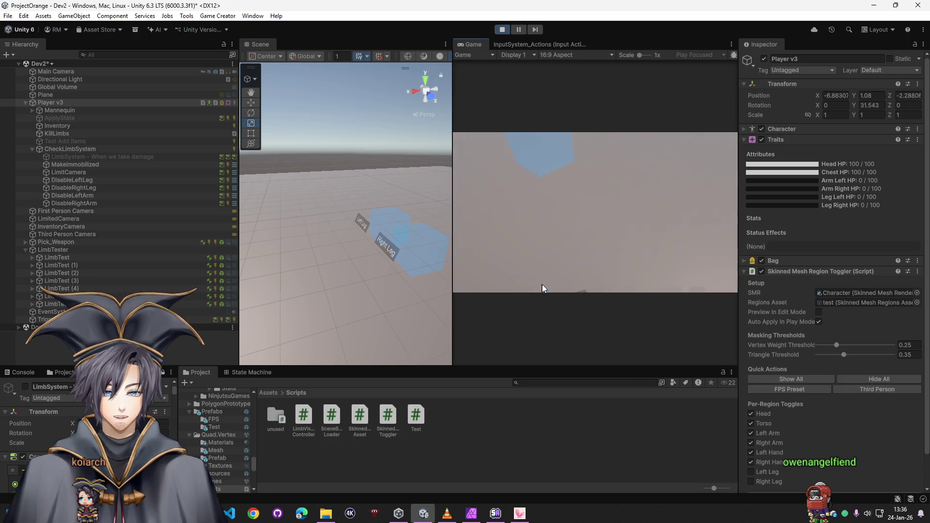
pyautogui.press('s')
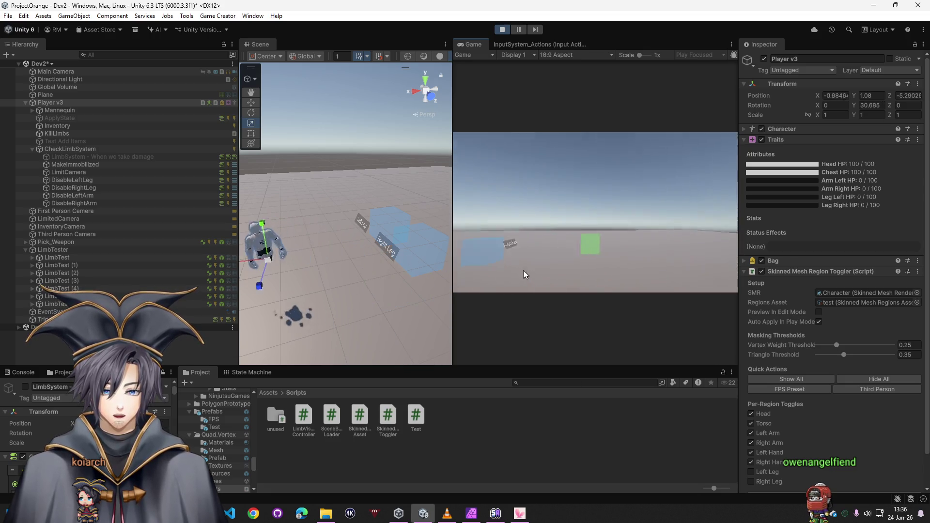
pyautogui.press('d')
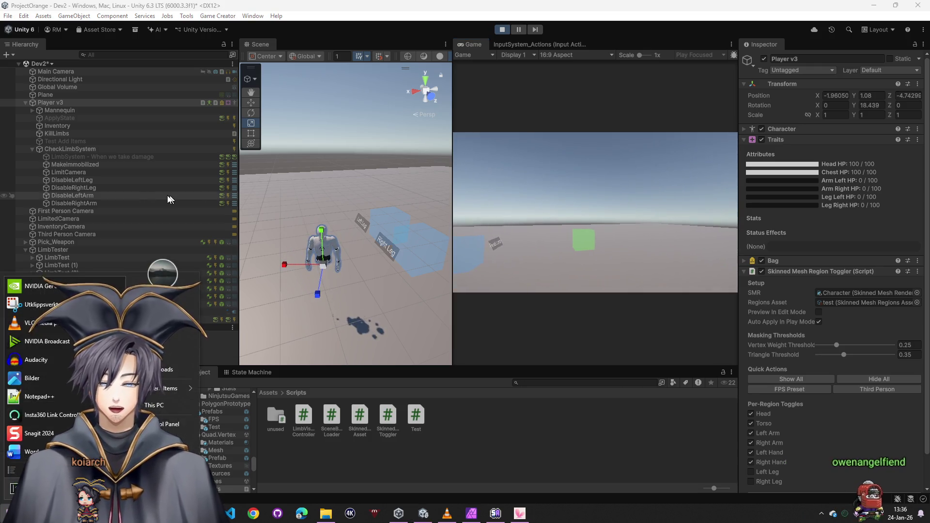
# - Stop play mode and set the selected condition's attribute to ArmRightHP
pyautogui.click(73, 188)
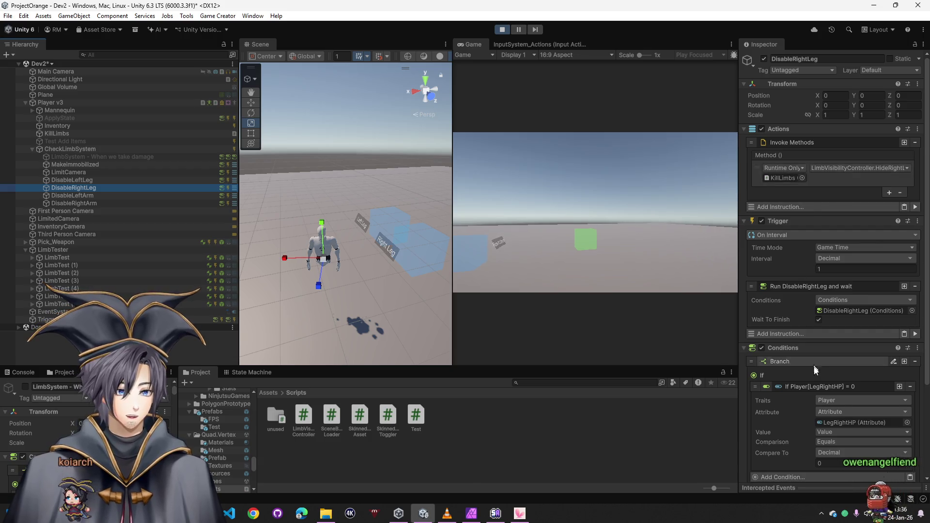
pyautogui.scroll(-3, 832, 412)
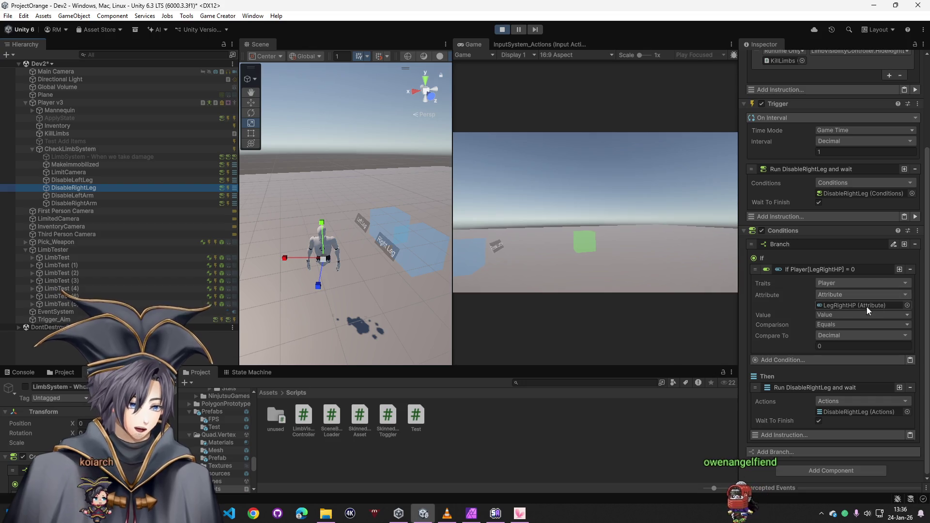
pyautogui.hotkey('ctrl', 'p')
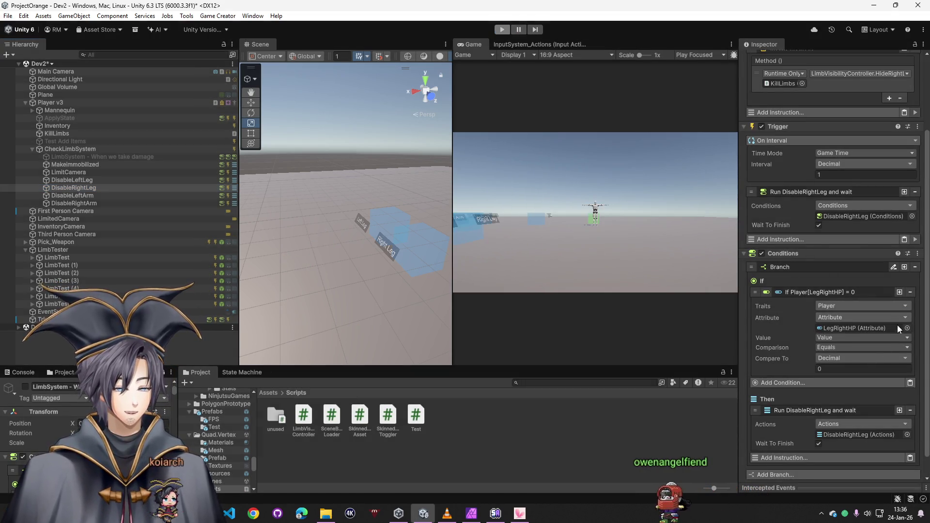
pyautogui.click(906, 328)
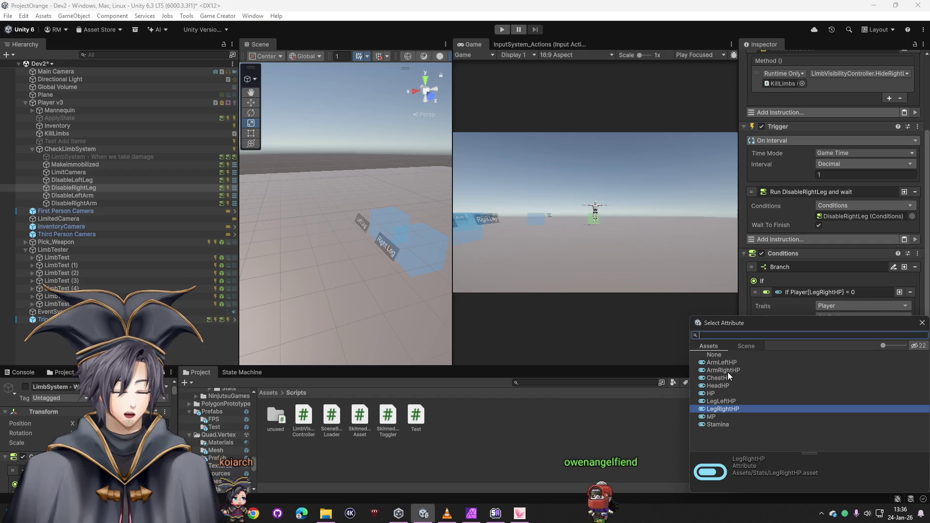
pyautogui.doubleClick(728, 371)
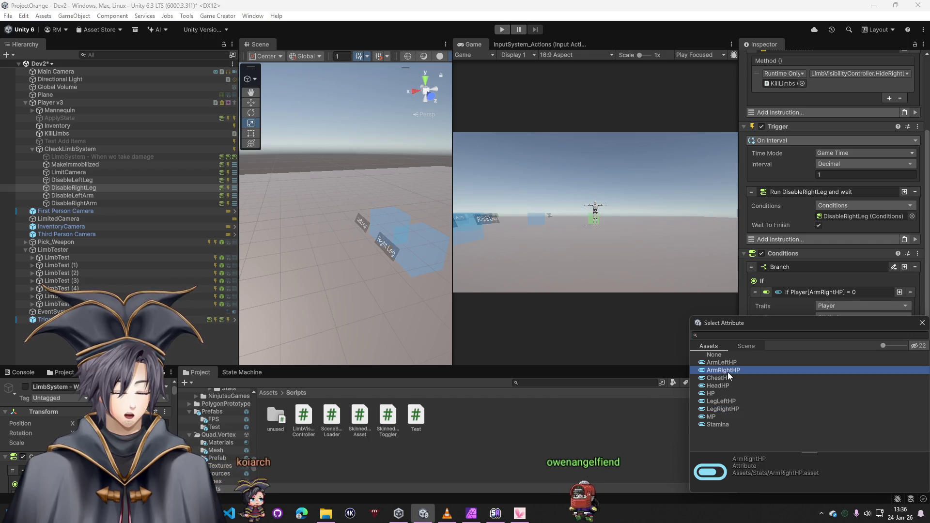
# - Change DisableLeftArm's ChestHP condition to compare ArmLeftHP instead
pyautogui.click(81, 196)
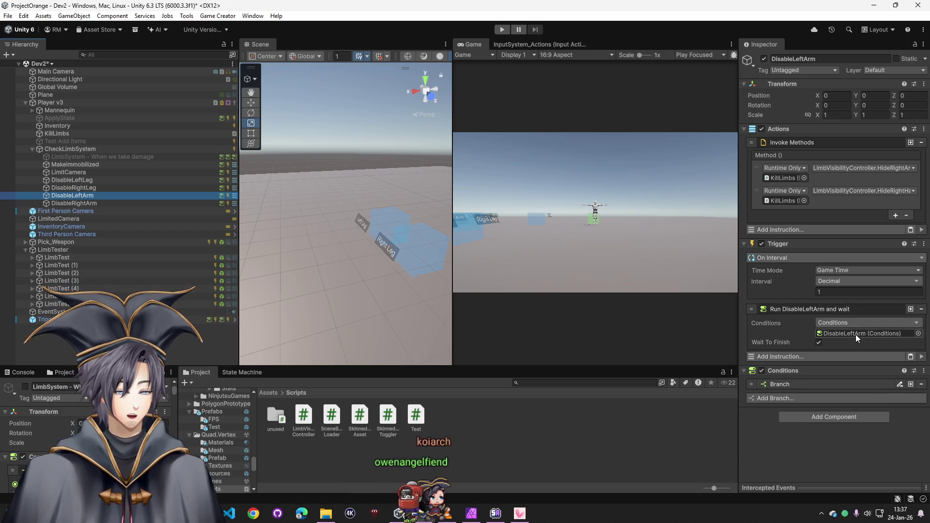
pyautogui.click(785, 375)
pyautogui.click(818, 384)
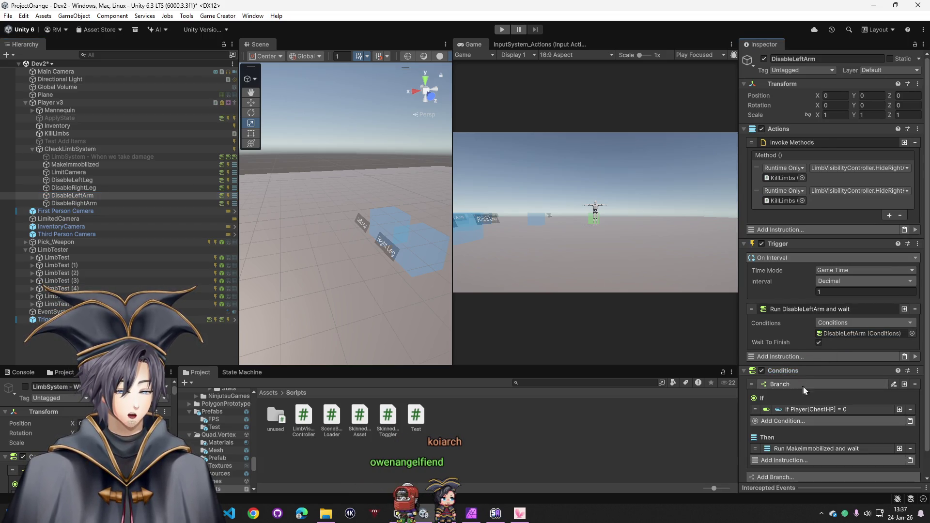
pyautogui.scroll(-1, 819, 383)
pyautogui.click(900, 384)
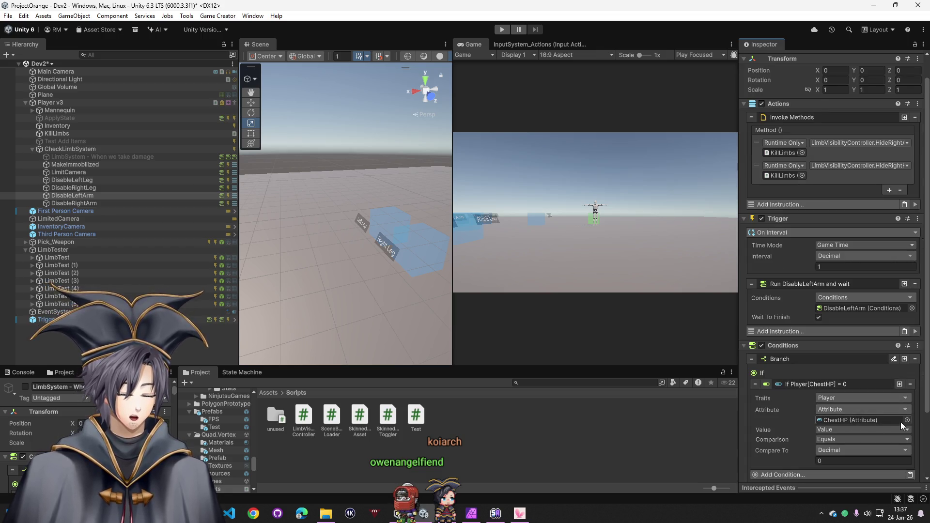
pyautogui.click(906, 420)
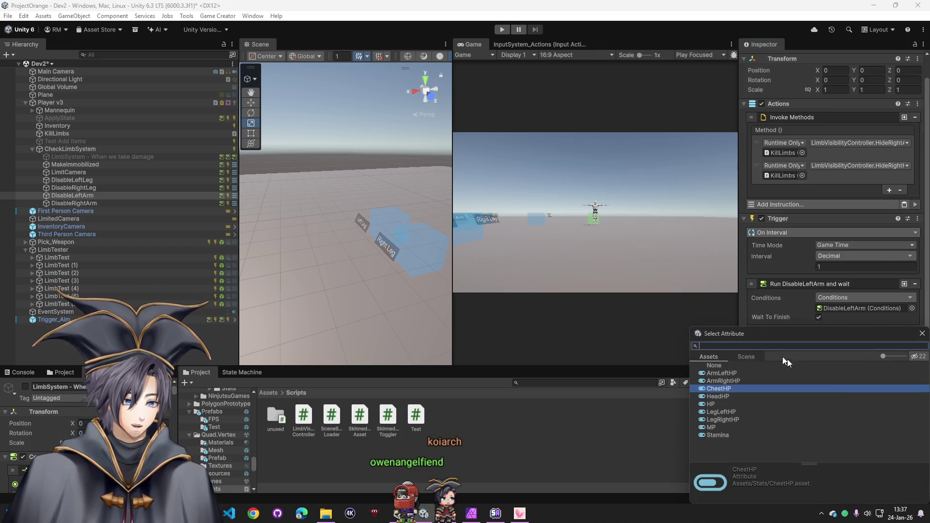
pyautogui.doubleClick(721, 374)
pyautogui.scroll(-3, 787, 457)
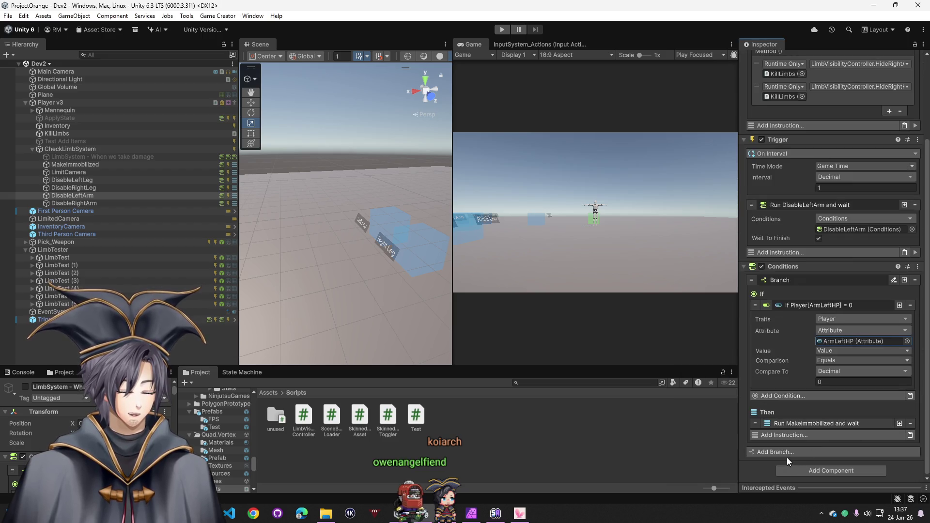
pyautogui.click(798, 424)
pyautogui.scroll(5, 816, 158)
pyautogui.scroll(-5, 784, 130)
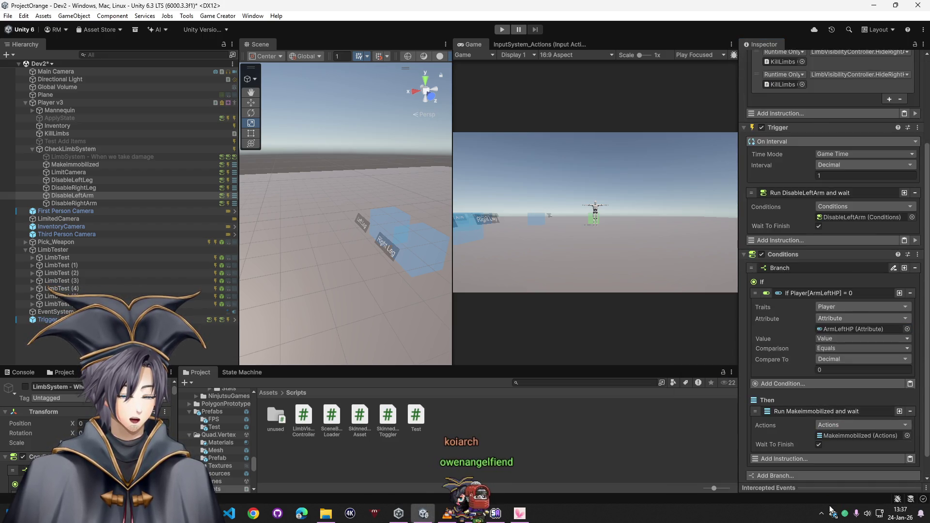
# - Point DisableRightArm's branch at its own actions, compare ArmRightHP, and start a play test
pyautogui.click(73, 203)
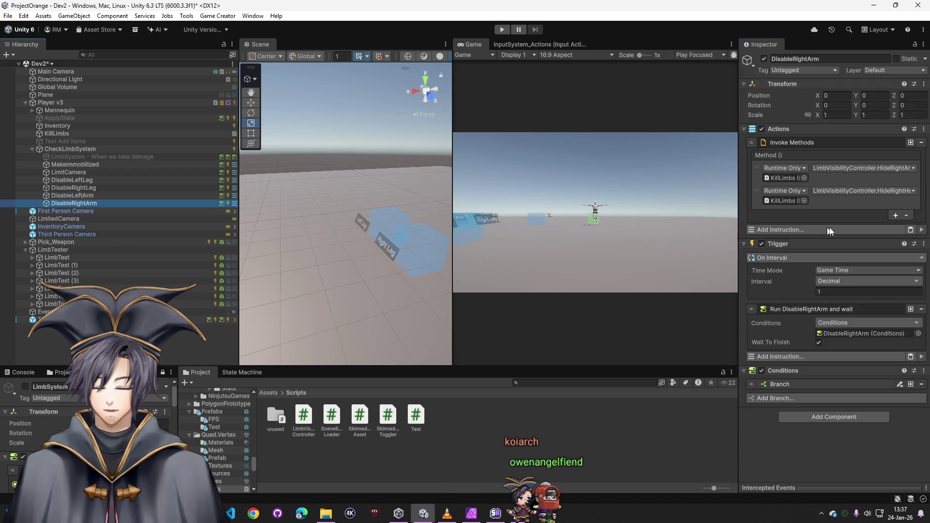
pyautogui.click(806, 385)
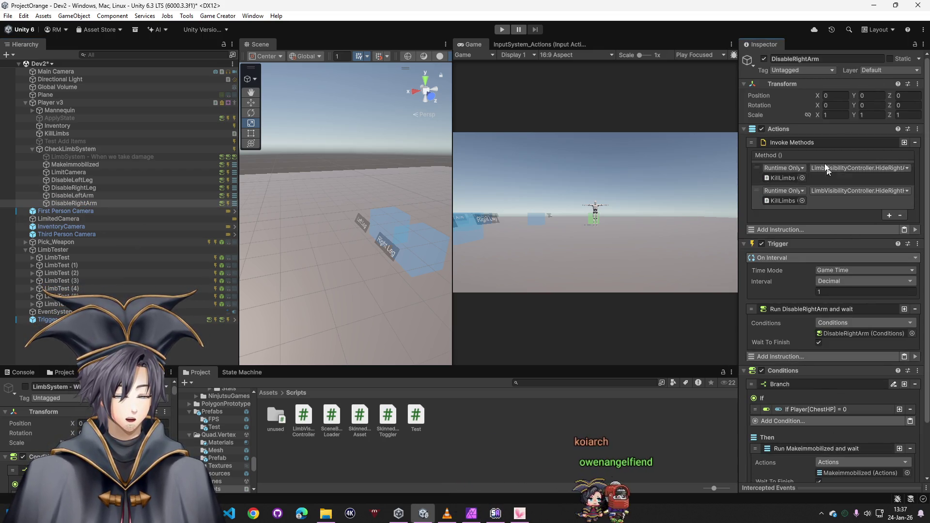
pyautogui.scroll(-3, 793, 130)
pyautogui.moveTo(74, 203); pyautogui.dragTo(839, 412)
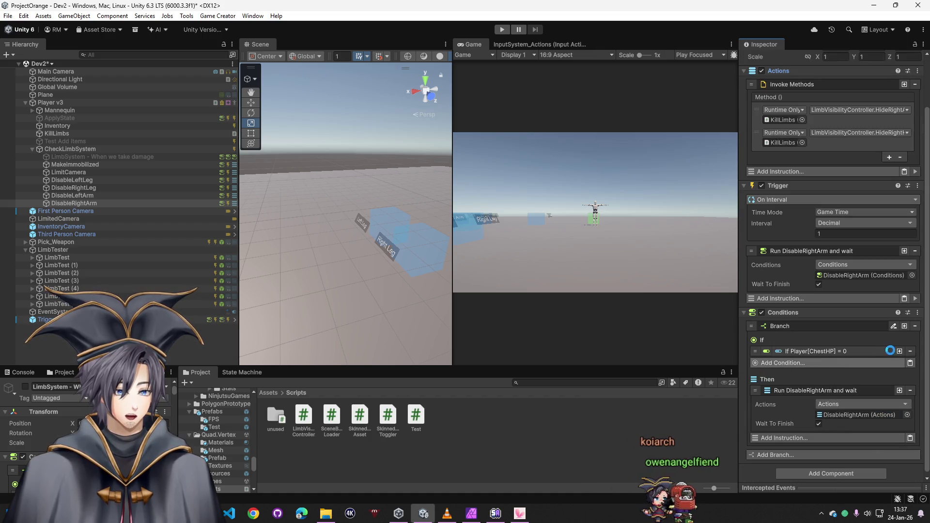
pyautogui.click(890, 351)
pyautogui.click(900, 384)
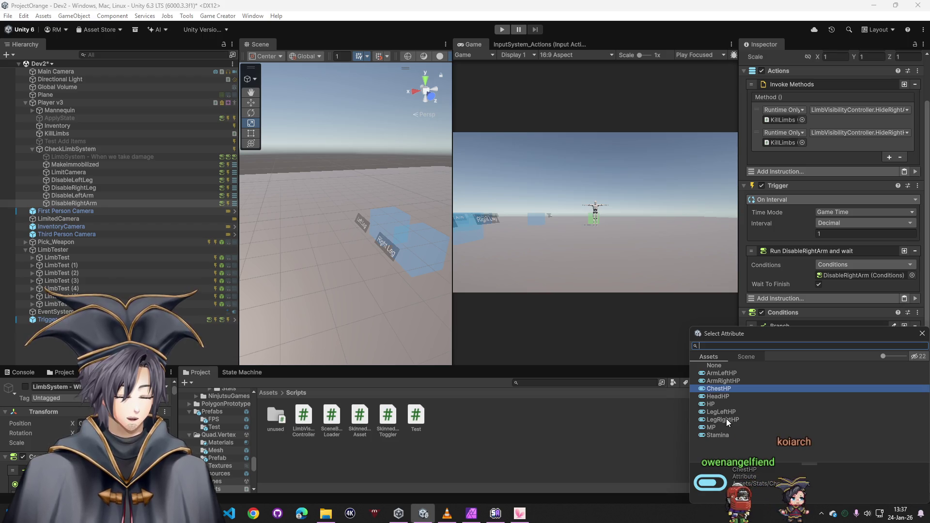
pyautogui.doubleClick(723, 382)
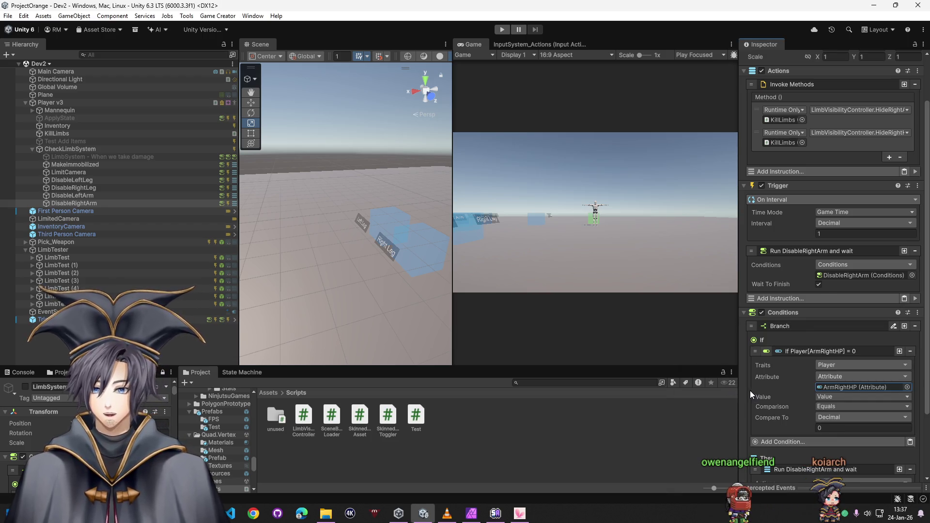
pyautogui.click(502, 30)
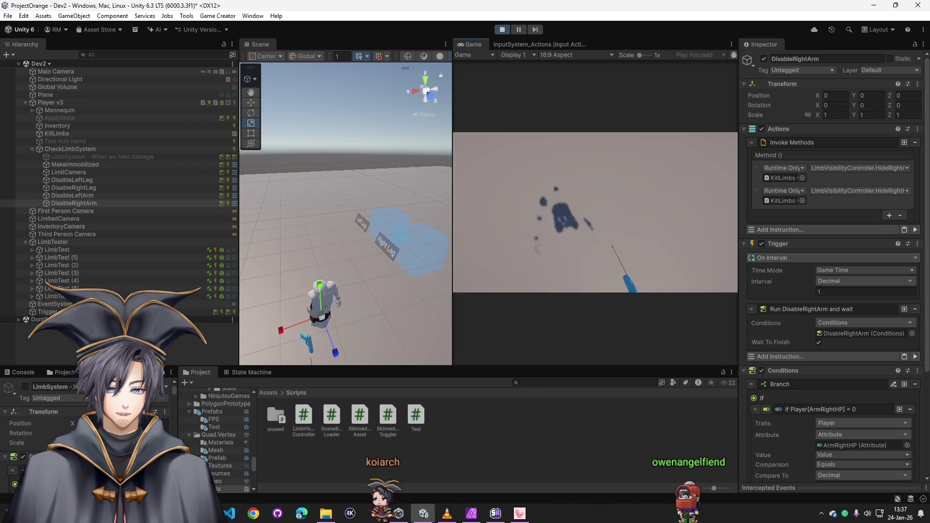
# - Select DisableLeftArm and open the function list for its first Invoke Methods entry
pyautogui.click(76, 195)
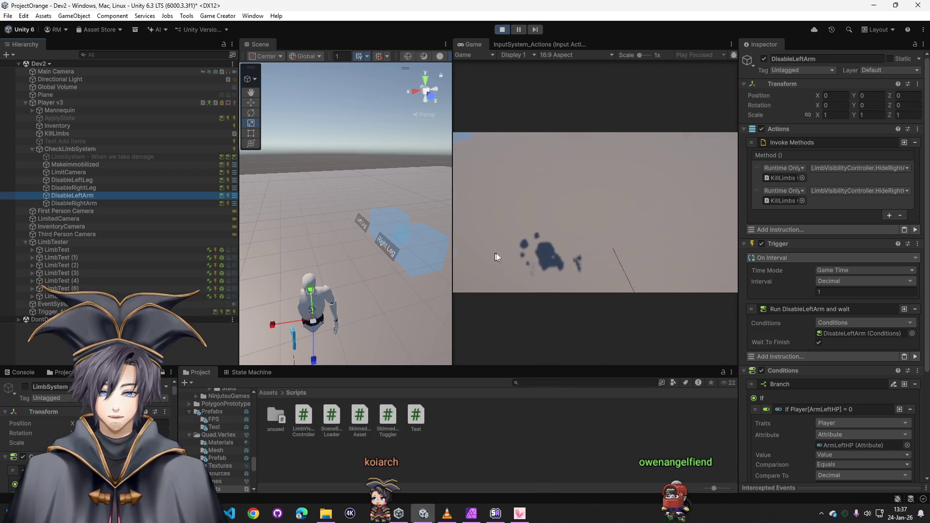
pyautogui.scroll(-6, 770, 283)
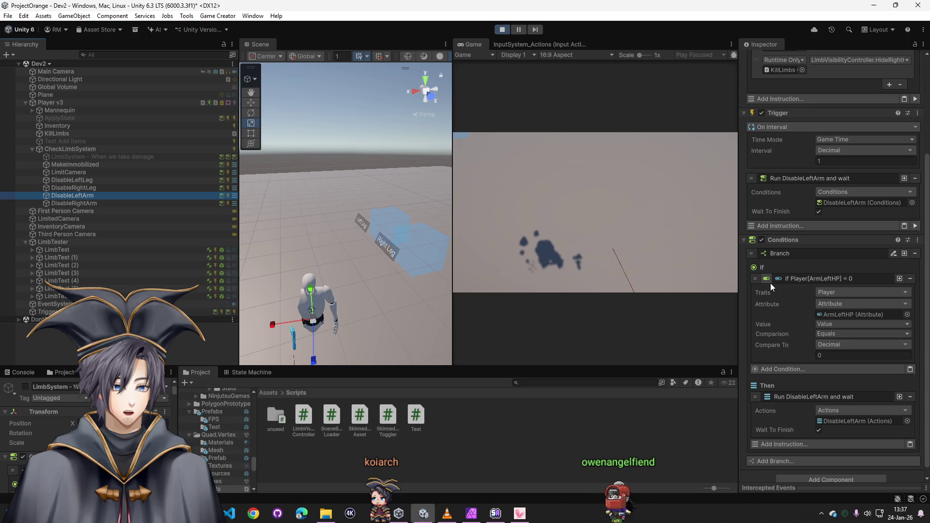
pyautogui.scroll(6, 848, 393)
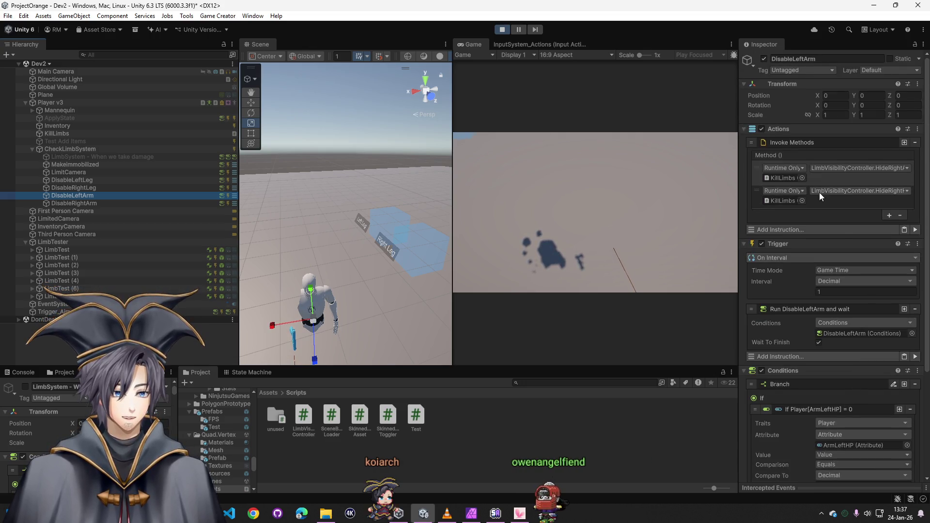
pyautogui.click(874, 169)
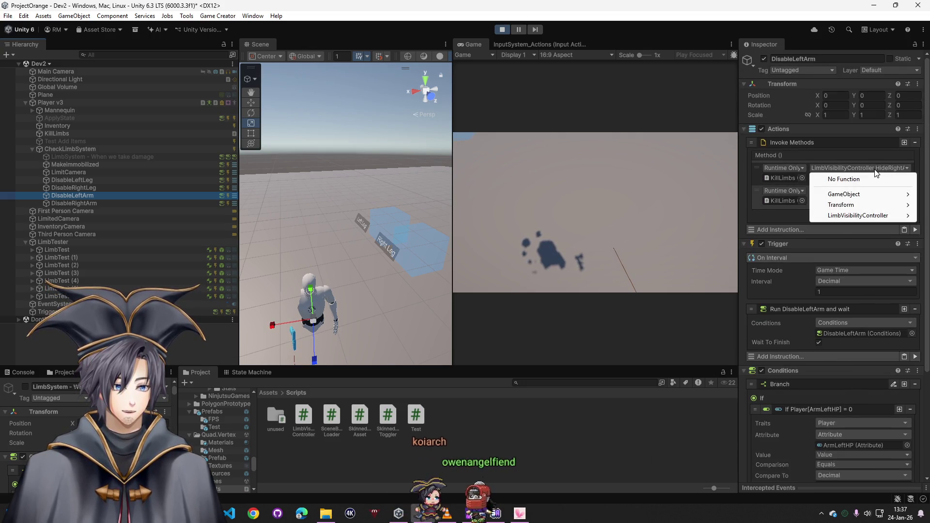
# - Stop play, set DisableLeftArm's methods to HideLeftArm and HideLeftHand, then play again
pyautogui.hotkey('ctrl', 'p')
pyautogui.click(882, 169)
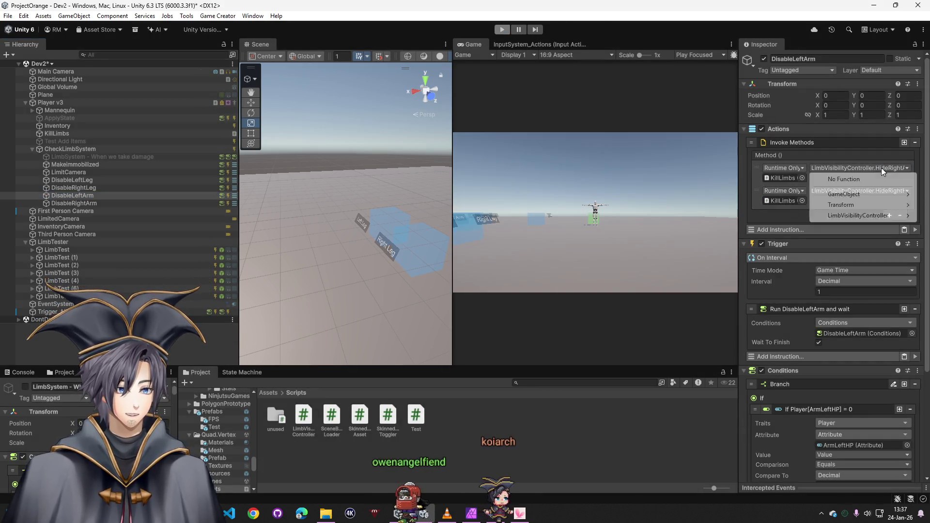
pyautogui.moveTo(862, 215)
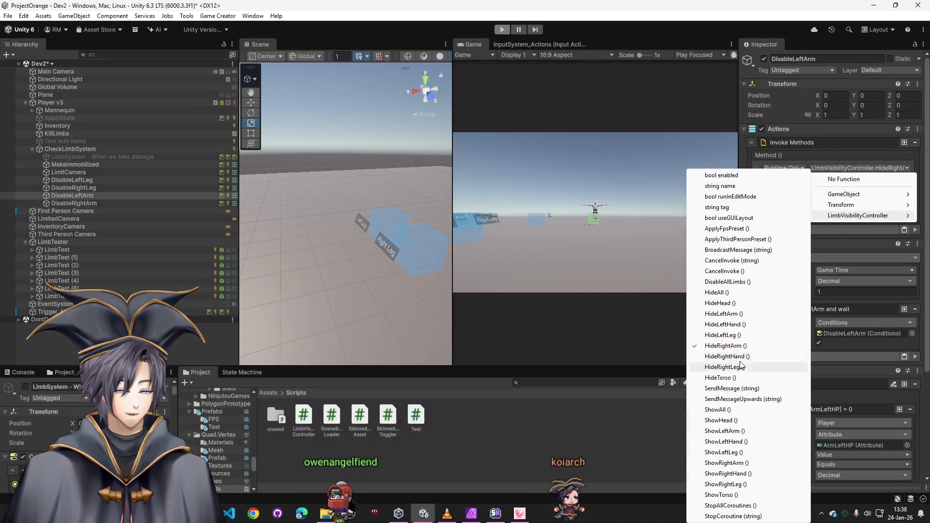
pyautogui.click(723, 314)
pyautogui.click(865, 191)
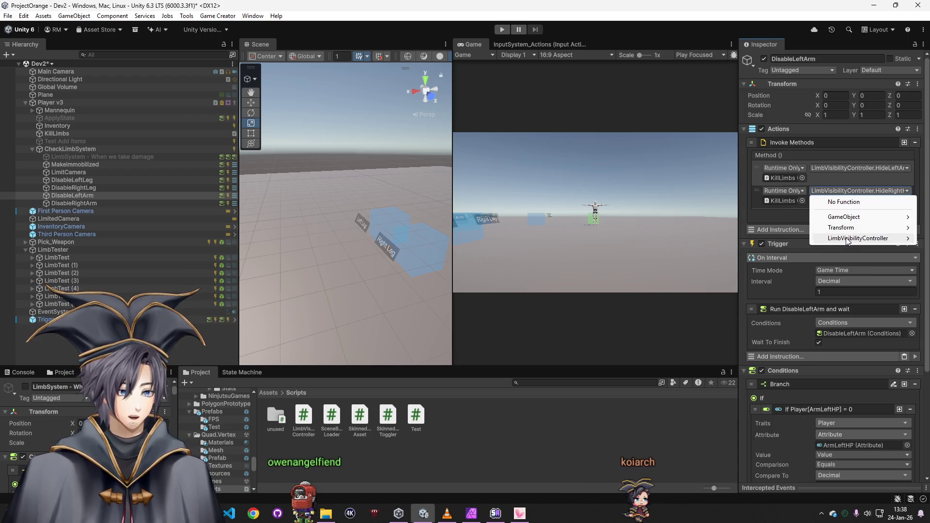
pyautogui.moveTo(847, 243)
pyautogui.click(717, 324)
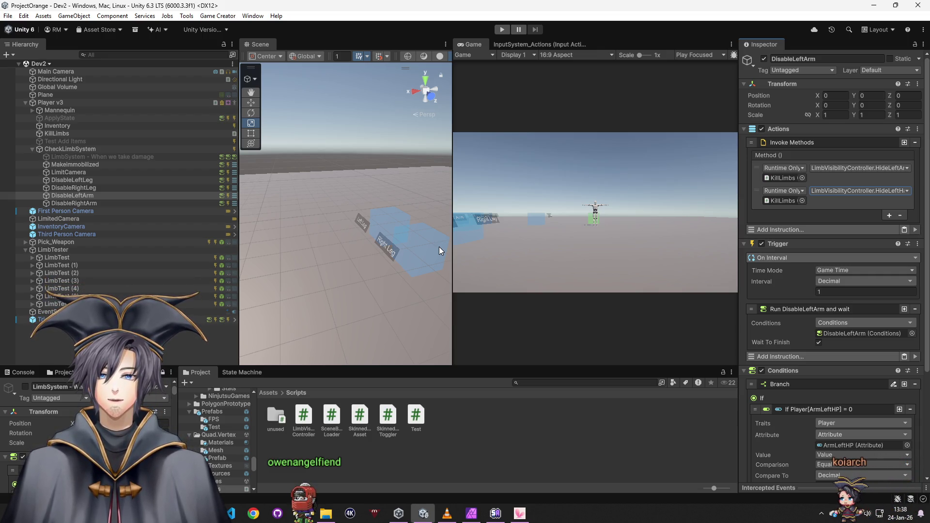
pyautogui.click(503, 30)
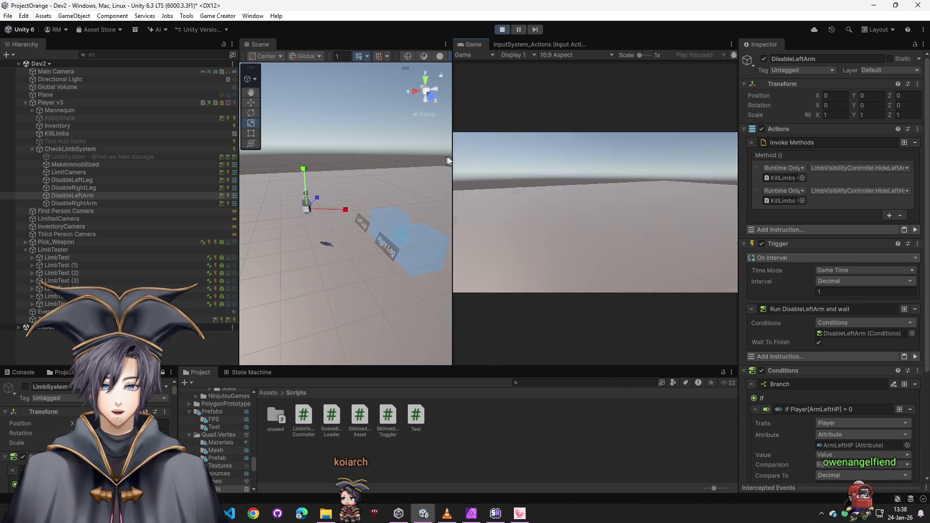
pyautogui.click(502, 29)
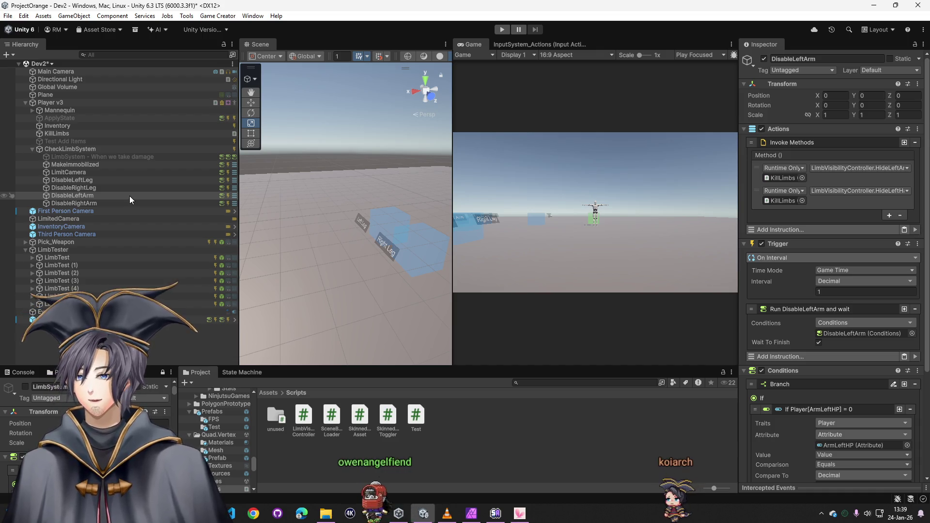
pyautogui.click(72, 119)
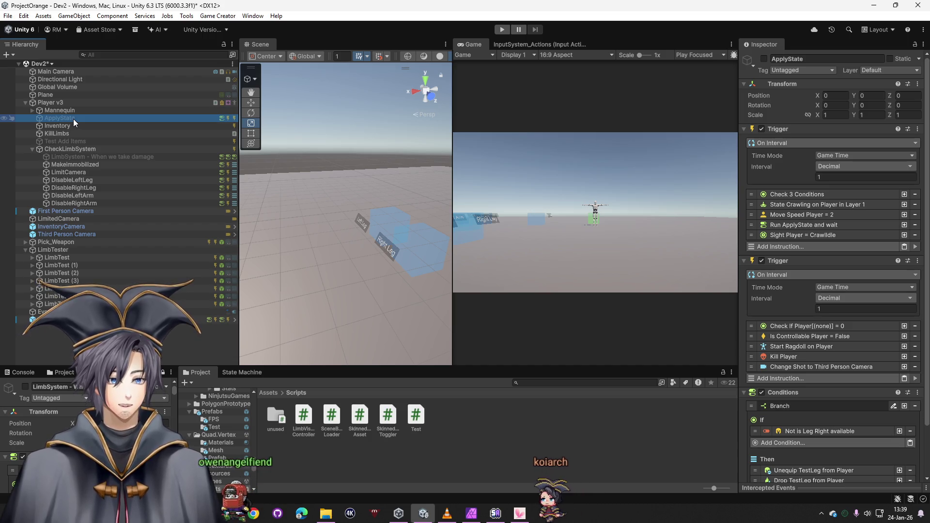
# - Create a new empty child under Player v3 named ApplyStates
pyautogui.scroll(-3, 823, 290)
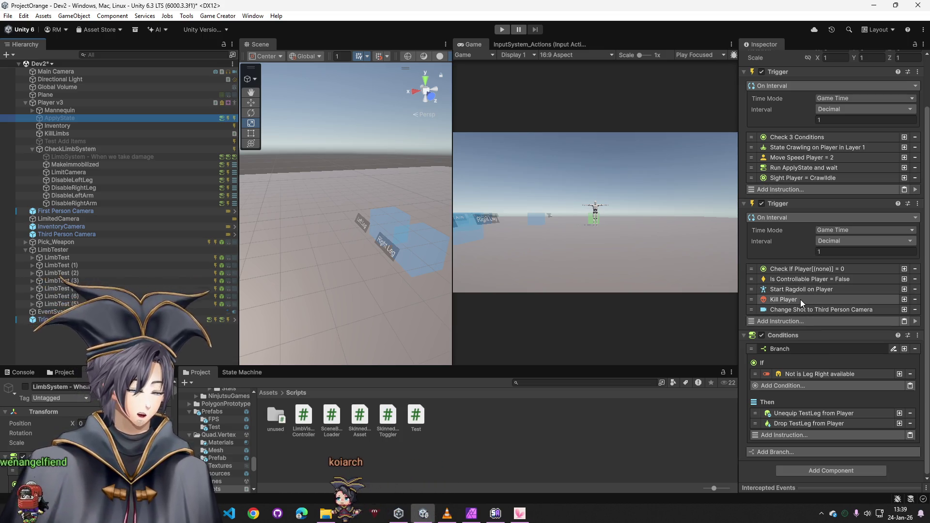
pyautogui.scroll(3, 801, 318)
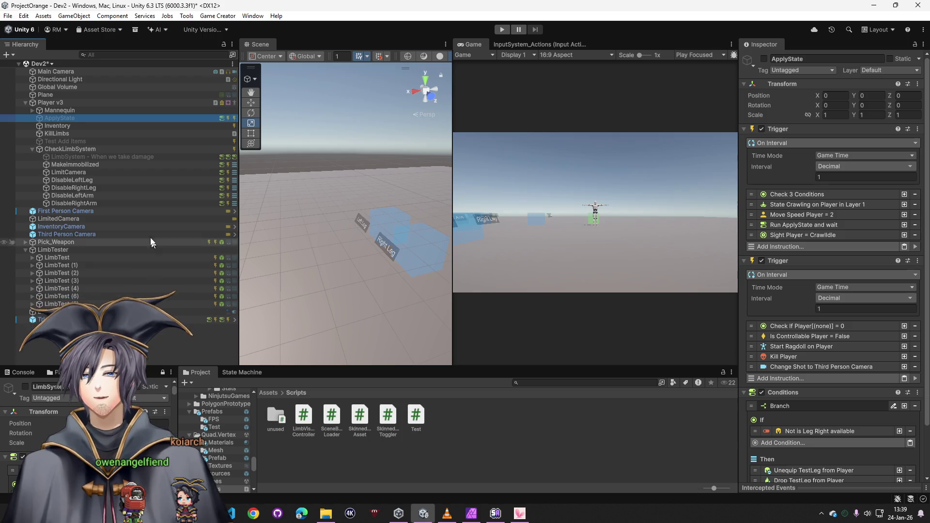
pyautogui.click(68, 151)
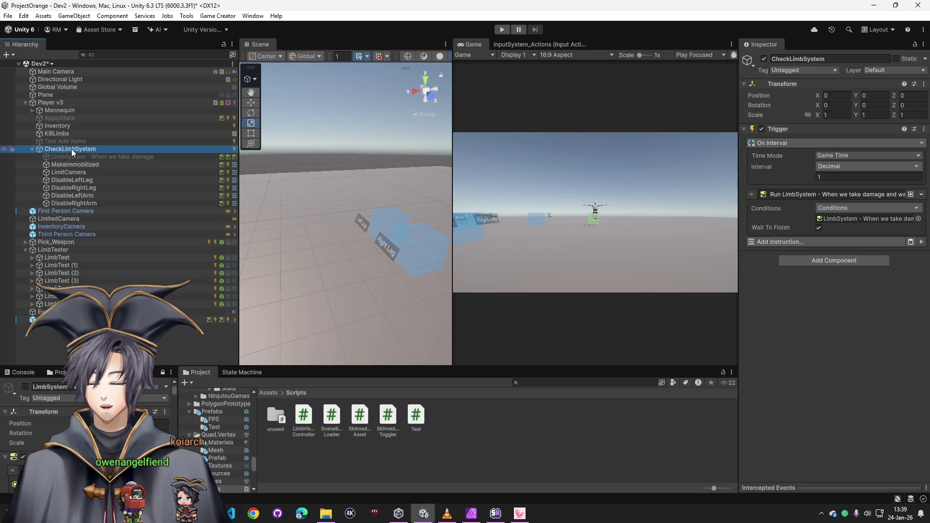
pyautogui.rightClick(52, 103)
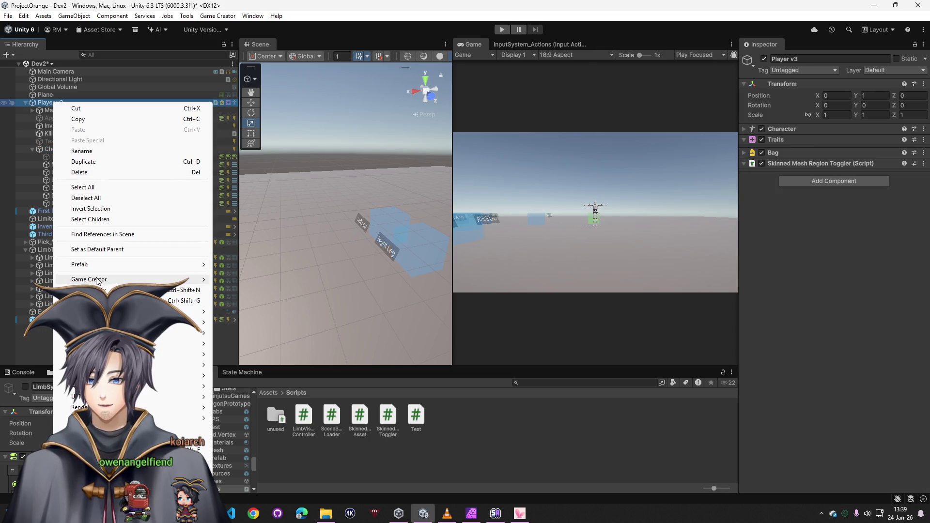
pyautogui.click(121, 290)
pyautogui.write('ApplyS')
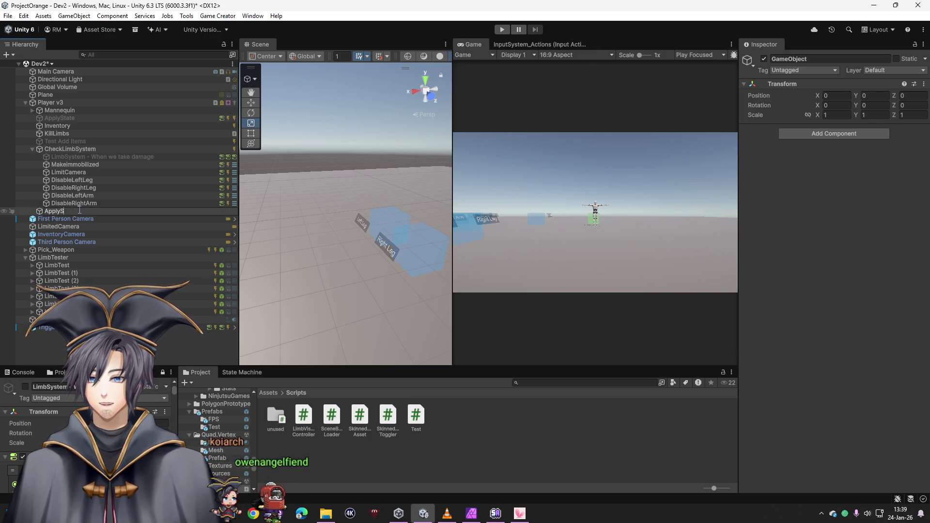
pyautogui.write('tates')
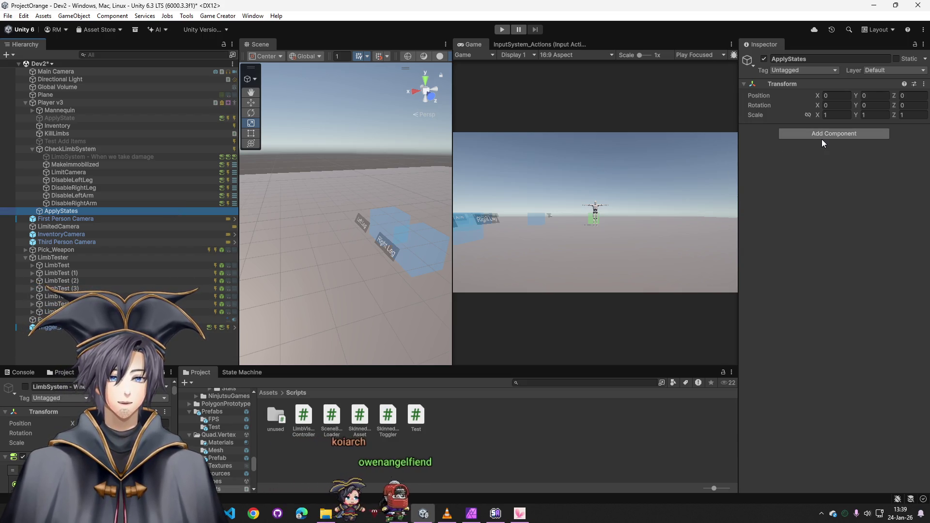
# - Add a Trigger component to ApplyStates that fires On Interval
pyautogui.click(72, 133)
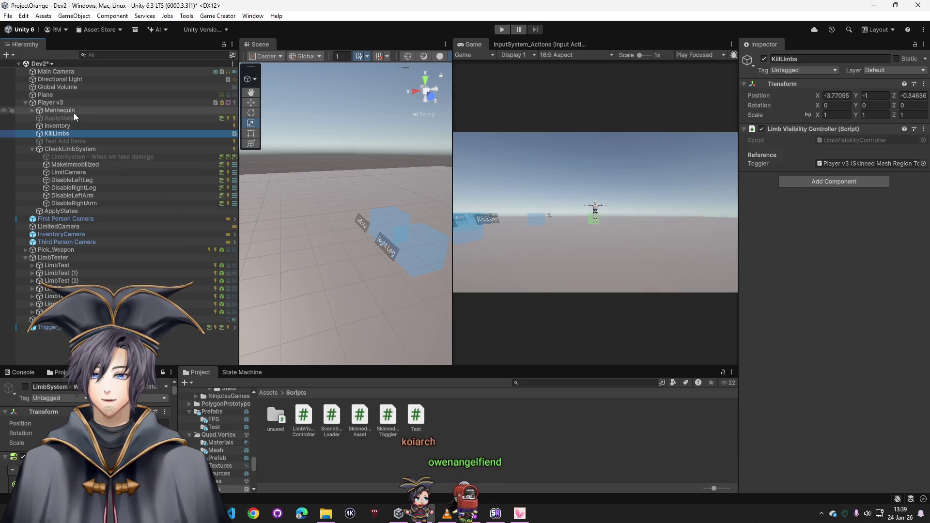
pyautogui.click(74, 142)
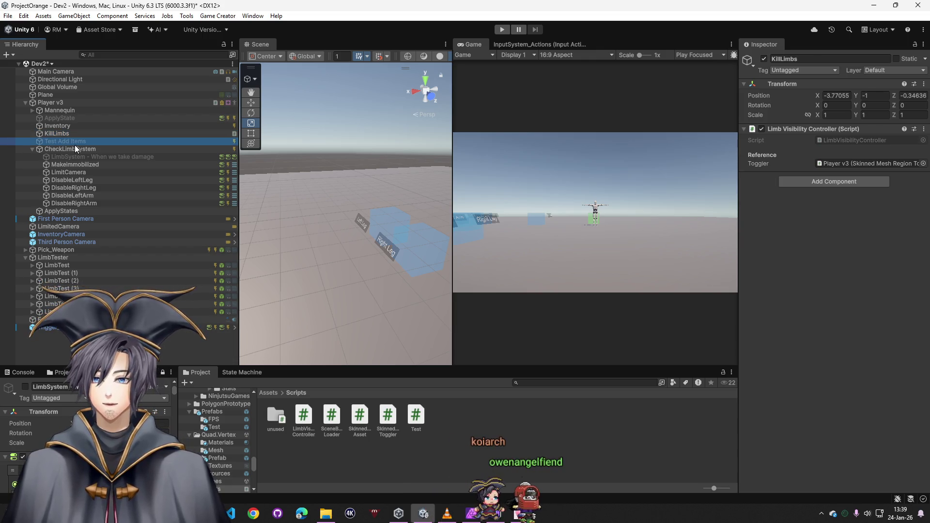
pyautogui.click(66, 127)
pyautogui.click(69, 117)
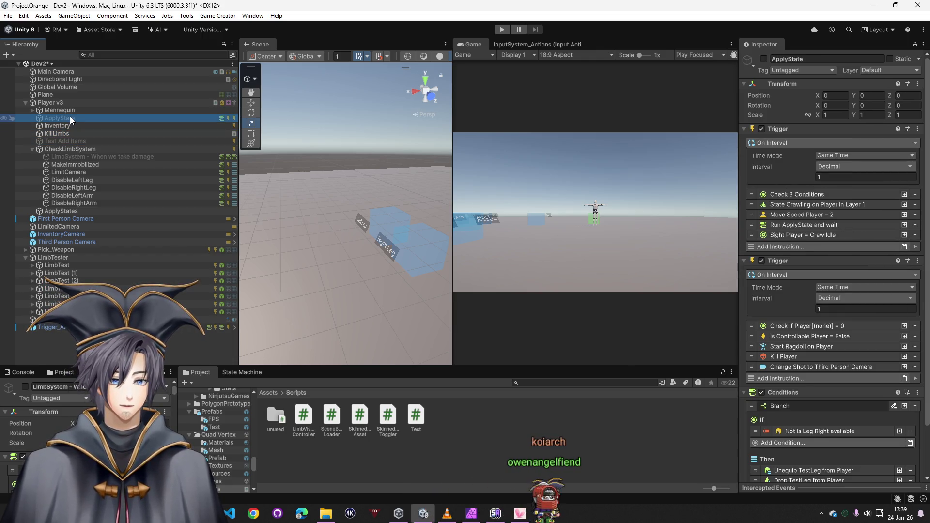
pyautogui.click(61, 211)
pyautogui.click(805, 134)
pyautogui.write('trig')
pyautogui.click(804, 167)
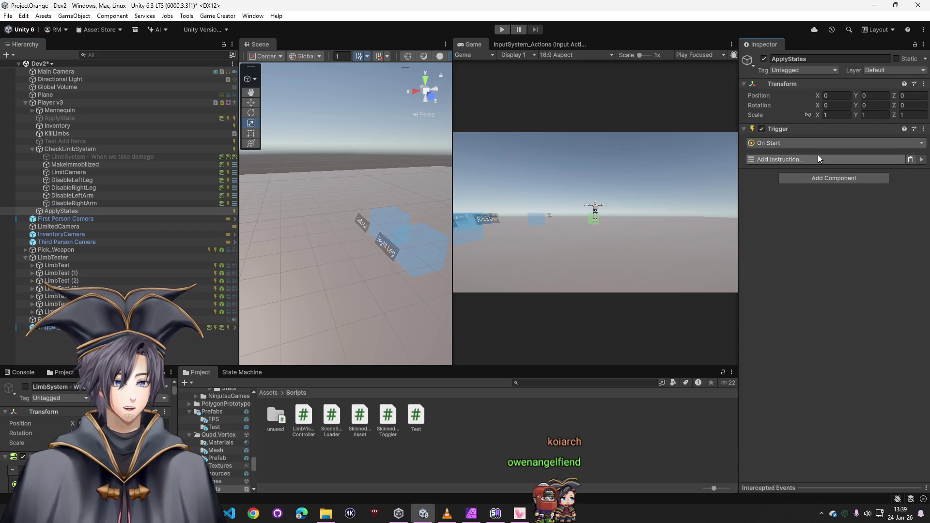
pyautogui.click(795, 142)
pyautogui.write('interval')
pyautogui.click(765, 194)
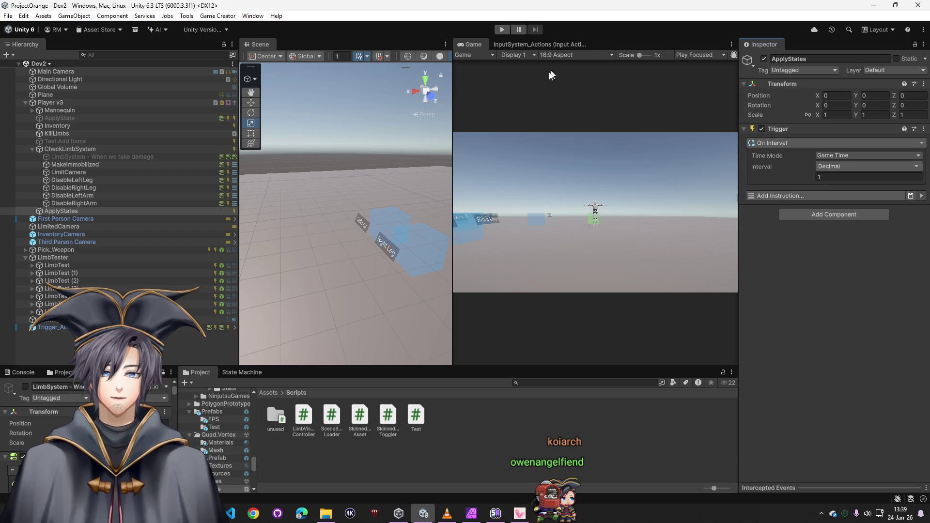
# - Add a Check Conditions instruction to ApplyStates' trigger, using ApplyState as reference
pyautogui.click(802, 196)
pyautogui.click(860, 403)
pyautogui.click(76, 121)
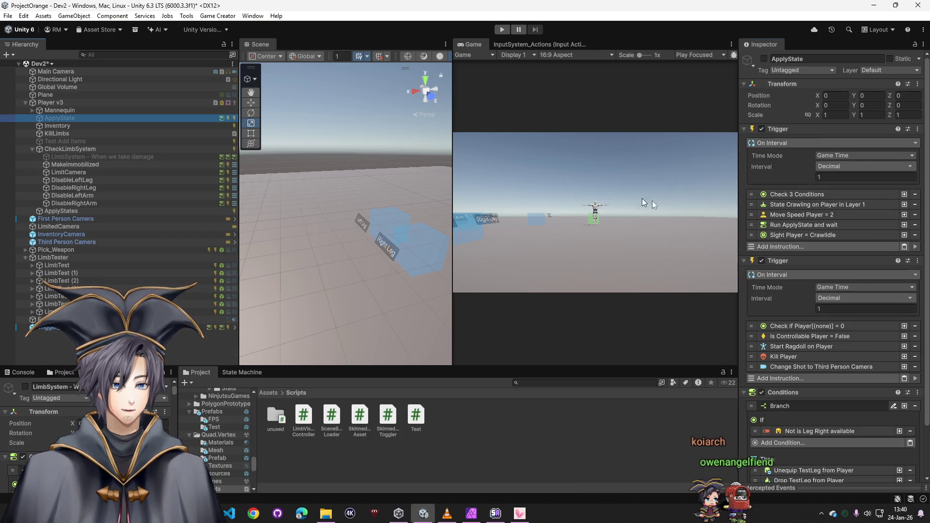
pyautogui.click(793, 192)
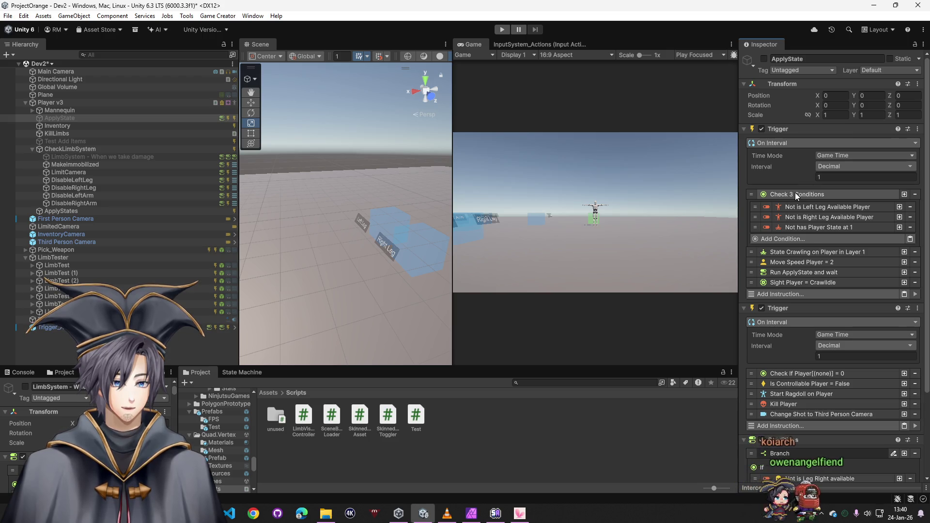
pyautogui.click(795, 193)
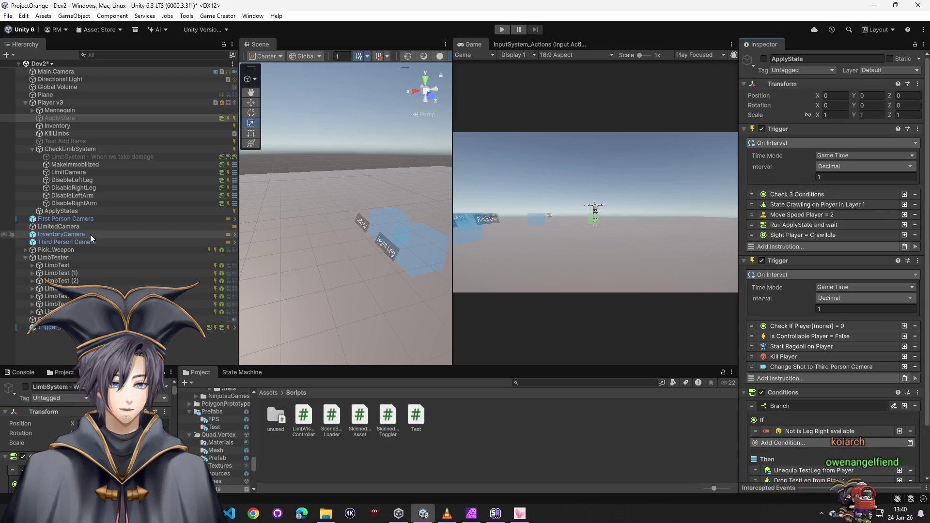
pyautogui.click(60, 211)
pyautogui.click(811, 196)
pyautogui.write('chc')
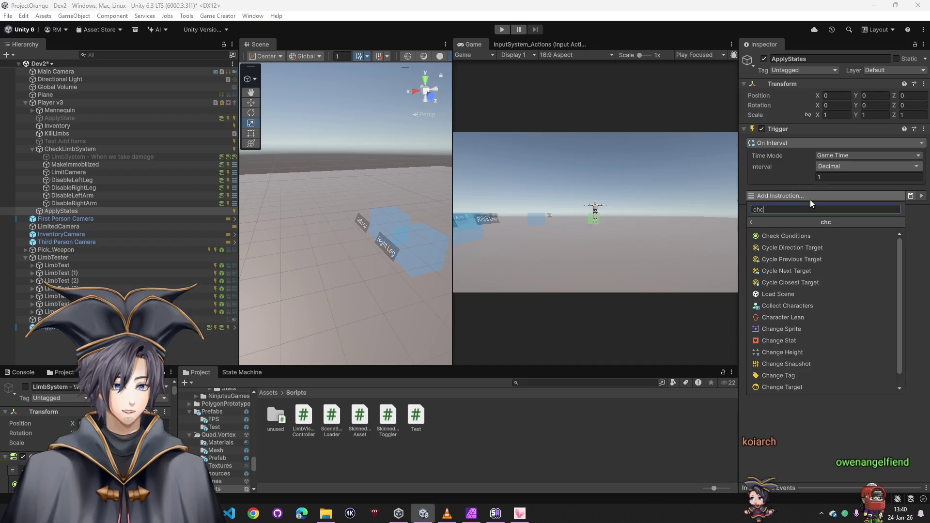
pyautogui.click(784, 234)
pyautogui.click(786, 209)
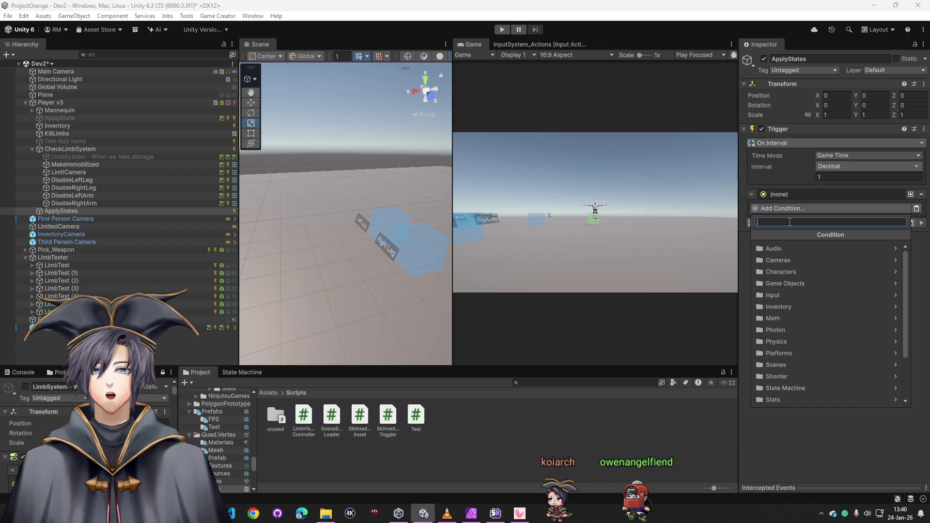
pyautogui.click(81, 157)
# - Add Is Controllable Player = False to Makeimmobilized's instructions
pyautogui.click(80, 164)
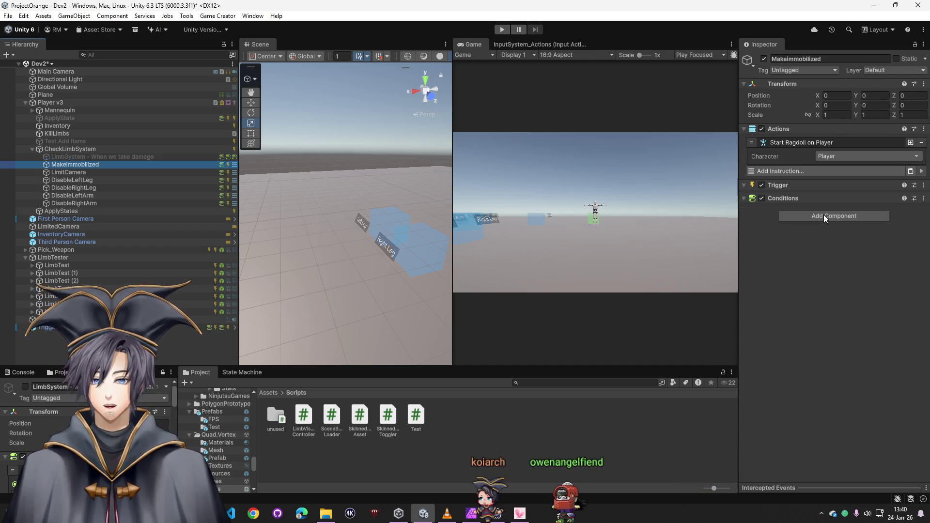
pyautogui.click(807, 172)
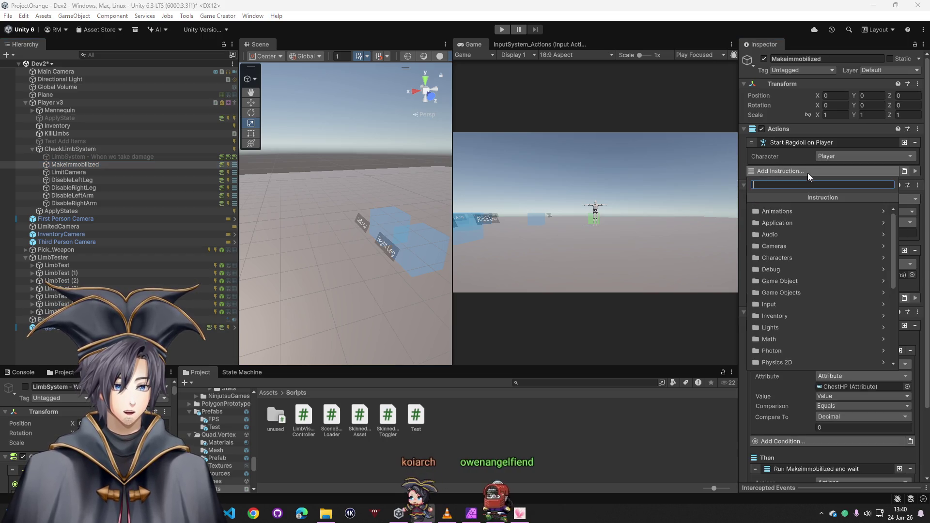
pyautogui.write('cont')
pyautogui.click(784, 211)
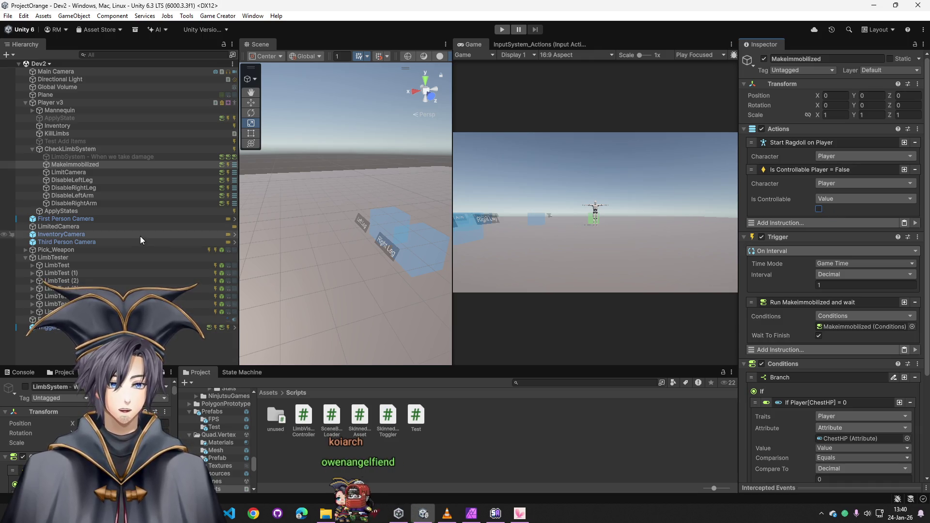
# - Set LimitCamera's Change Shot to the Third Person Camera and run a quick play test
pyautogui.click(86, 173)
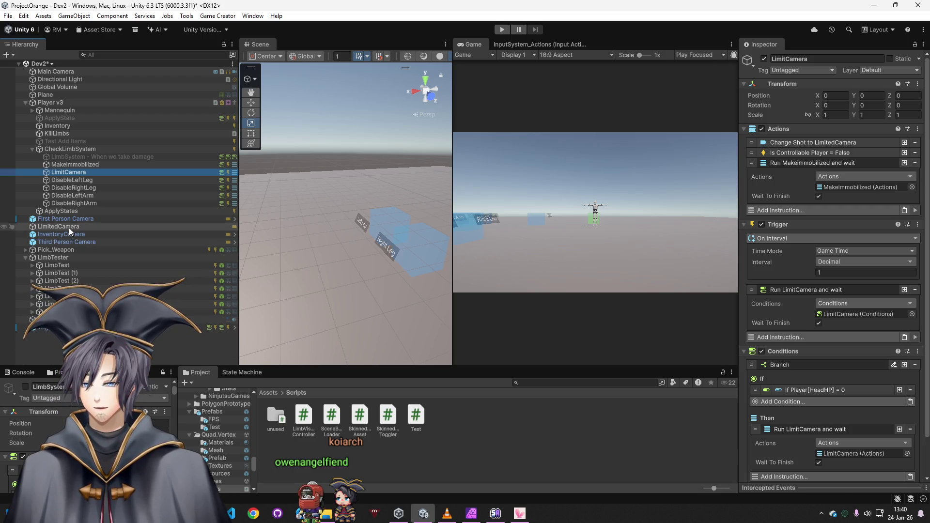
pyautogui.moveTo(66, 243); pyautogui.dragTo(887, 197)
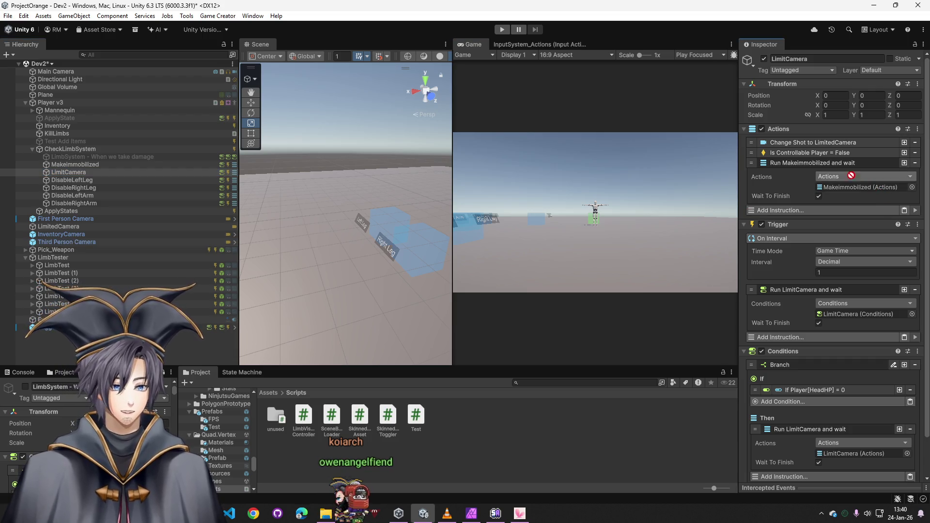
pyautogui.click(813, 142)
pyautogui.moveTo(64, 243); pyautogui.dragTo(865, 182)
pyautogui.click(503, 30)
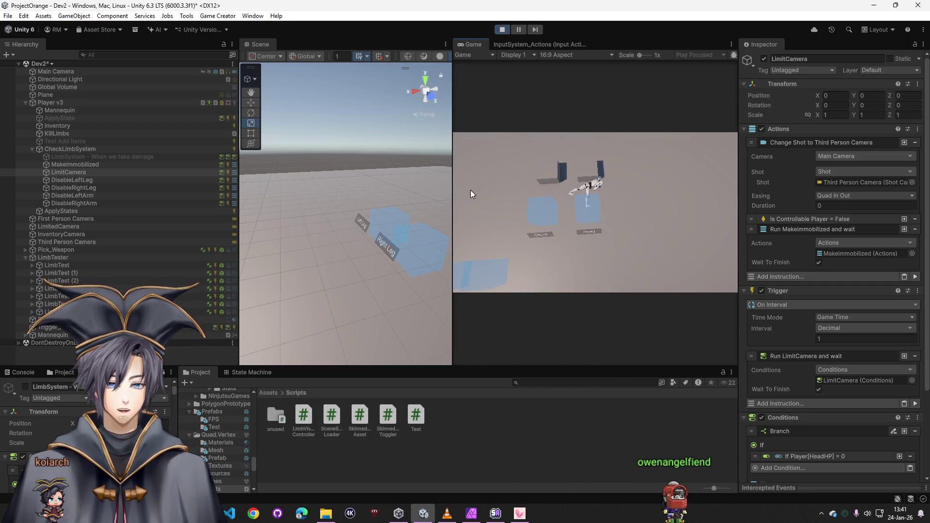
pyautogui.click(503, 30)
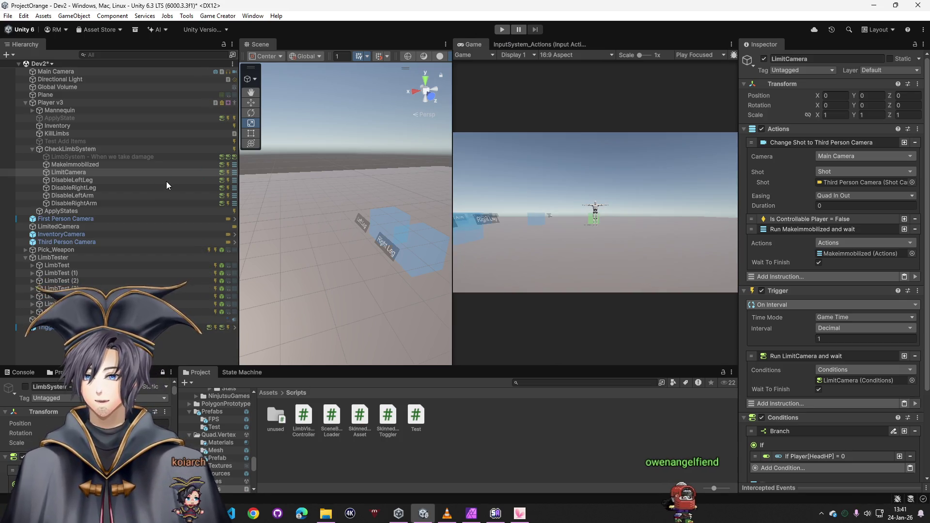
pyautogui.click(57, 208)
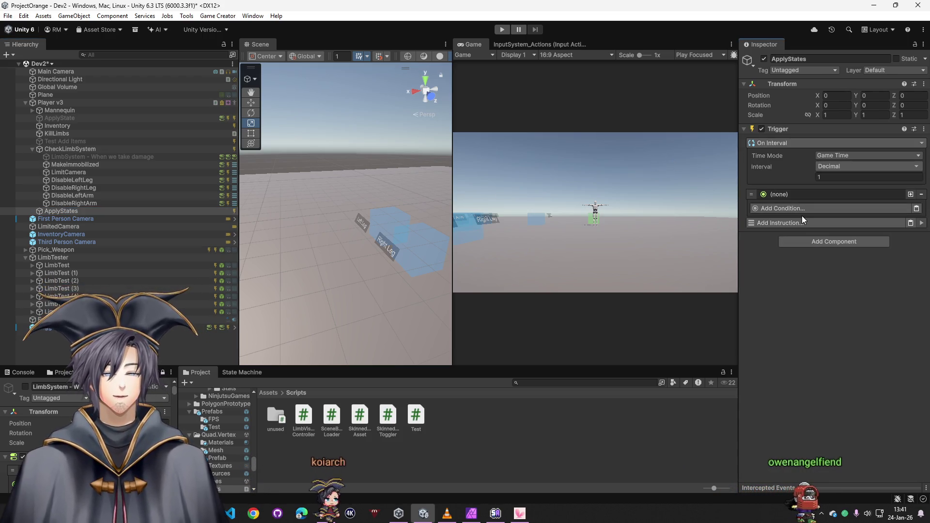
# - Add two Compare Attribute conditions checking LegLeftHP = 0 and LegRightHP = 0
pyautogui.click(830, 208)
pyautogui.write('attr')
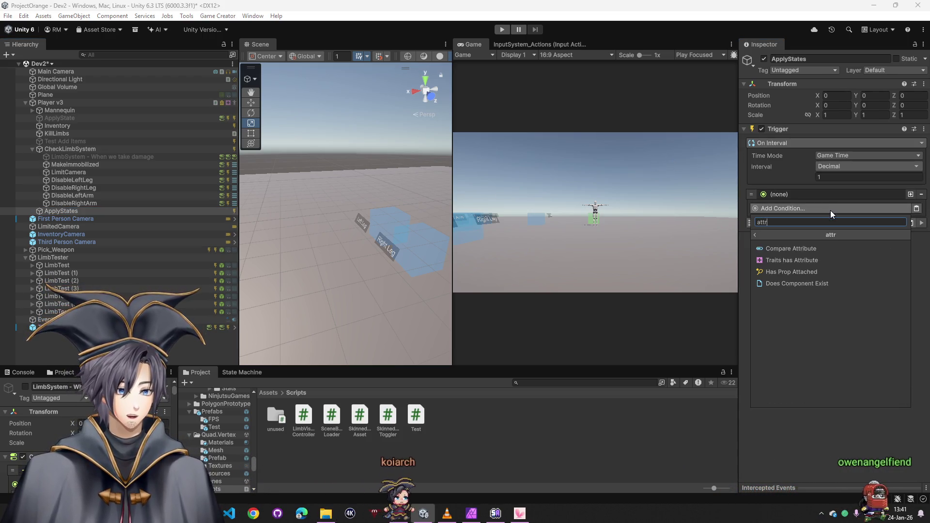
pyautogui.click(810, 249)
pyautogui.click(912, 243)
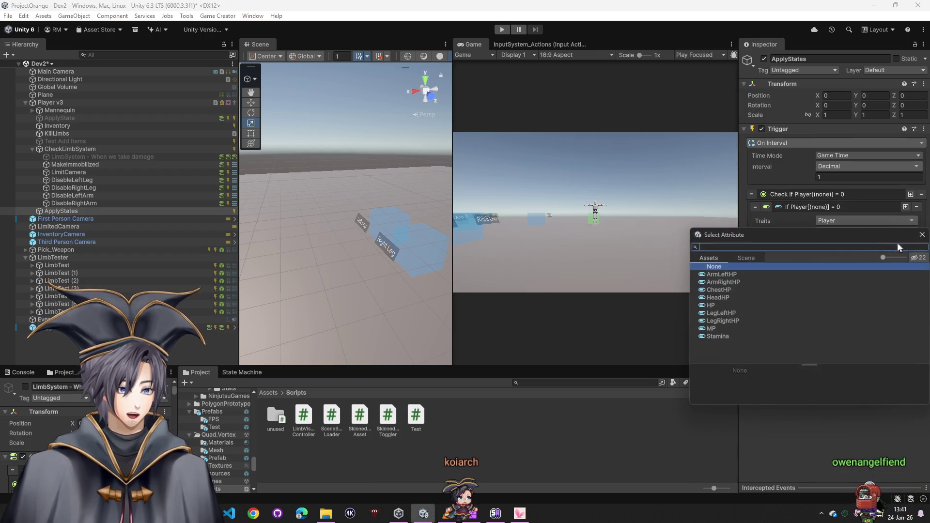
pyautogui.doubleClick(727, 313)
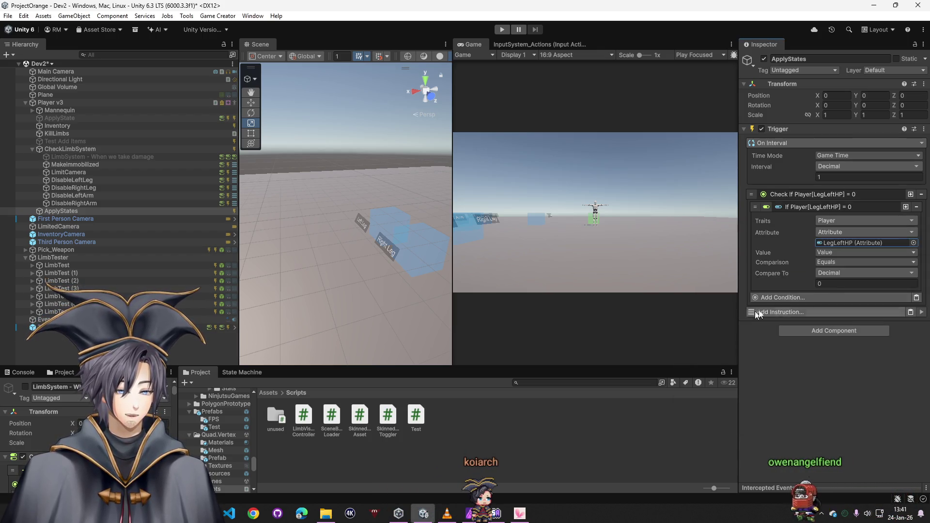
pyautogui.click(813, 299)
pyautogui.write('atr')
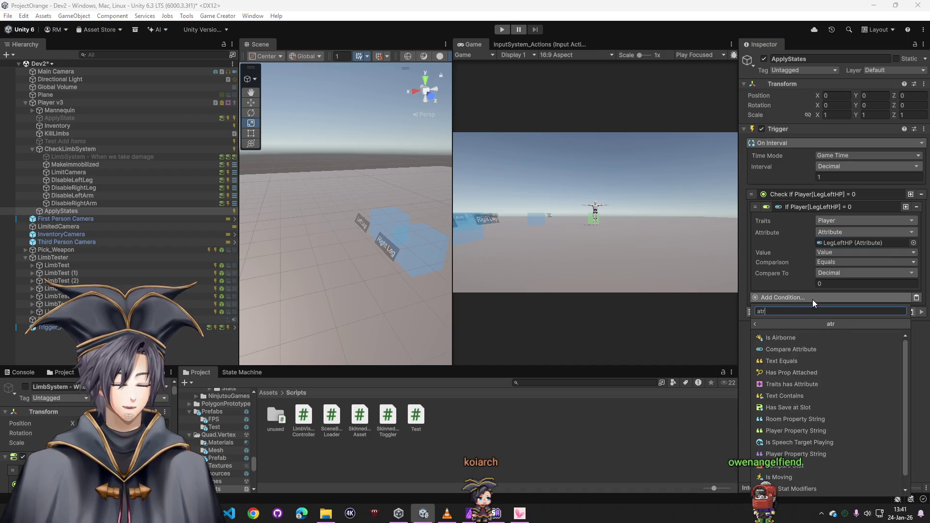
pyautogui.press('BackSpace')
pyautogui.press('BackSpace')
pyautogui.write('ttr')
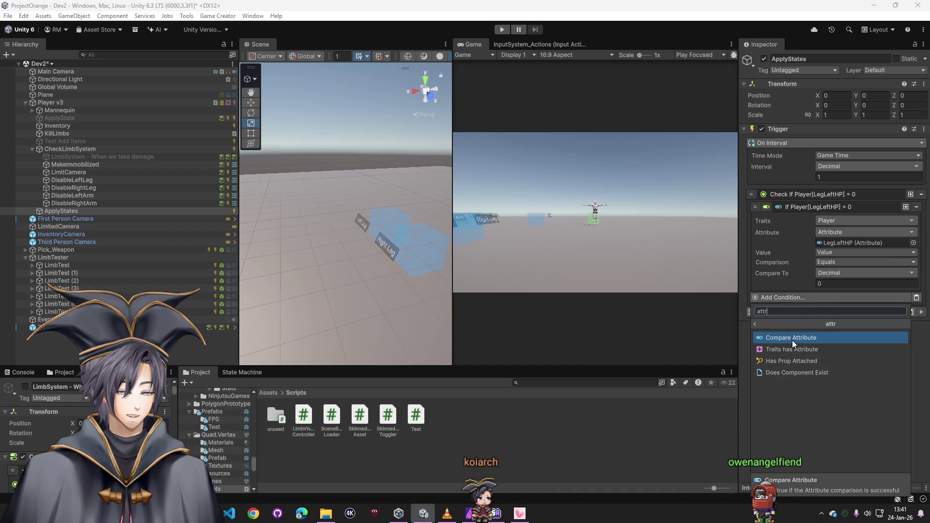
pyautogui.click(792, 337)
pyautogui.click(913, 332)
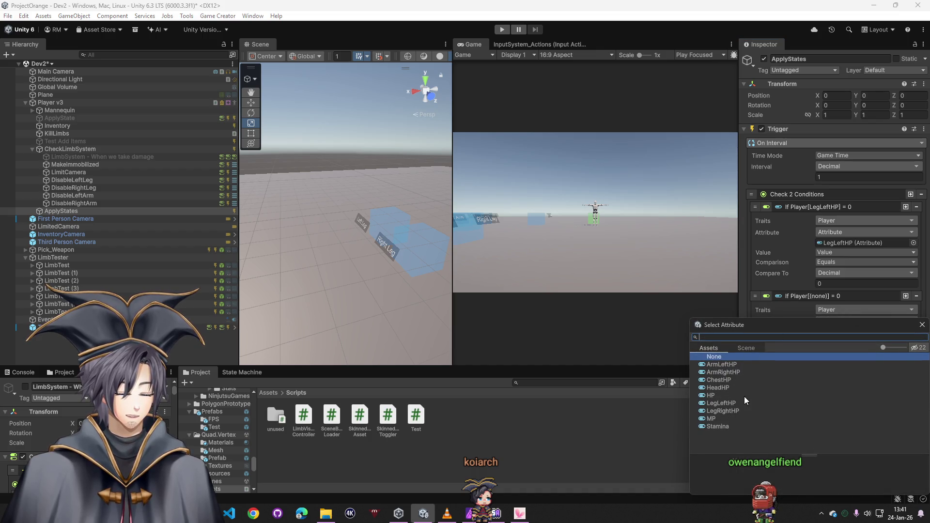
pyautogui.doubleClick(721, 411)
pyautogui.click(819, 296)
pyautogui.click(812, 208)
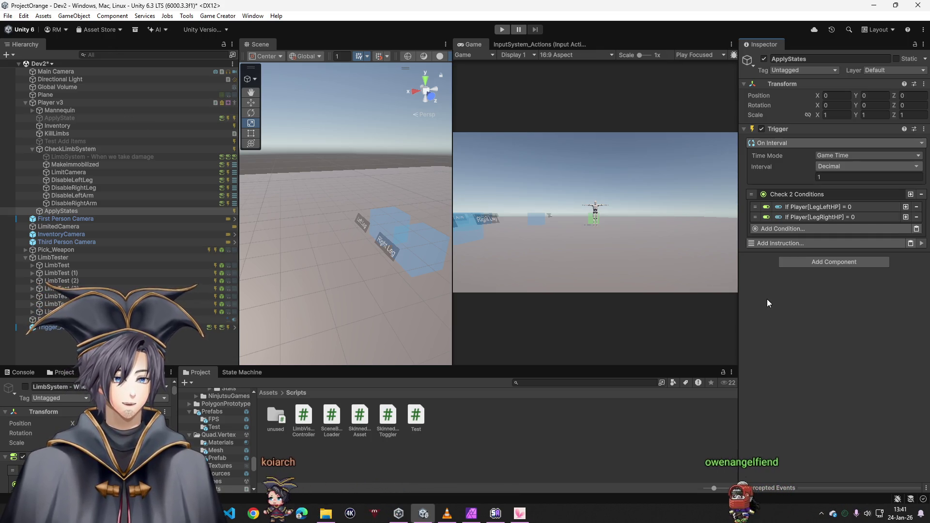
# - Add an Enter State instruction with the Crawling state, save the scene, and play
pyautogui.click(788, 243)
pyautogui.write('state')
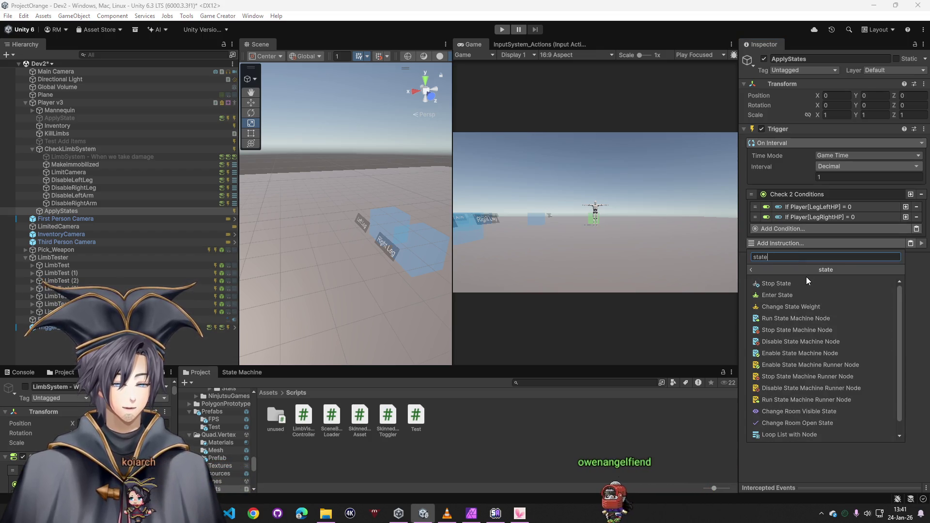
pyautogui.click(801, 295)
pyautogui.click(918, 279)
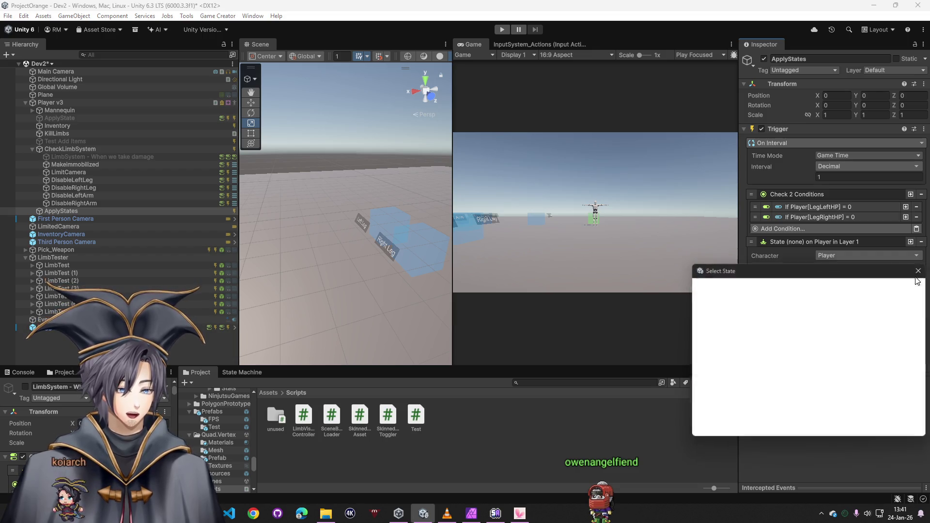
pyautogui.write('craw')
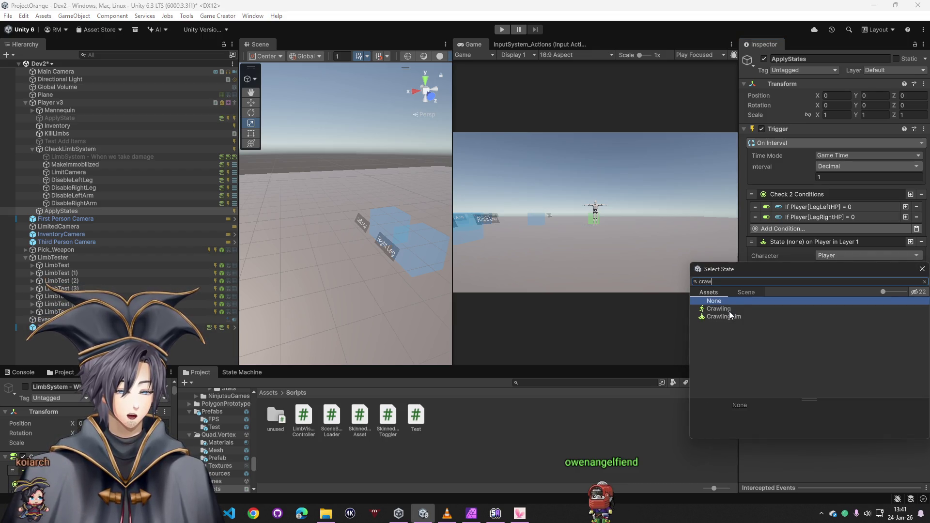
pyautogui.click(727, 310)
pyautogui.press('Return')
pyautogui.hotkey('ctrl', 's')
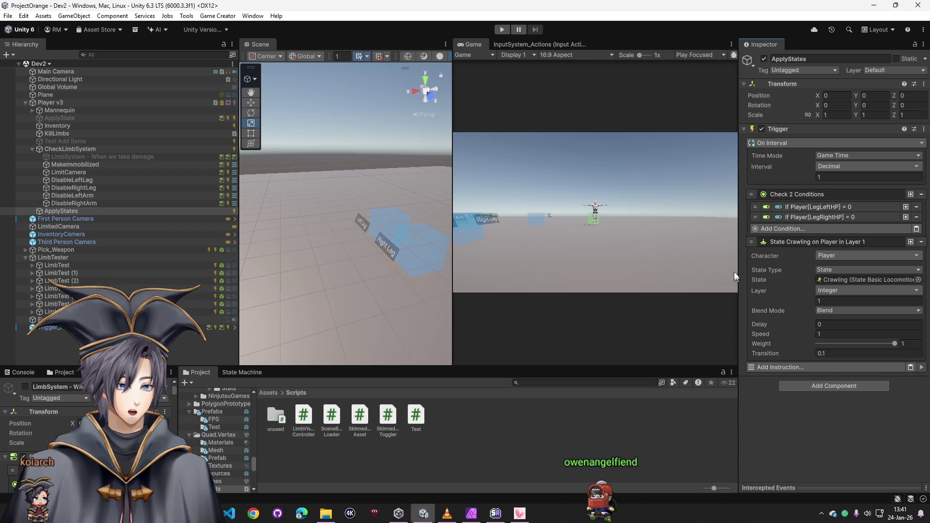
pyautogui.click(502, 30)
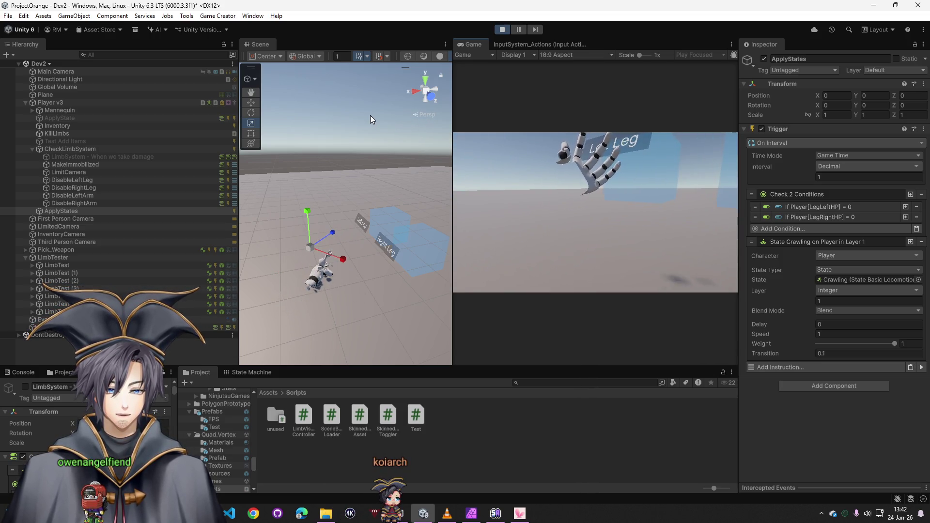
# - Stop play mode and review ApplyState's State Crawling and Run ApplyState instructions
pyautogui.press('super')
pyautogui.click(502, 30)
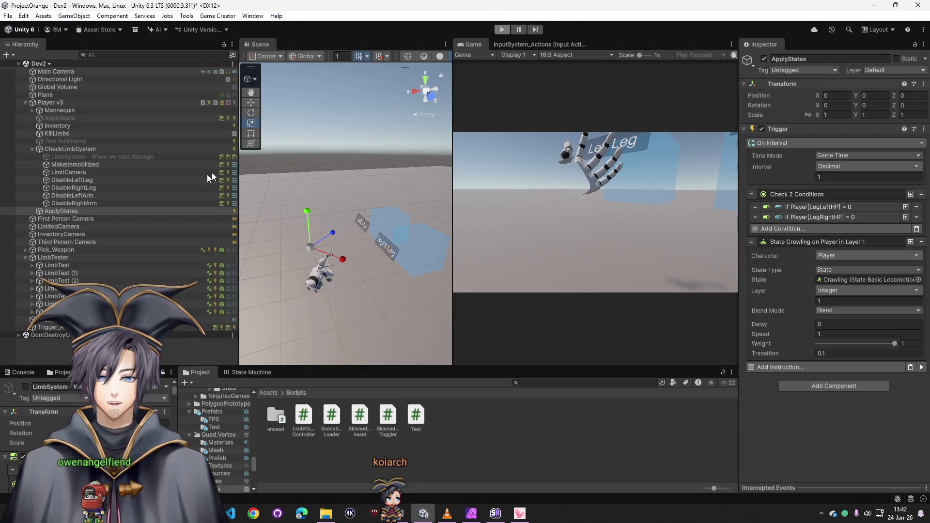
pyautogui.click(76, 118)
pyautogui.click(797, 204)
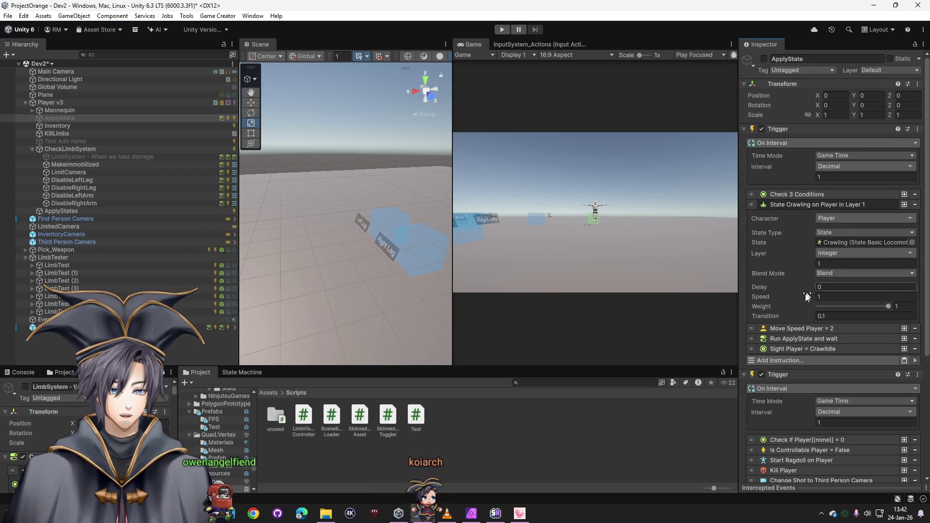
pyautogui.click(805, 339)
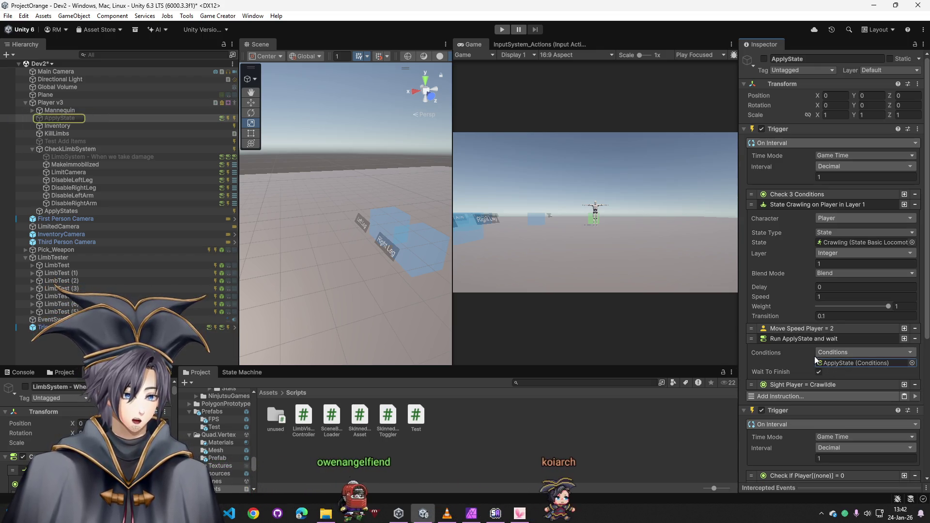
# - Copy Sight Player = CrawlIdle from ApplyState, paste it into ApplyStates, and play
pyautogui.click(71, 117)
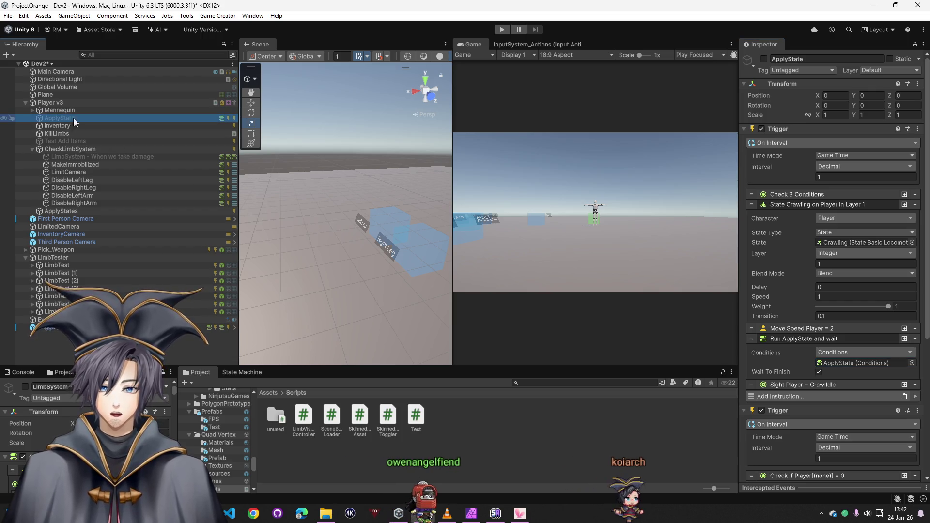
pyautogui.scroll(-3, 838, 291)
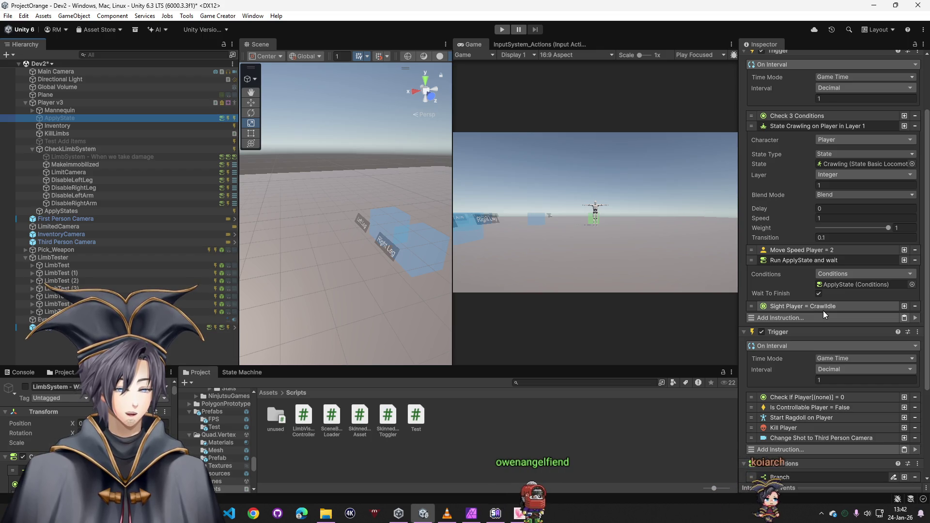
pyautogui.rightClick(824, 310)
pyautogui.click(713, 302)
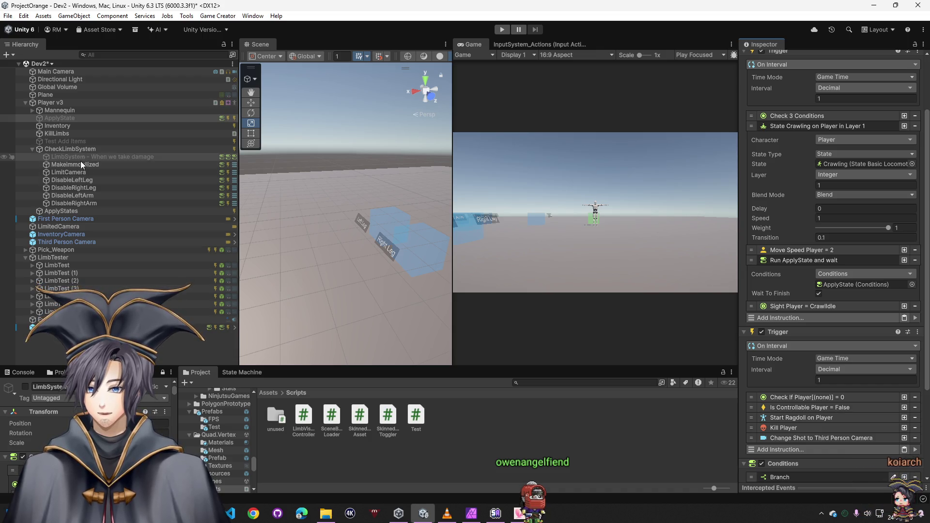
pyautogui.click(72, 210)
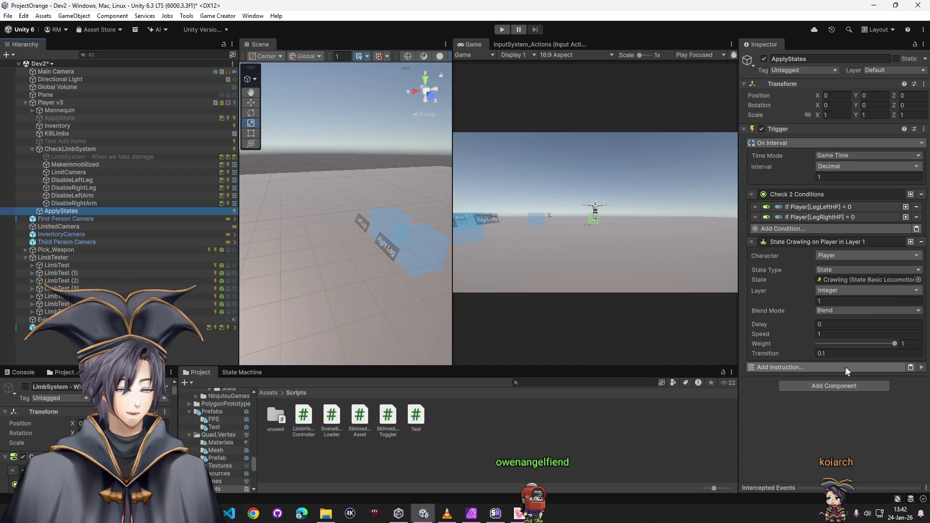
pyautogui.click(911, 367)
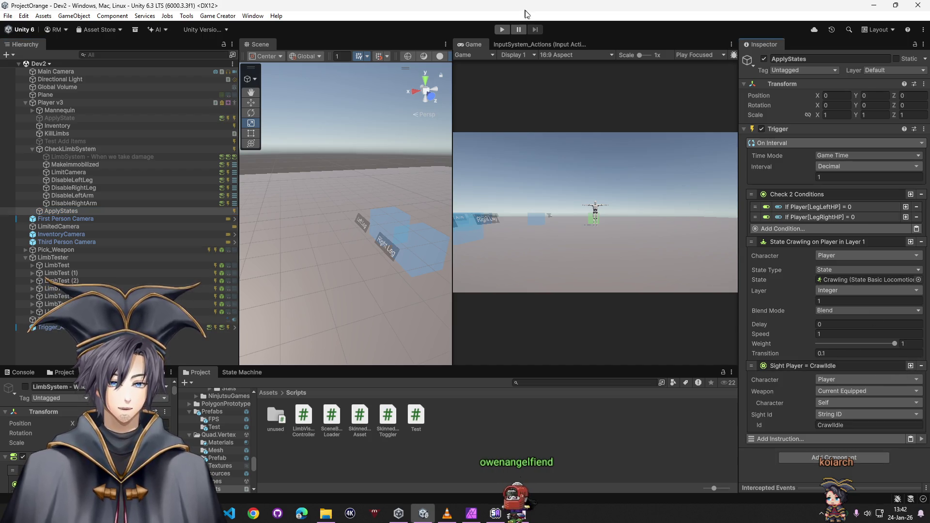
pyautogui.click(499, 30)
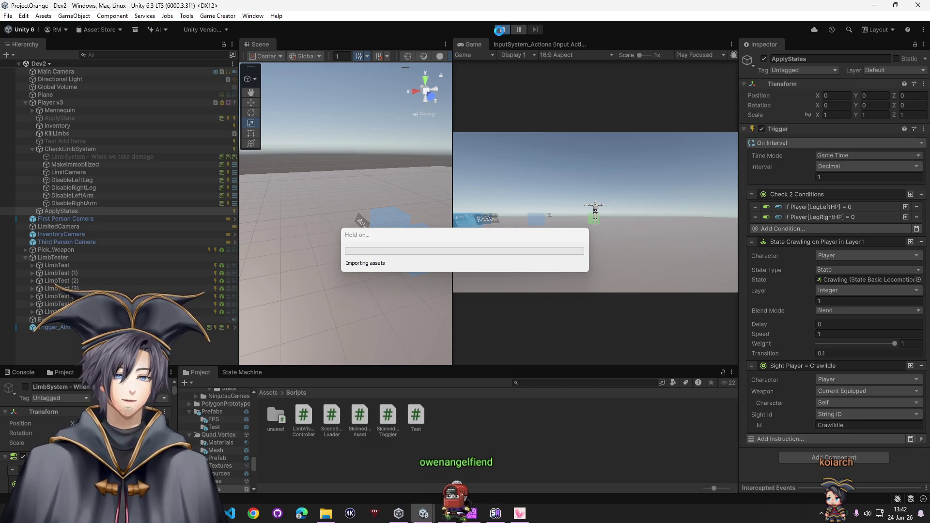
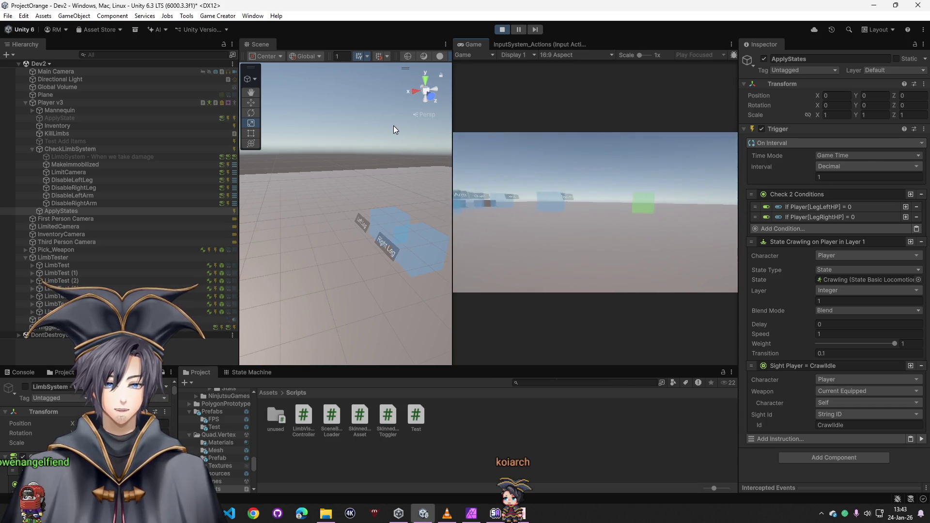
# - Regain control of the editor from the running crawl test
pyautogui.press('super')
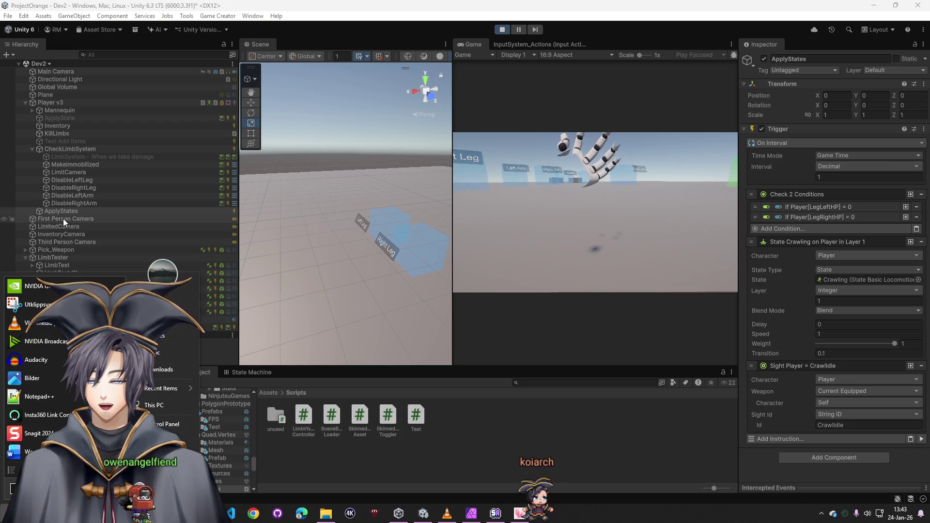
pyautogui.click(531, 182)
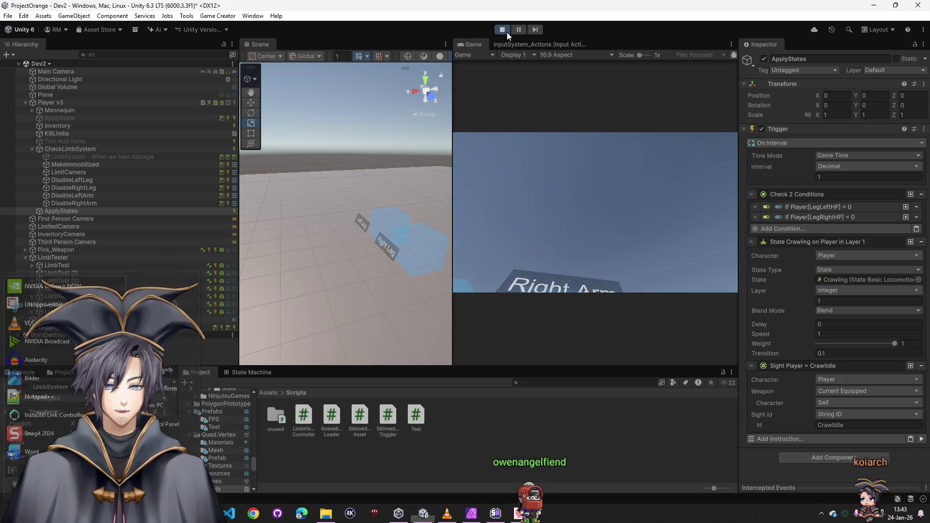
# - Stop play and make an unpacked duplicate of First Person Camera named CrawlingCamera
pyautogui.click(505, 31)
pyautogui.rightClick(62, 219)
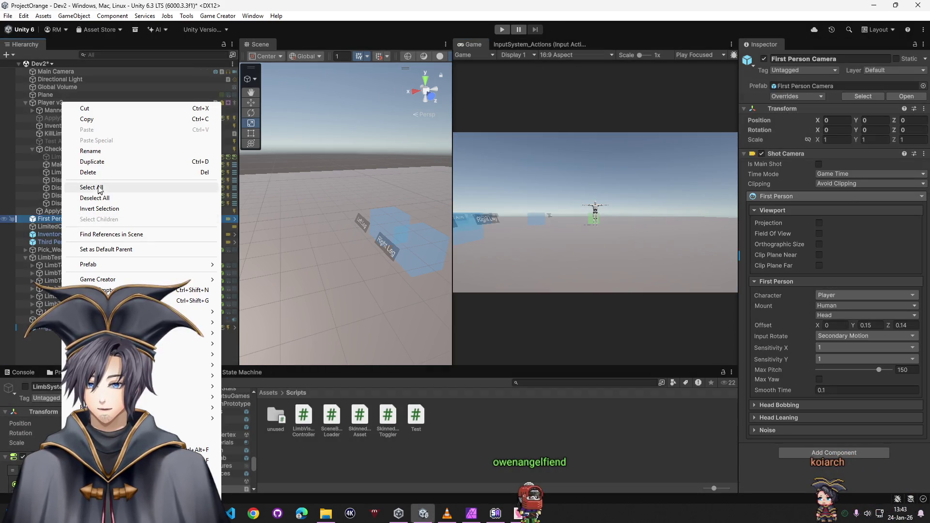
pyautogui.click(95, 162)
pyautogui.rightClick(76, 226)
pyautogui.moveTo(209, 265)
pyautogui.click(299, 349)
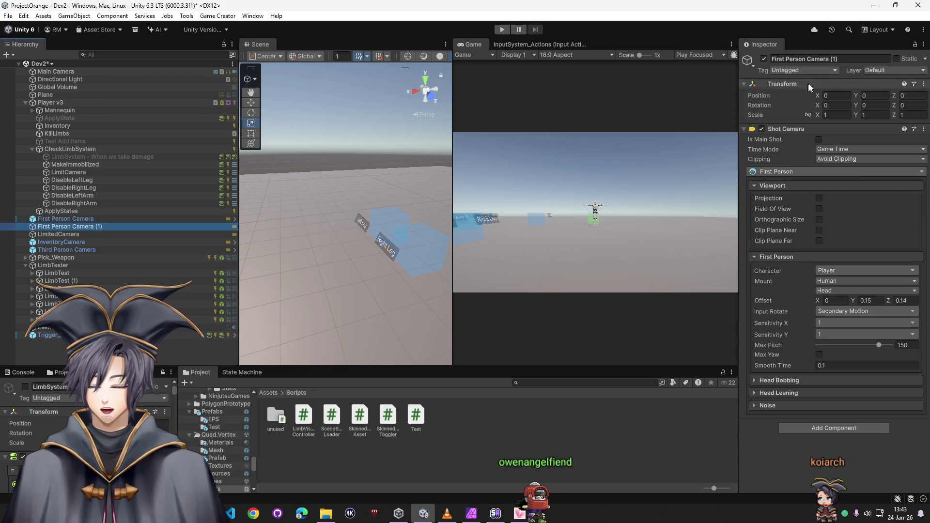
pyautogui.click(824, 59)
pyautogui.write('CrawlingCamera')
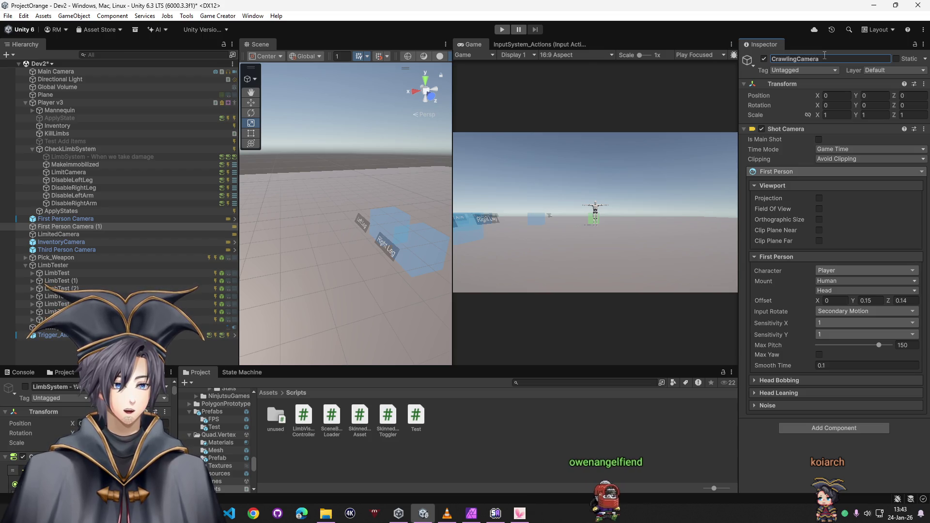
pyautogui.press('Return')
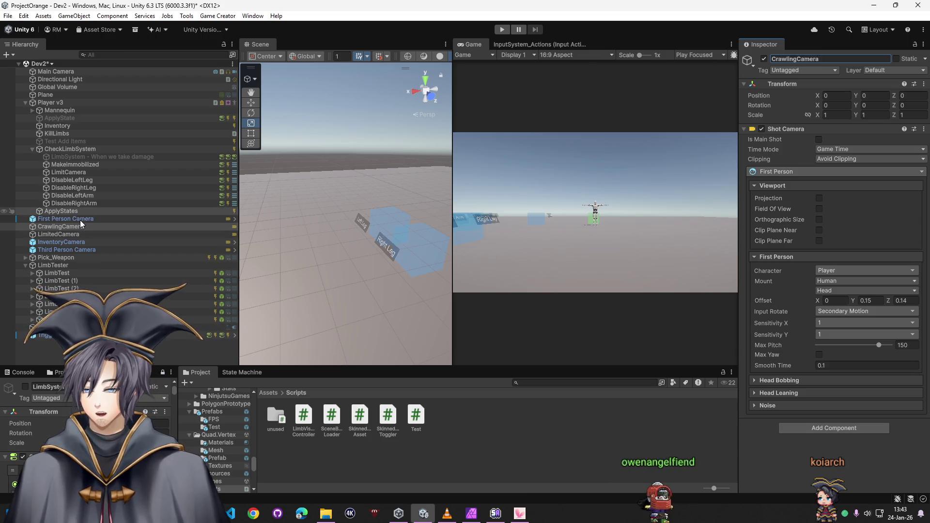
# - Give the ApplyStates trigger a Change Shot instruction targeting CrawlingCamera, then play-test it
pyautogui.click(76, 212)
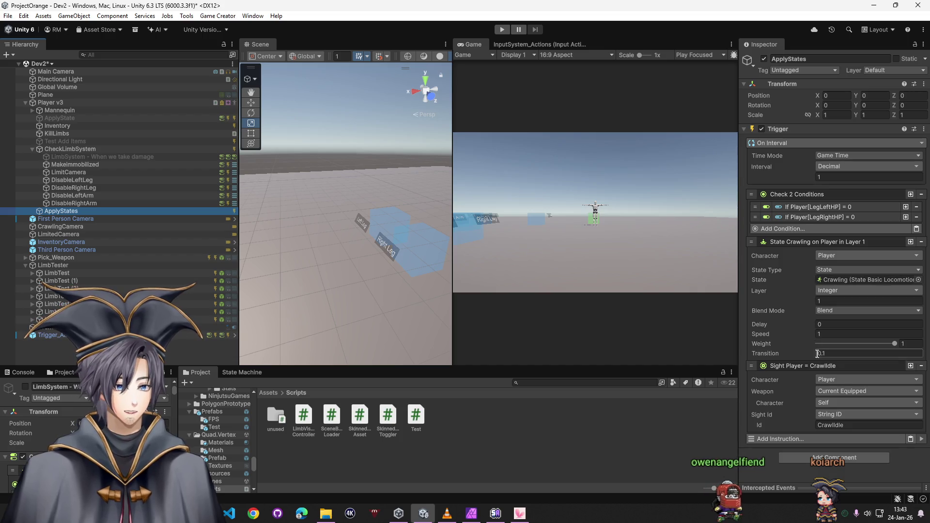
pyautogui.click(804, 438)
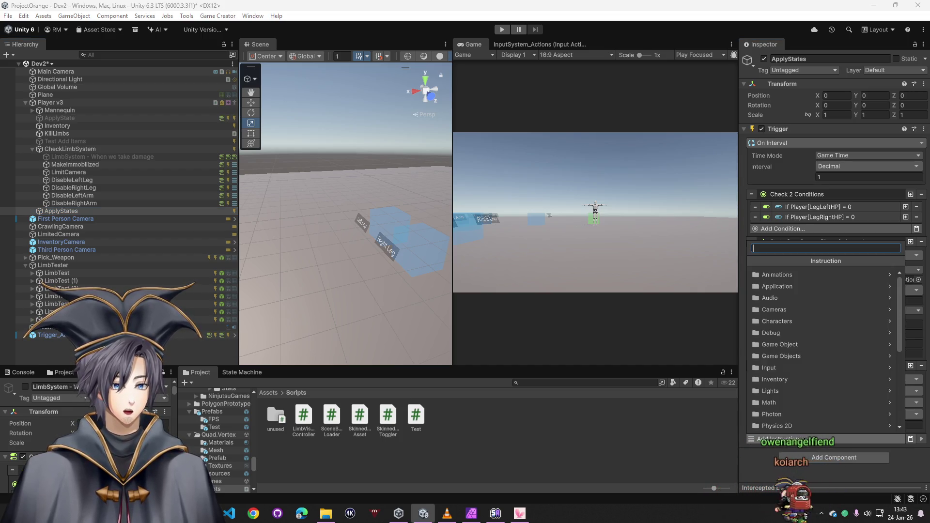
pyautogui.write('camrea shot')
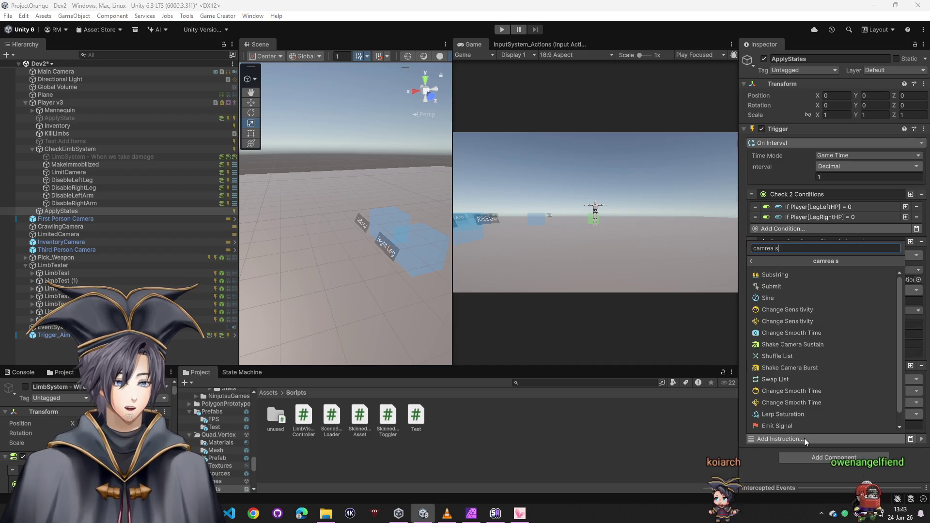
pyautogui.click(770, 285)
pyautogui.scroll(-3, 777, 389)
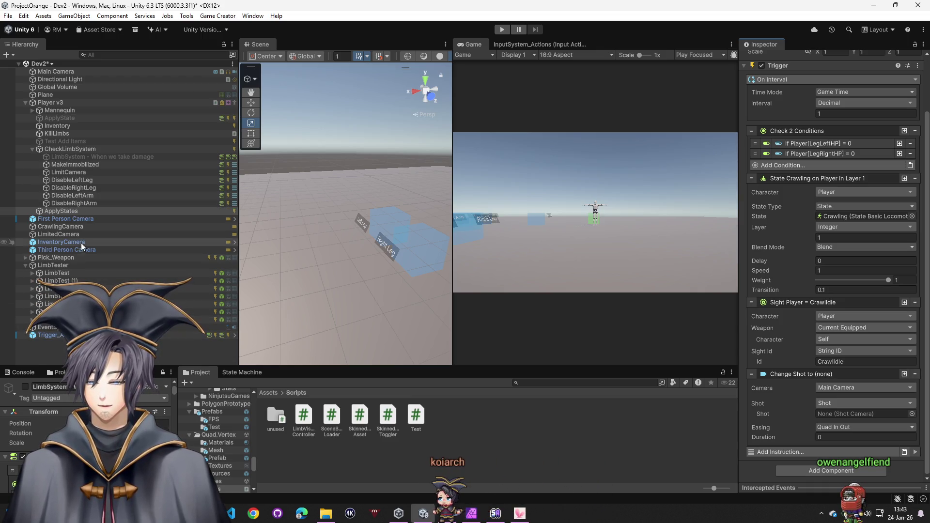
pyautogui.moveTo(62, 227); pyautogui.dragTo(867, 413)
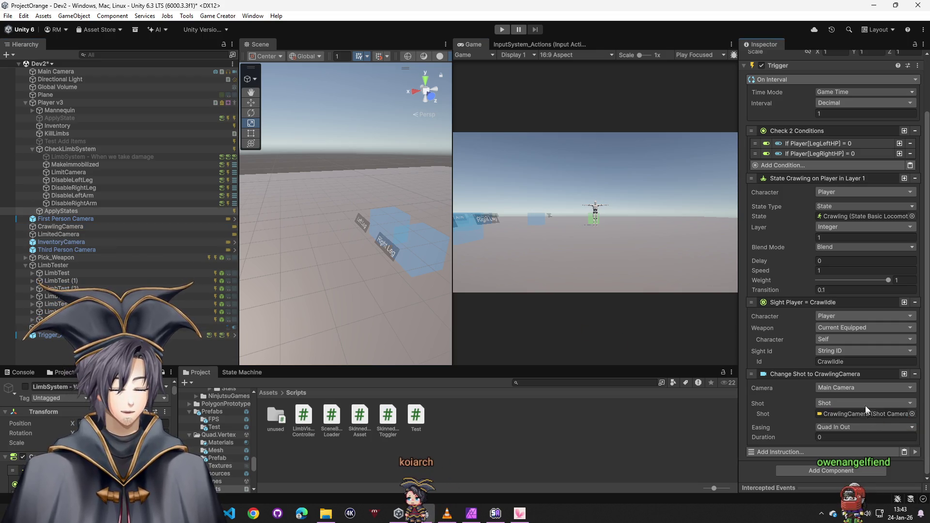
pyautogui.click(504, 30)
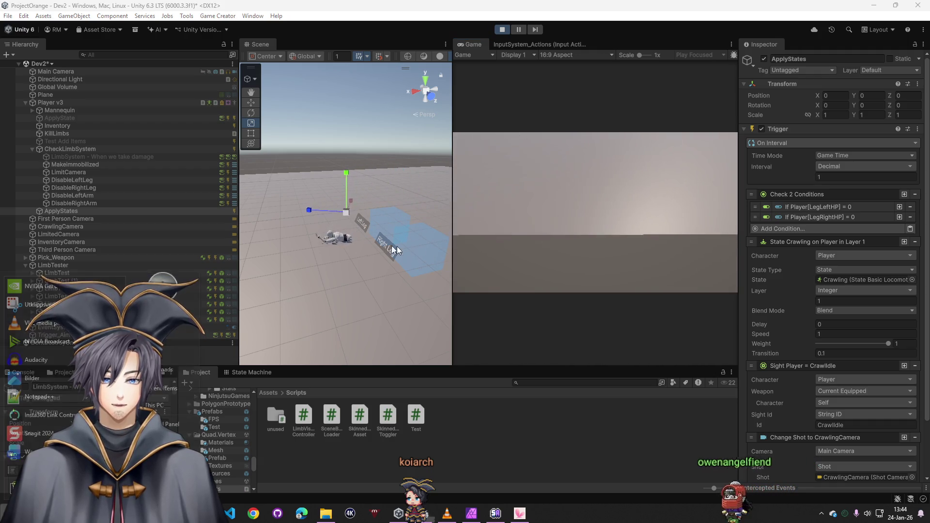
# - Raise CrawlingCamera's offset Y to 0.24 and nudge its Z offset
pyautogui.press('super')
pyautogui.click(72, 226)
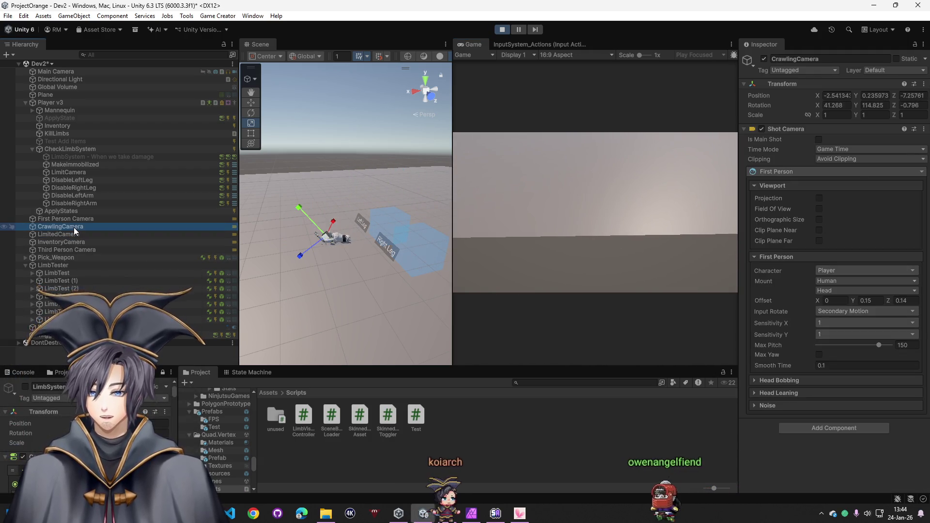
pyautogui.moveTo(851, 300); pyautogui.dragTo(820, 298)
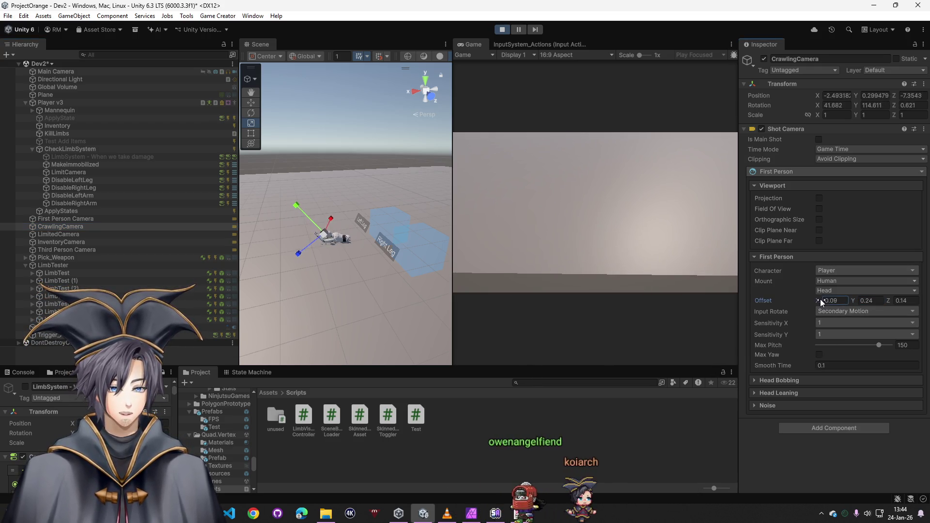
pyautogui.moveTo(888, 301); pyautogui.dragTo(883, 301)
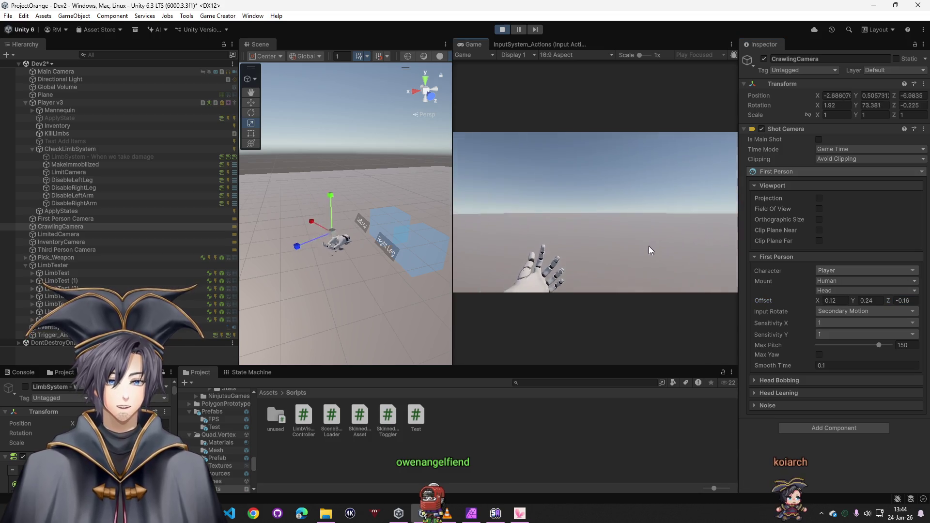
# - Browse the Input Rotate picker without changing it, then stop the play test
pyautogui.press('super')
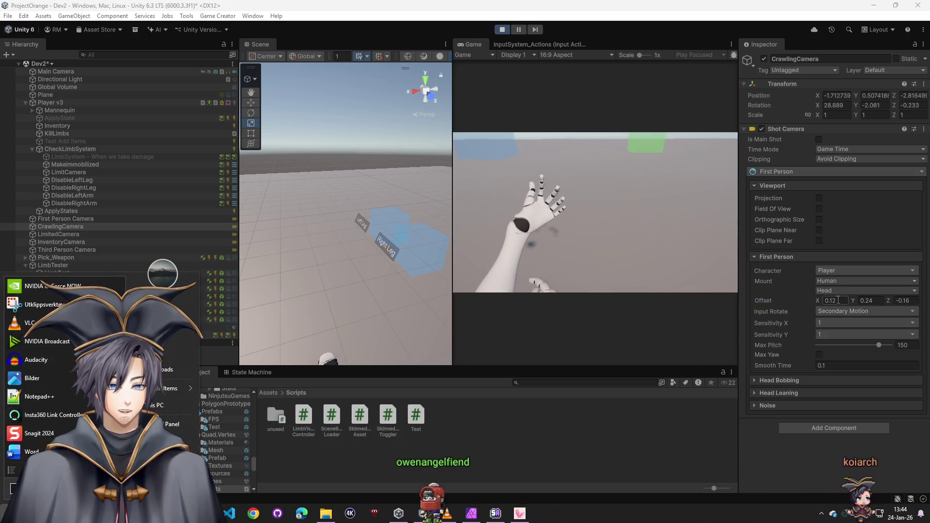
pyautogui.click(839, 311)
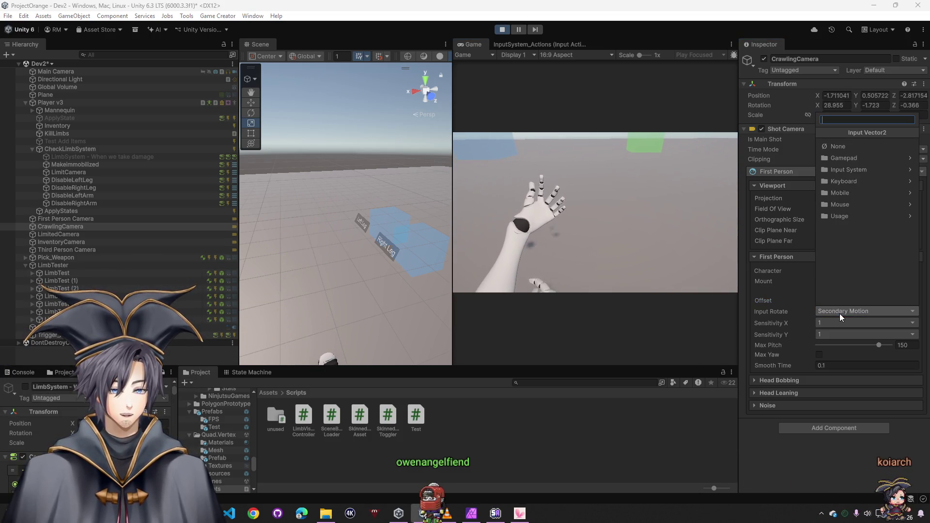
pyautogui.click(857, 169)
pyautogui.click(821, 132)
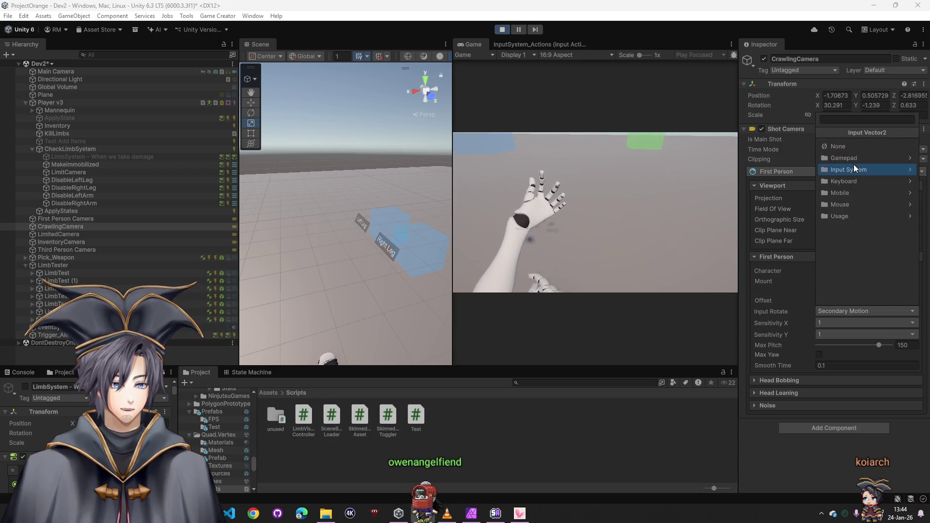
pyautogui.press('t')
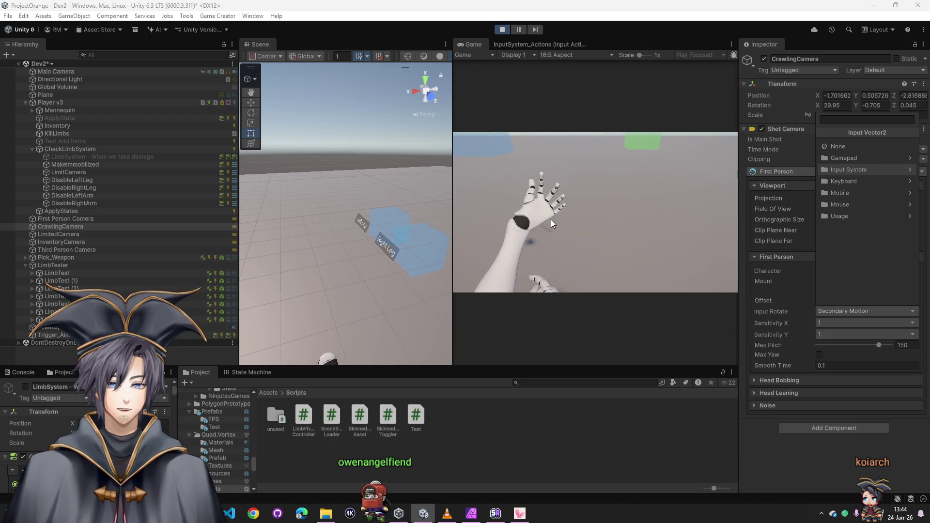
pyautogui.click(412, 276)
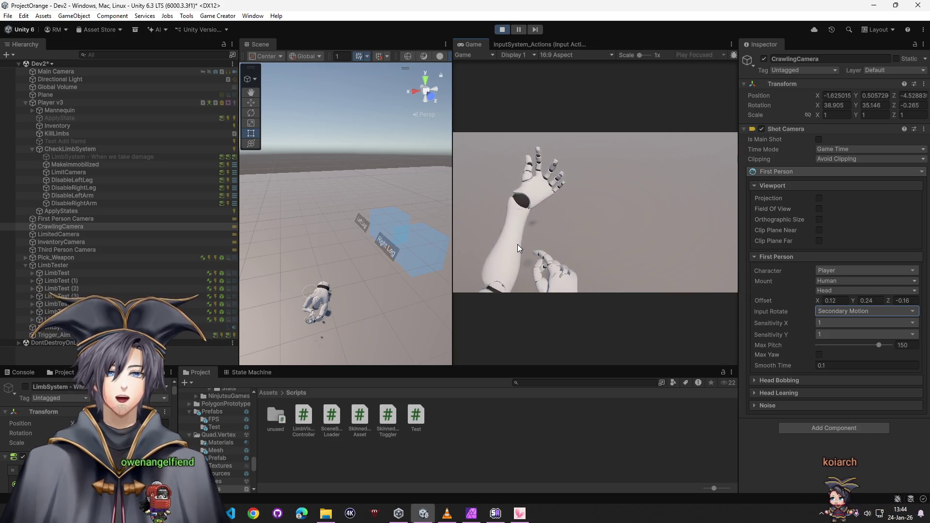
pyautogui.click(502, 30)
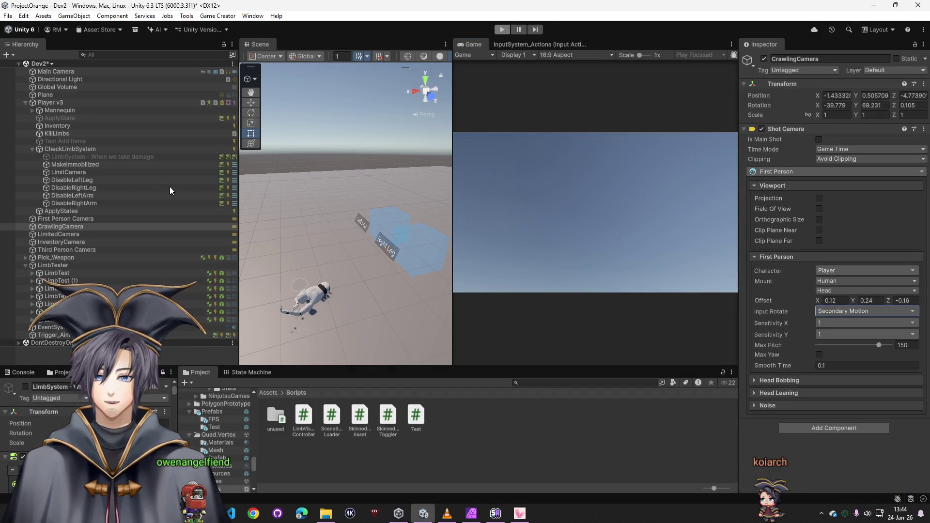
# - Inspect the ApplyState object's three-condition check, expanding then collapsing it
pyautogui.click(66, 118)
pyautogui.scroll(-10, 772, 317)
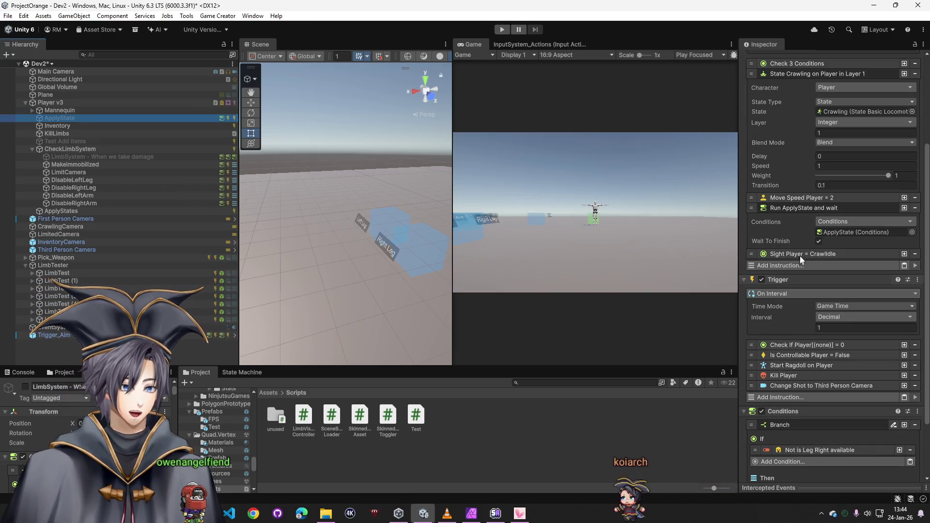
pyautogui.scroll(5, 789, 265)
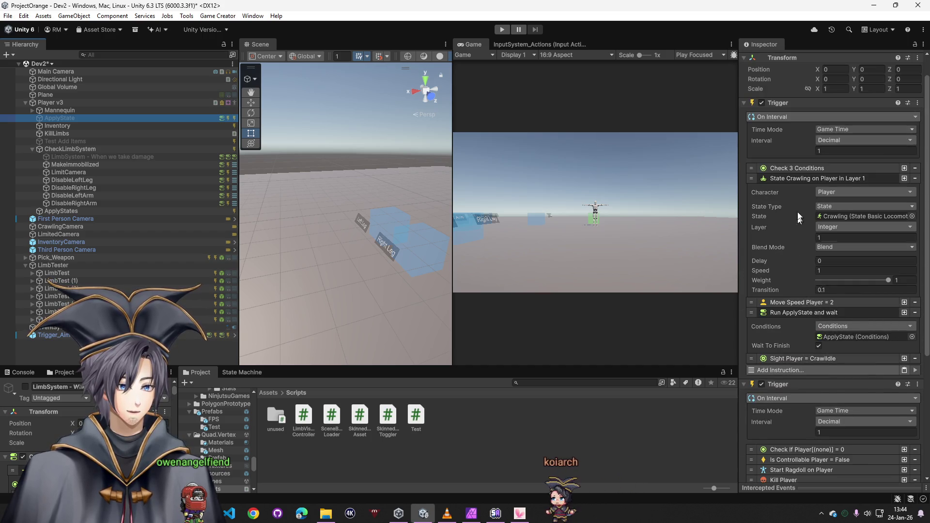
pyautogui.click(803, 169)
pyautogui.click(794, 168)
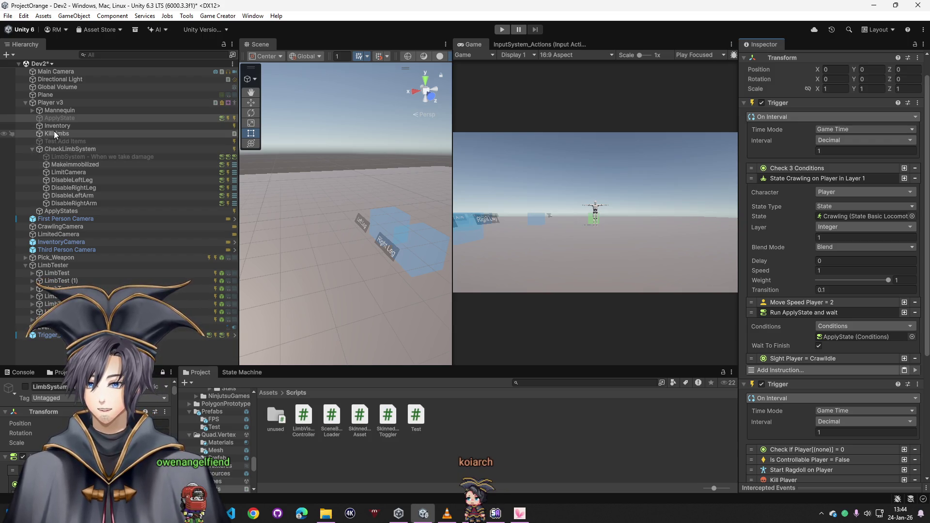
# - Add a Has State in Layer condition to ApplyStates, save the scene, and start a test
pyautogui.click(67, 211)
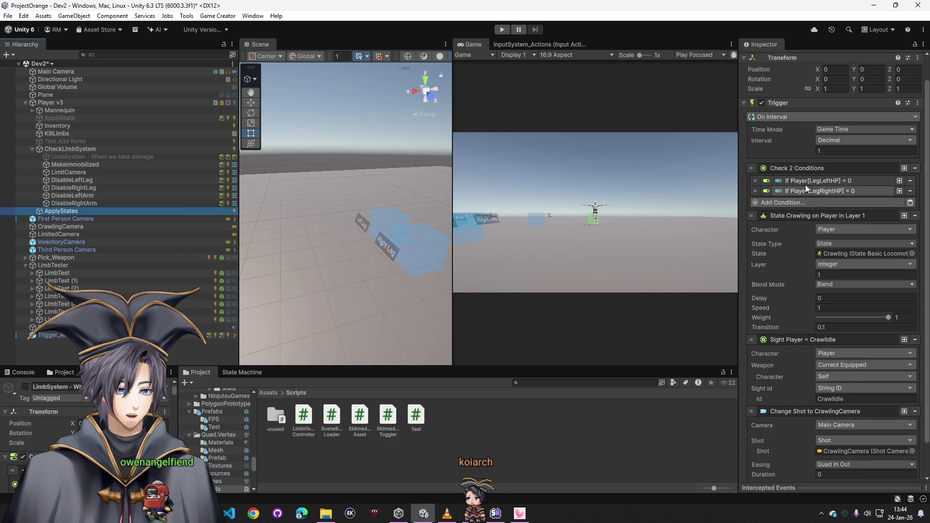
pyautogui.click(803, 204)
pyautogui.write('check state')
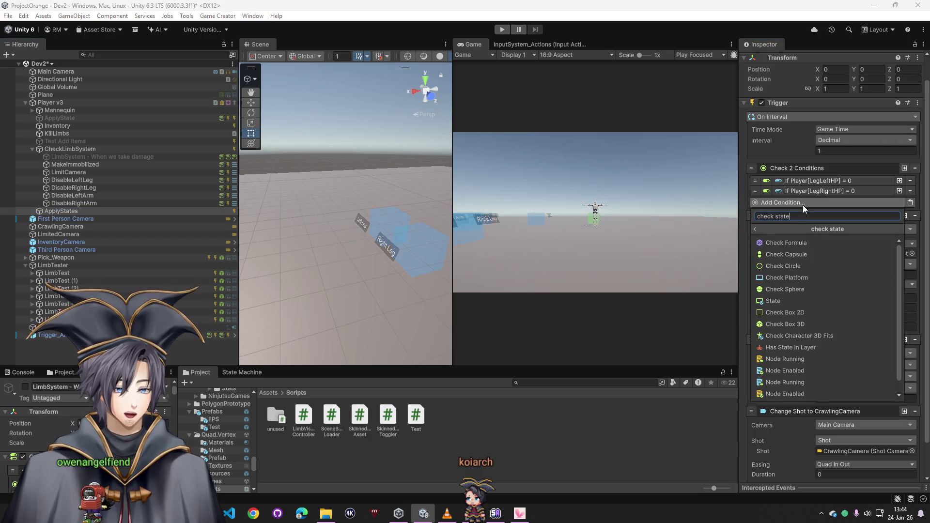
pyautogui.press('BackSpace')
pyautogui.press('BackSpace')
pyautogui.press('BackSpace')
pyautogui.write('state')
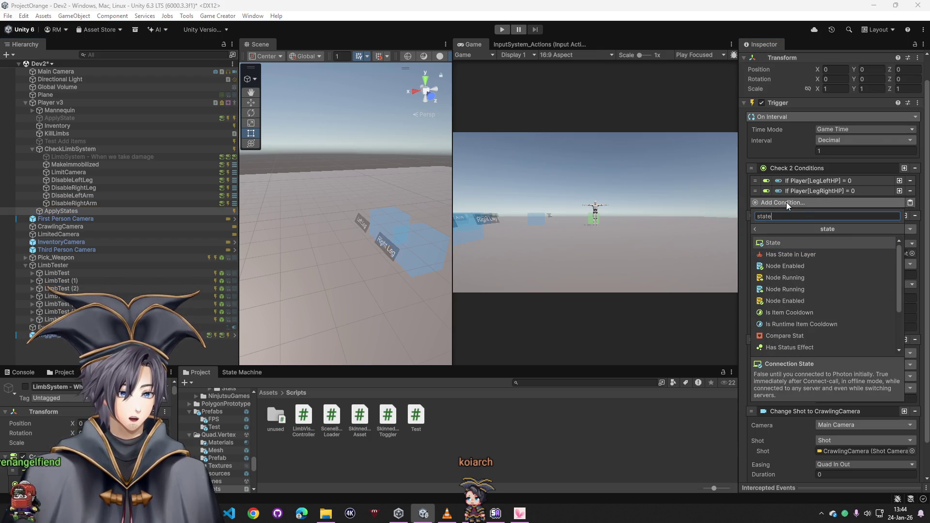
pyautogui.click(789, 254)
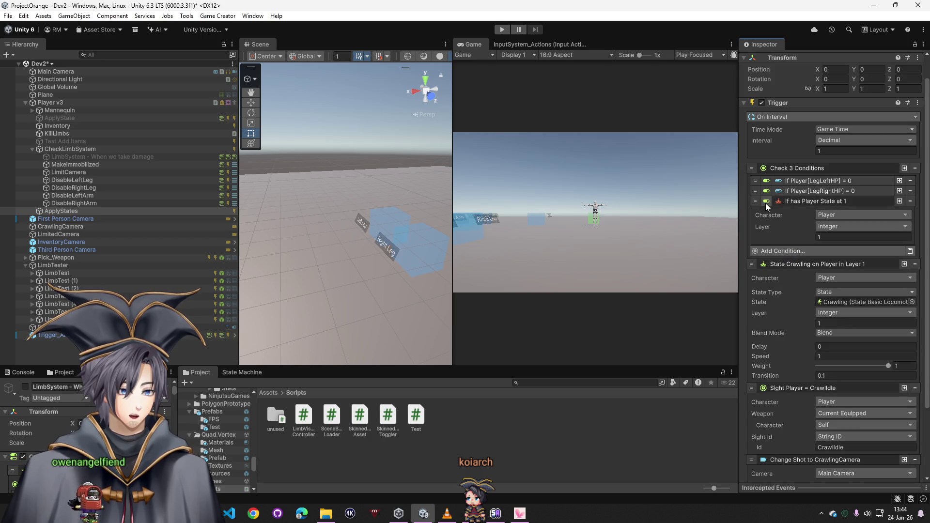
pyautogui.hotkey('ctrl', 's')
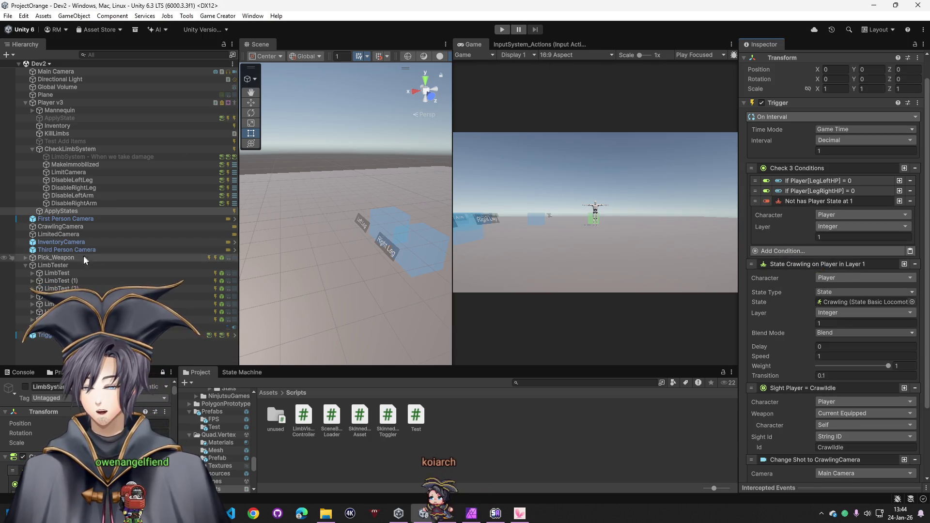
pyautogui.click(502, 30)
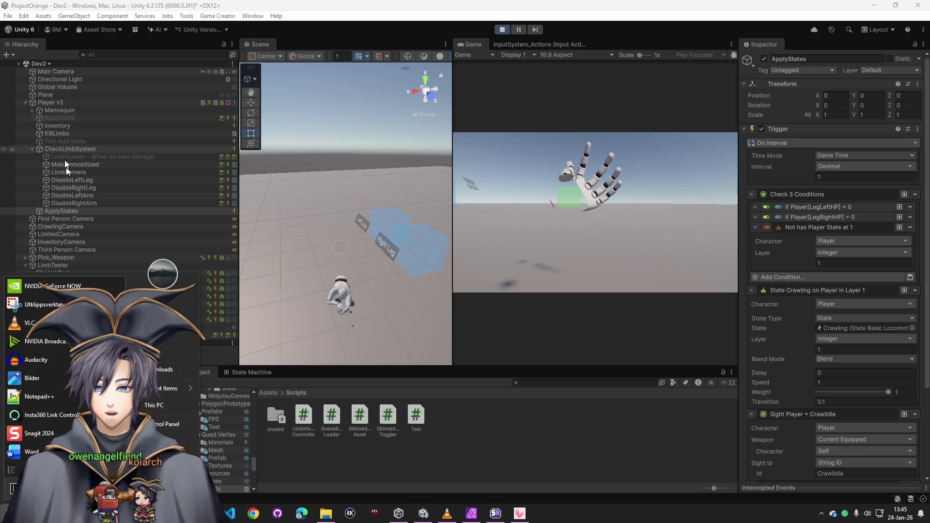
# - Try CrawlingCamera's rotation input as Primary Motion, then revert to Secondary Motion while walking
pyautogui.click(59, 214)
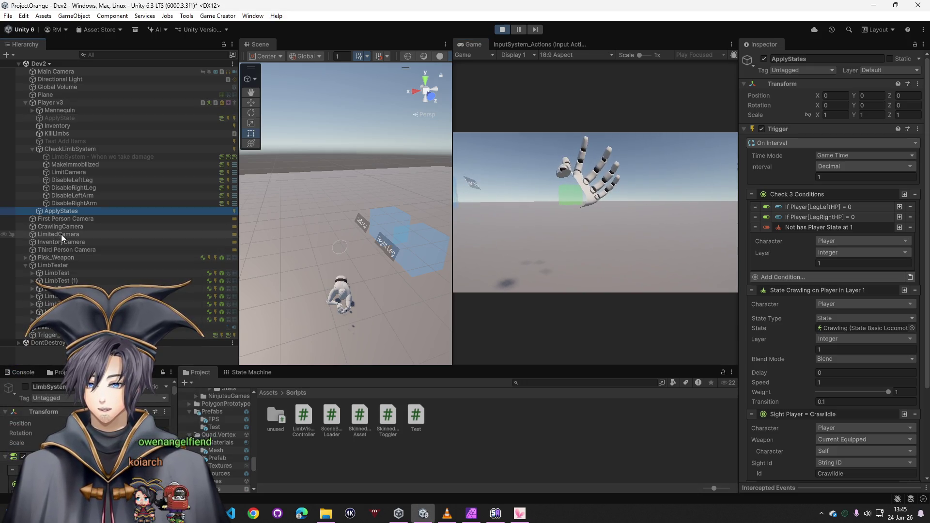
pyautogui.click(61, 226)
pyautogui.click(826, 312)
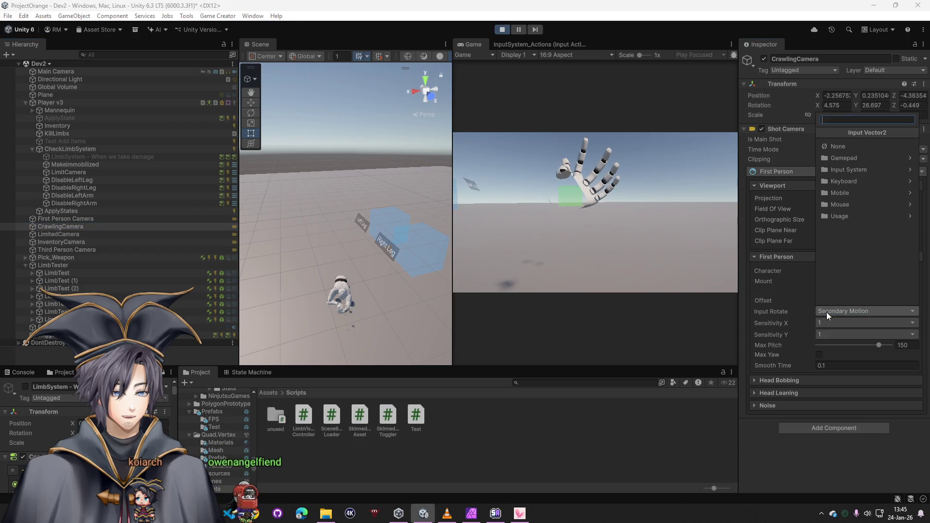
pyautogui.write('motion')
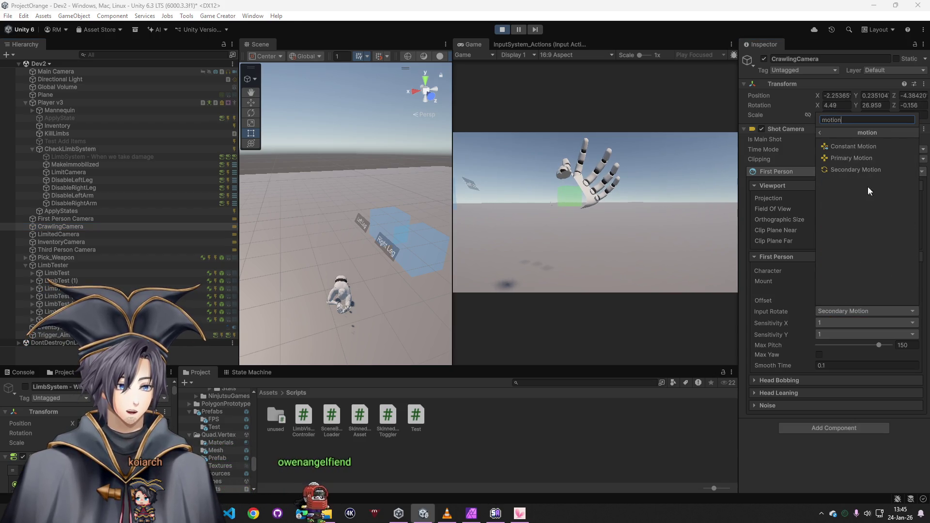
pyautogui.click(855, 157)
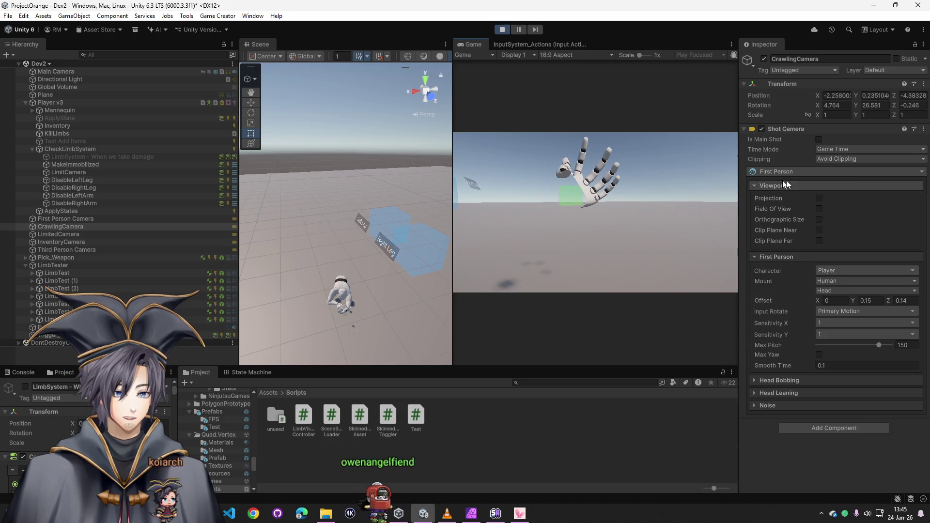
pyautogui.press('w')
pyautogui.press('w')
pyautogui.click(851, 315)
pyautogui.click(844, 186)
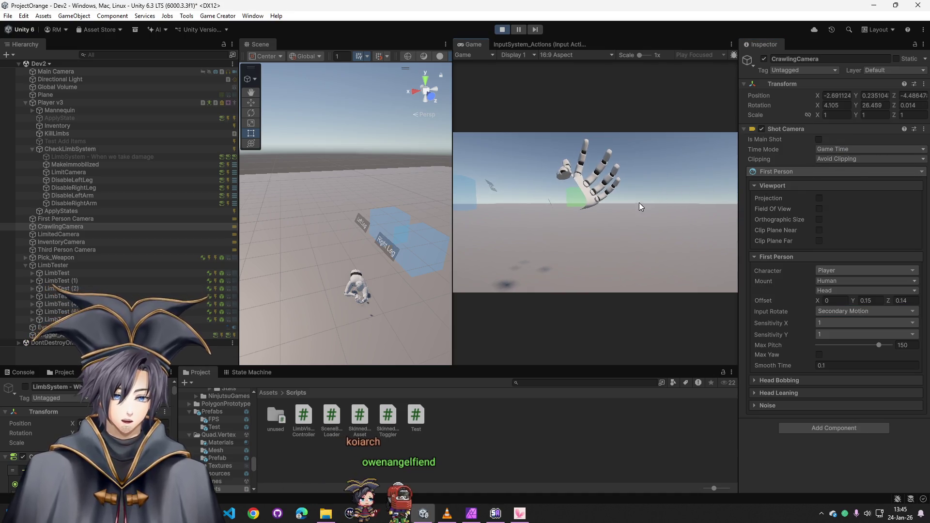
pyautogui.press('w')
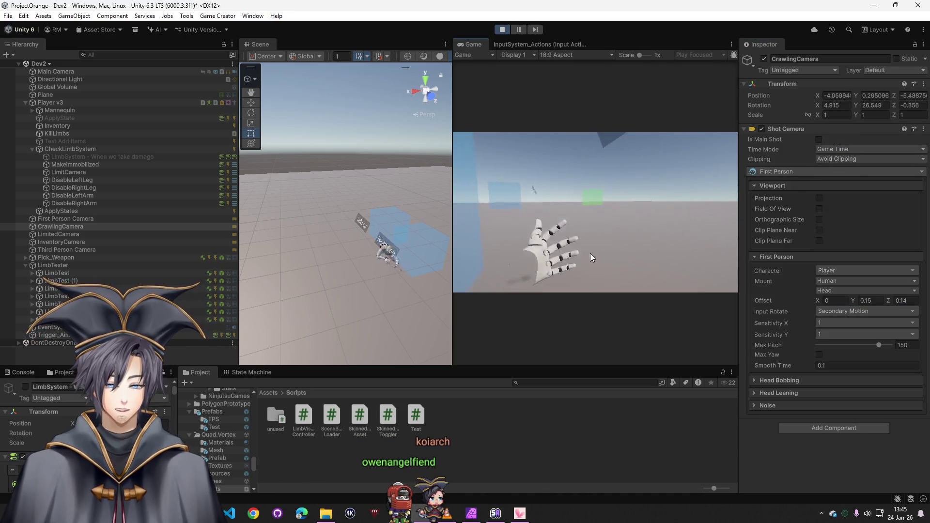
pyautogui.press('w')
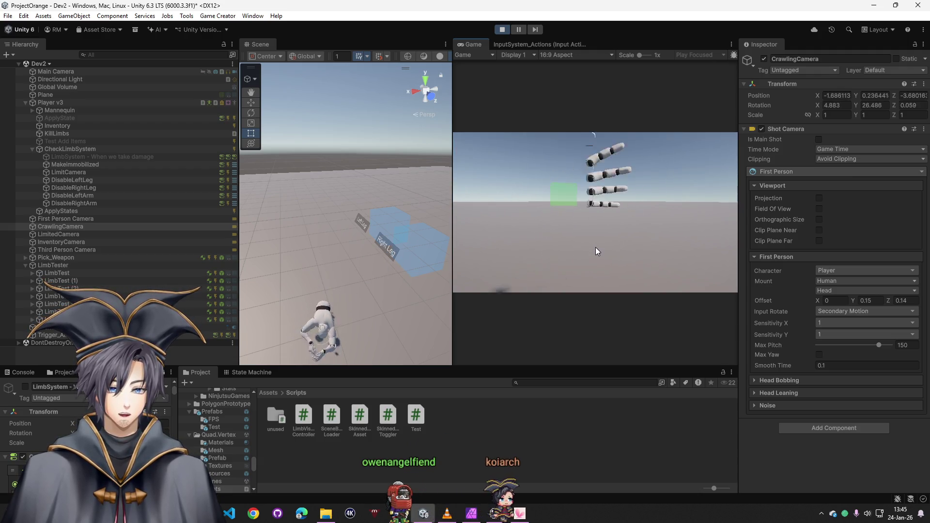
# - Restart the test, lower CrawlingCamera's max pitch, and set a custom field of view of 10
pyautogui.click(503, 30)
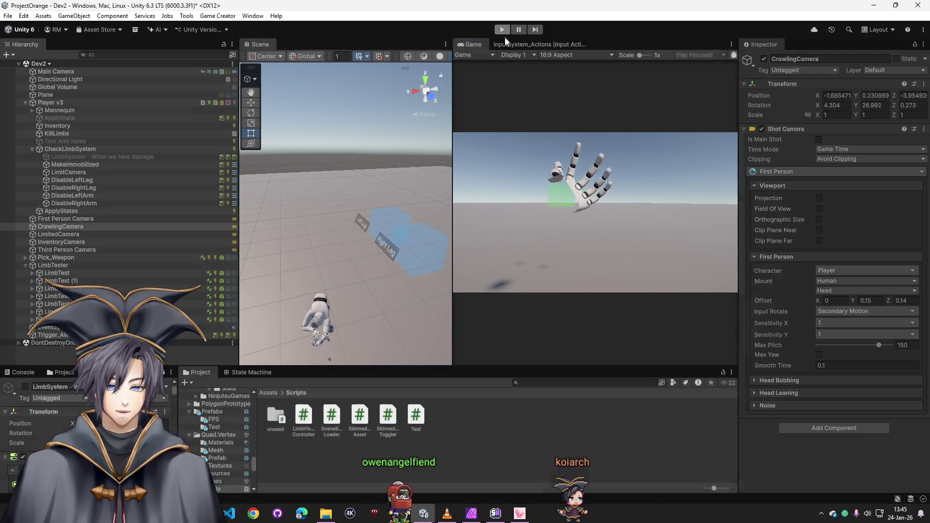
pyautogui.click(504, 31)
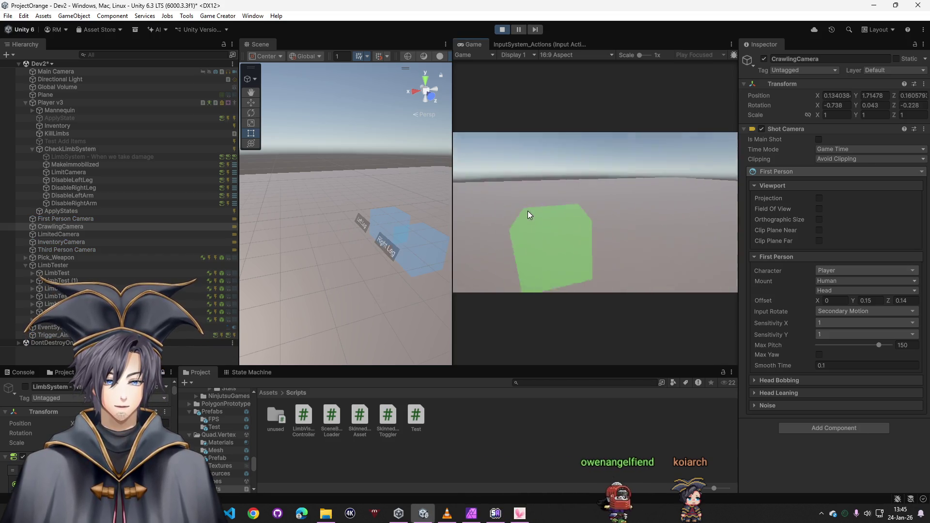
pyautogui.press('w')
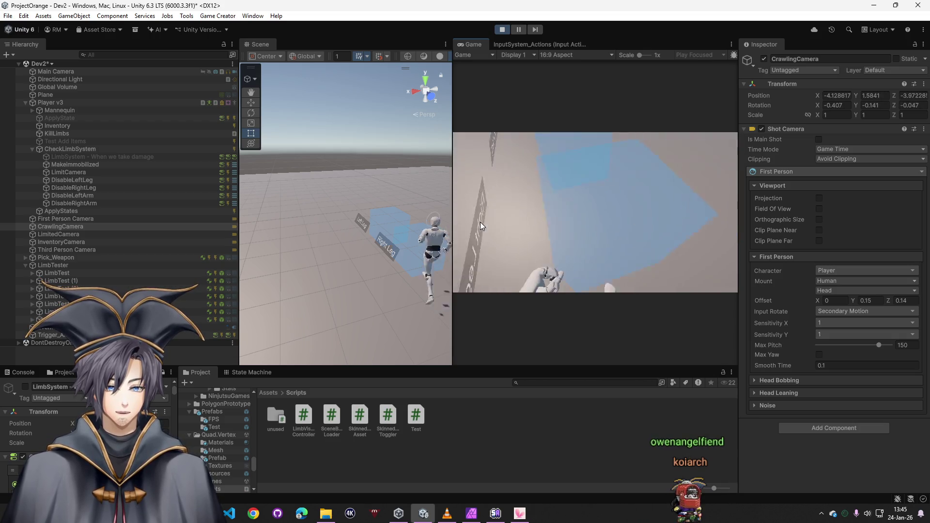
pyautogui.press('w')
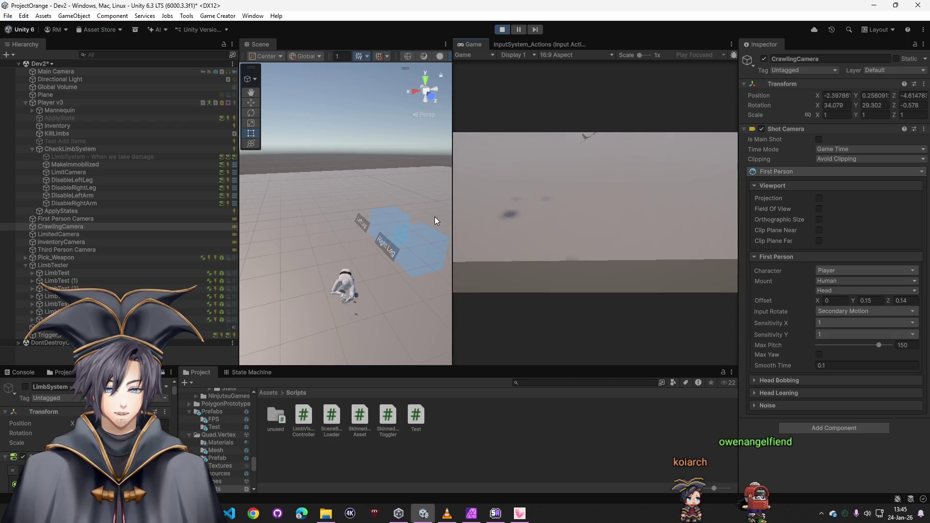
pyautogui.press('super')
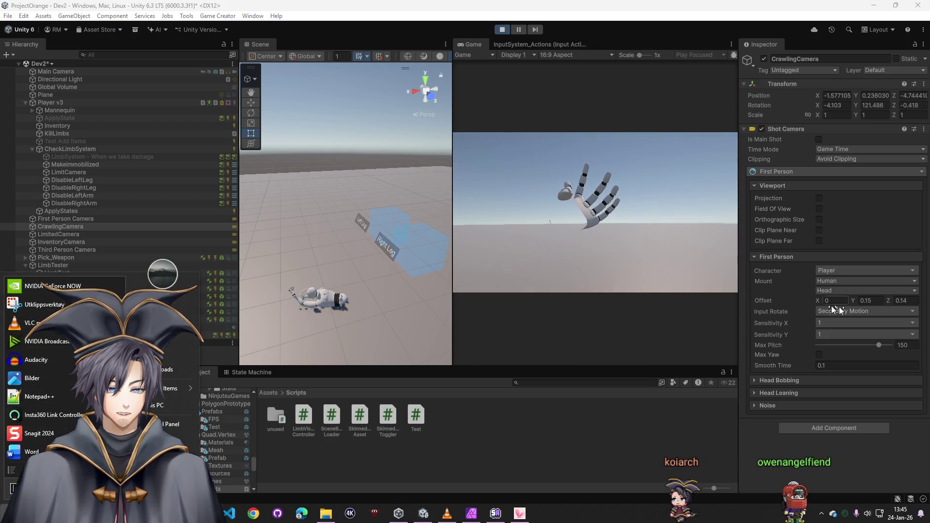
pyautogui.moveTo(873, 349); pyautogui.dragTo(866, 345)
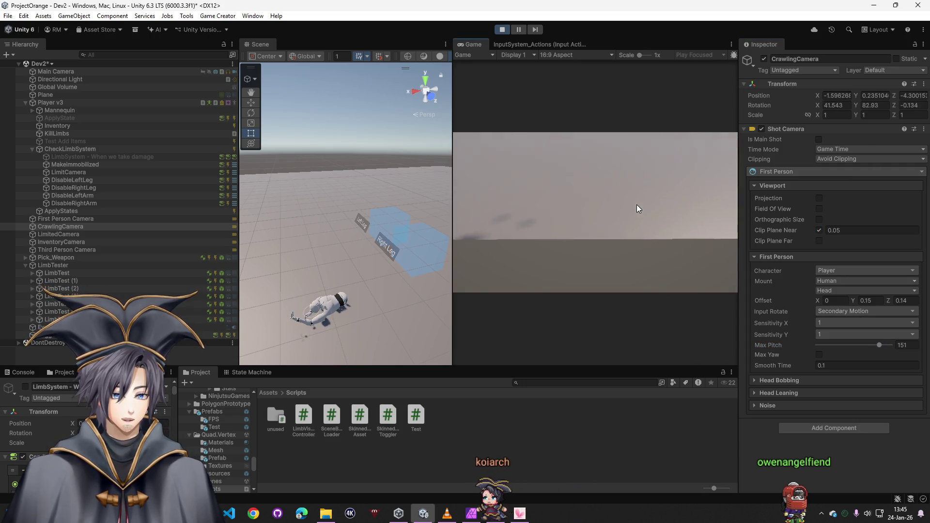
pyautogui.press('super')
pyautogui.click(818, 209)
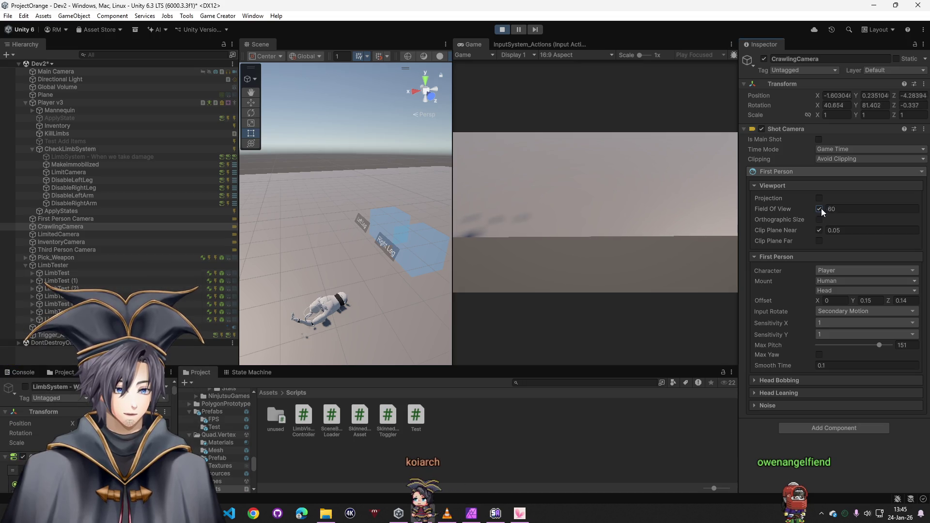
pyautogui.write('10')
pyautogui.press('Return')
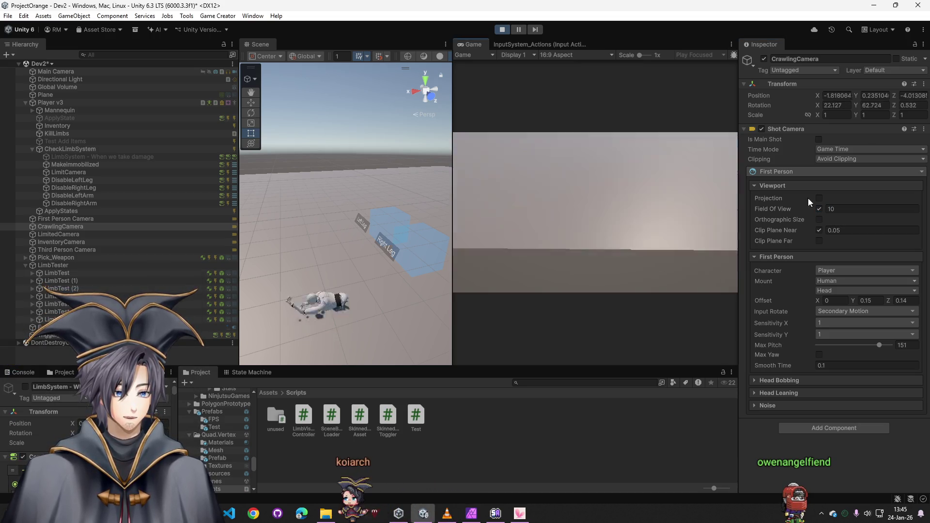
pyautogui.press('super')
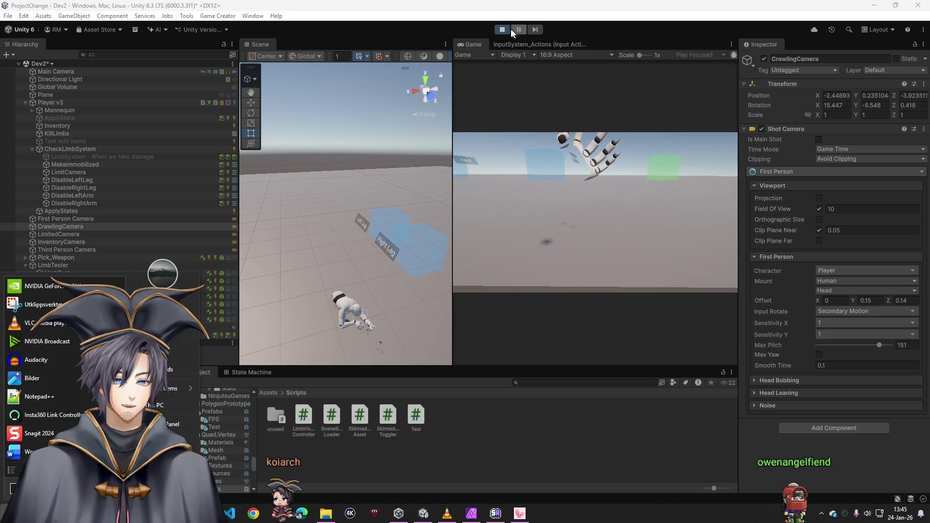
# - Stop play, check Player v3's limb HP shows 100/100, then stop the test
pyautogui.click(502, 30)
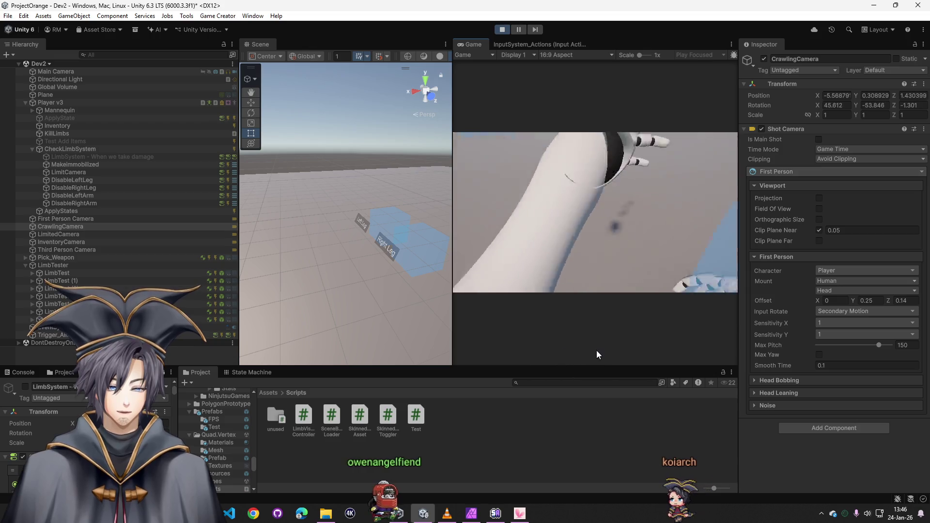
pyautogui.press('super')
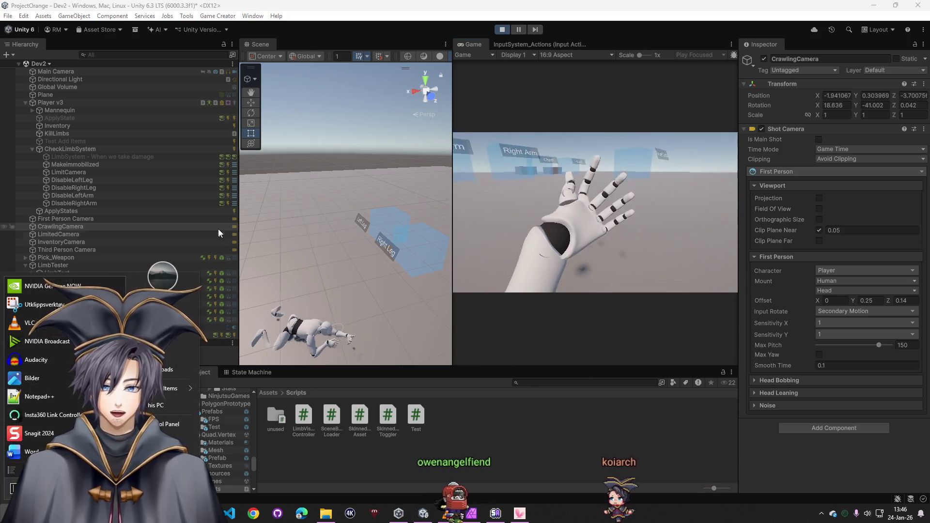
pyautogui.click(104, 103)
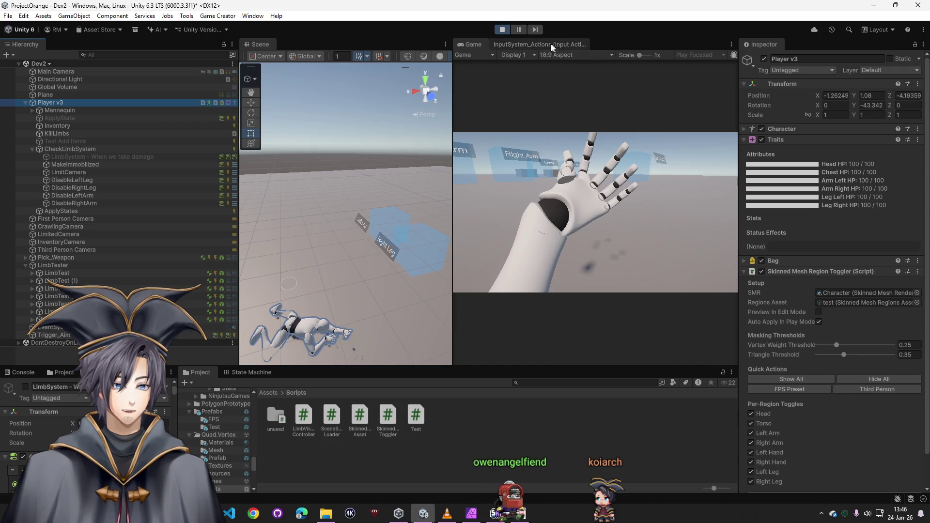
pyautogui.click(503, 30)
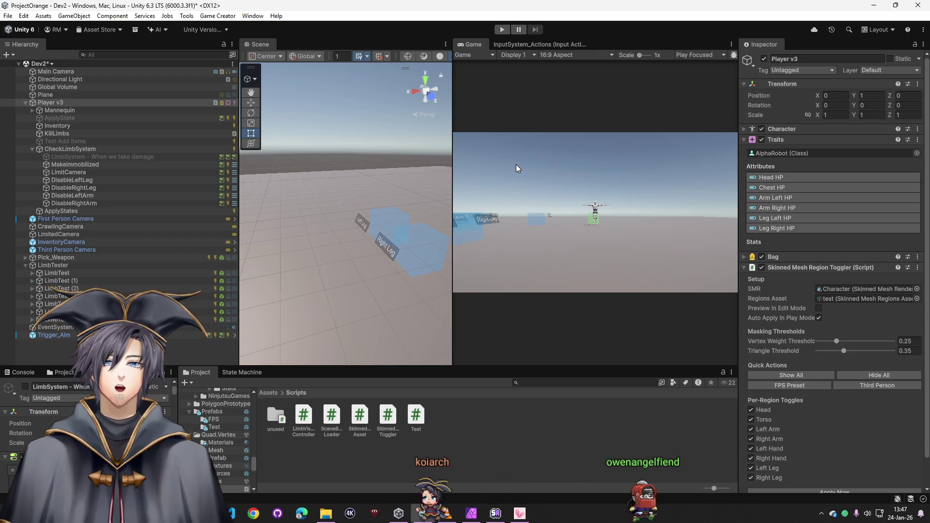
# - Select ApplyStates and collapse its Check 3 Conditions and State Crawling entries
pyautogui.click(80, 213)
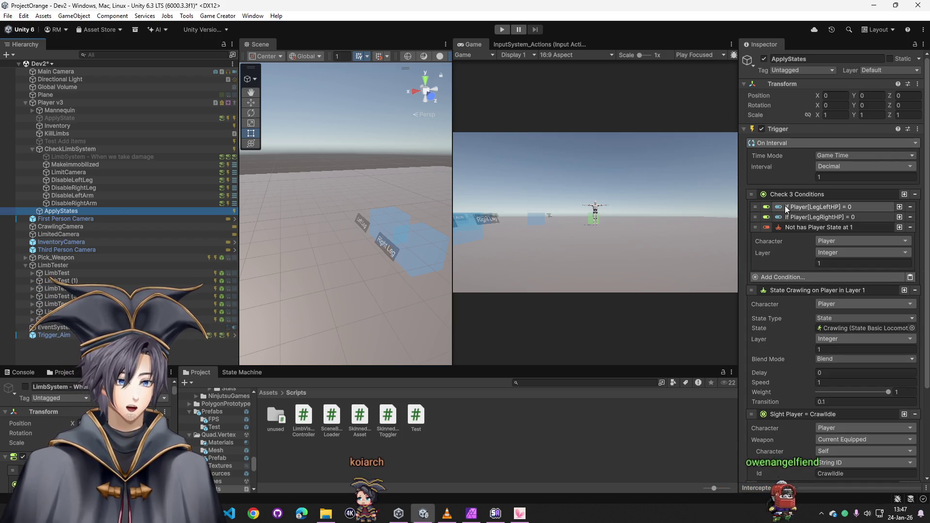
pyautogui.click(799, 195)
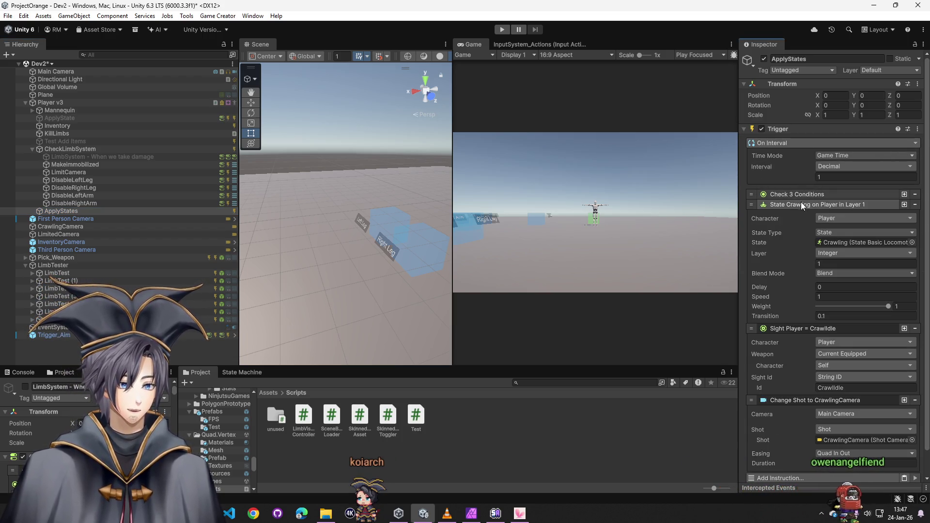
pyautogui.click(799, 204)
# - Duplicate ApplyStates as Default and expand its Check 3 Conditions list
pyautogui.rightClick(783, 131)
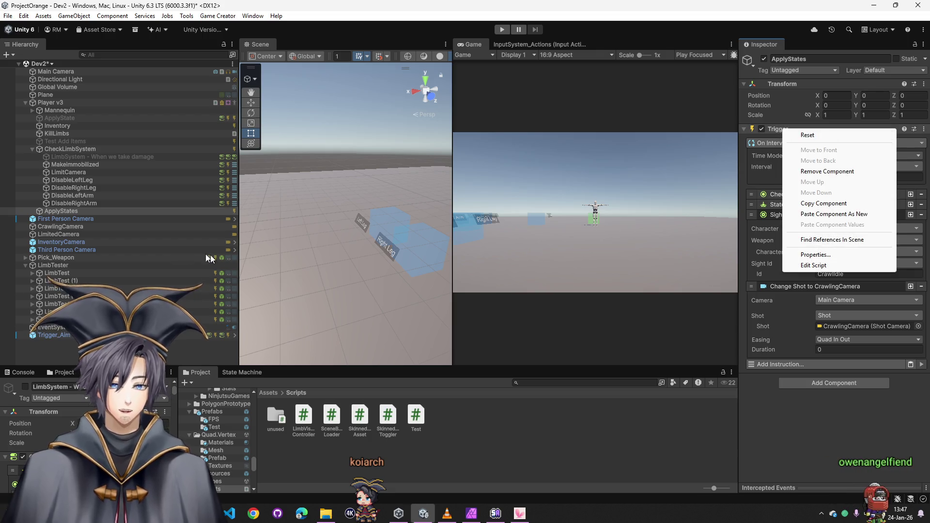
pyautogui.rightClick(58, 211)
pyautogui.click(108, 141)
pyautogui.write('Default')
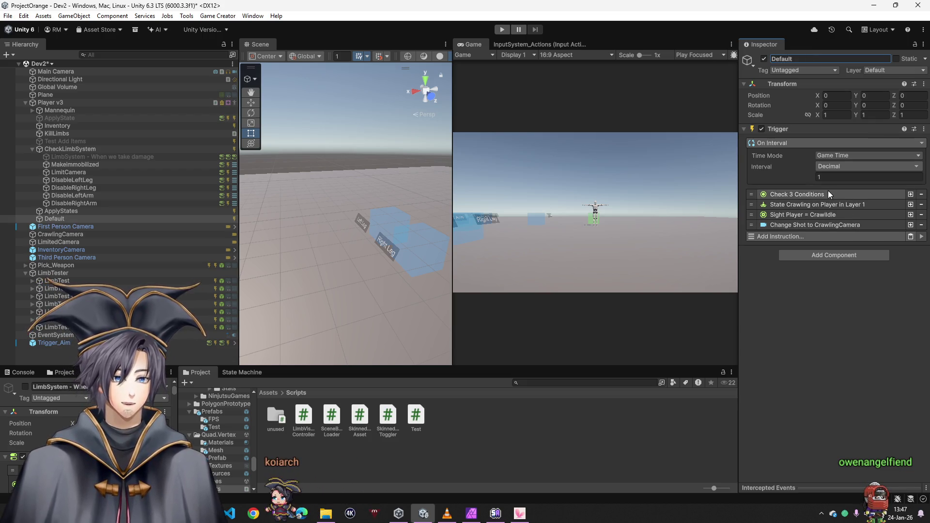
pyautogui.click(823, 194)
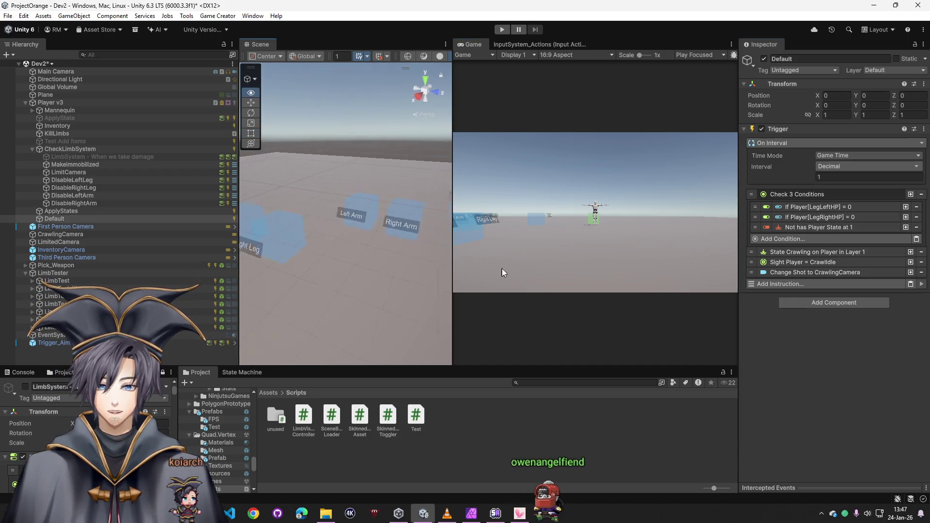
# - Select the Reset Limbs cube, remove Invoke Methods, and set the blank HP instruction to ChestHP
pyautogui.click(394, 291)
pyautogui.click(405, 286)
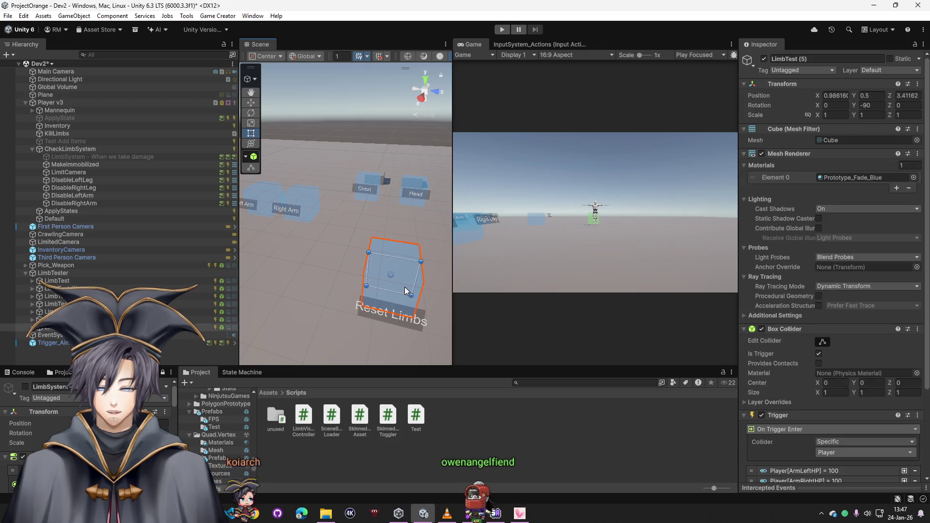
pyautogui.scroll(-5, 840, 334)
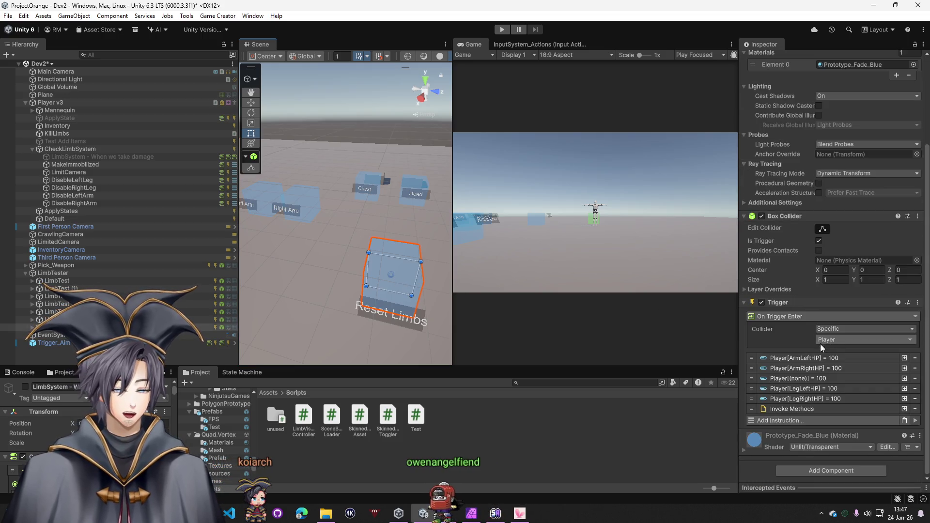
pyautogui.click(914, 410)
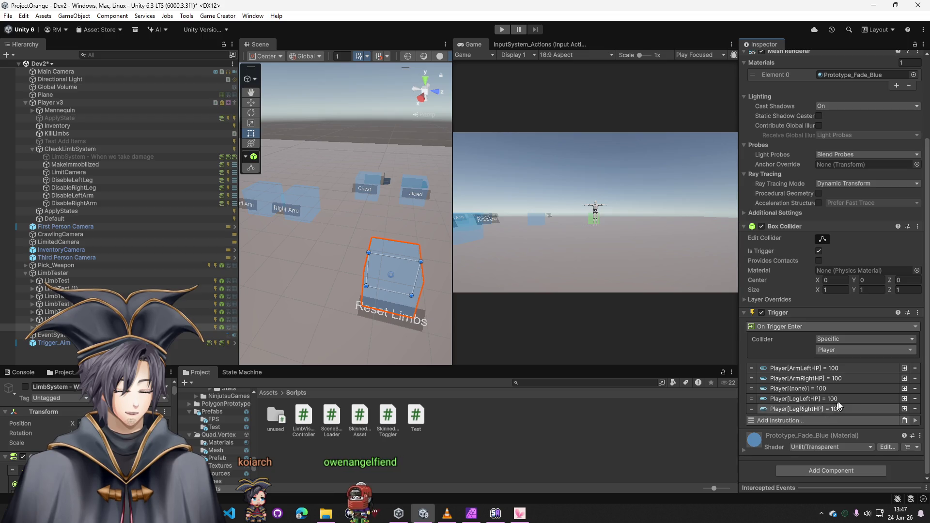
pyautogui.click(857, 389)
pyautogui.click(912, 425)
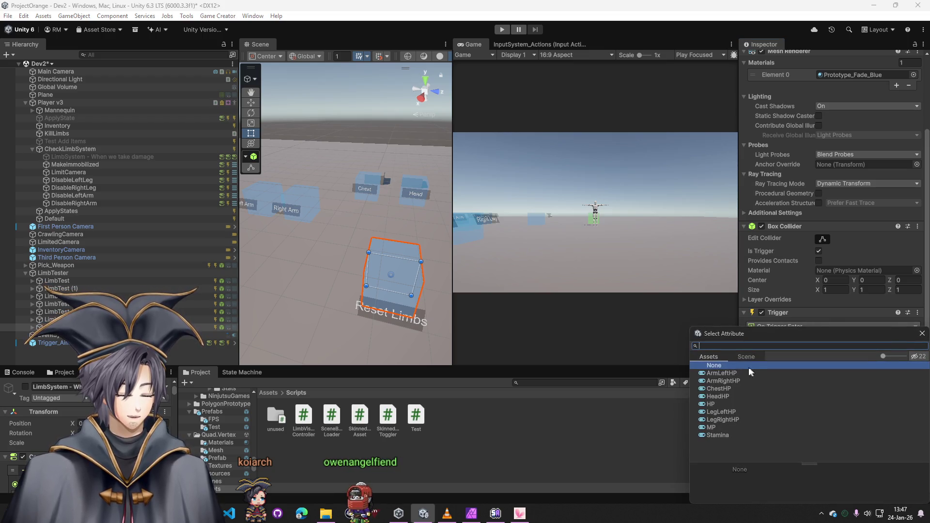
pyautogui.doubleClick(723, 388)
pyautogui.click(872, 389)
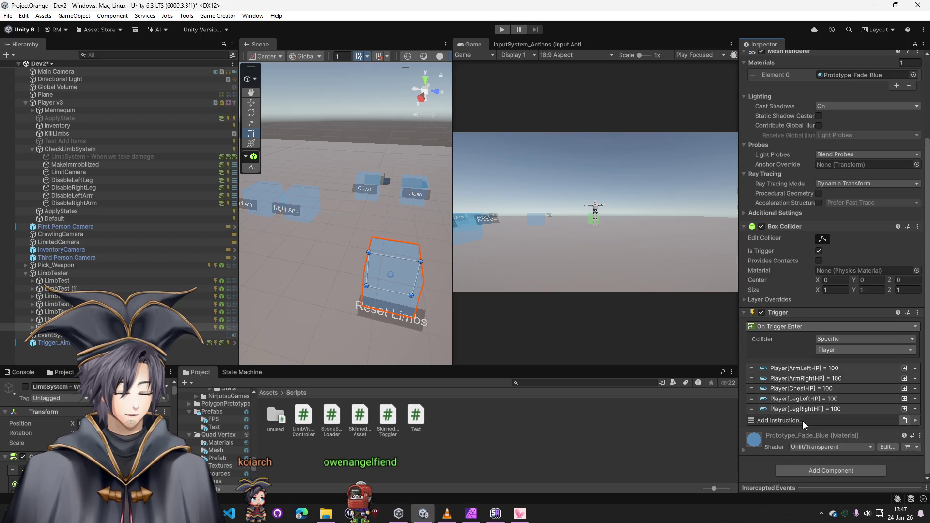
# - Duplicate the LegRightHP instruction and change the copy's attribute to HeadHP
pyautogui.click(801, 420)
pyautogui.press('Escape')
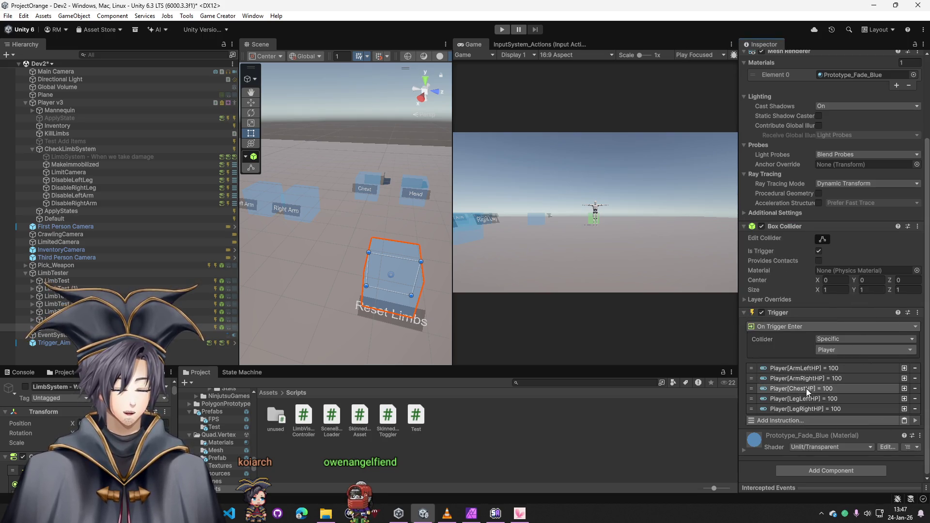
pyautogui.rightClick(804, 412)
pyautogui.press('Escape')
pyautogui.click(904, 420)
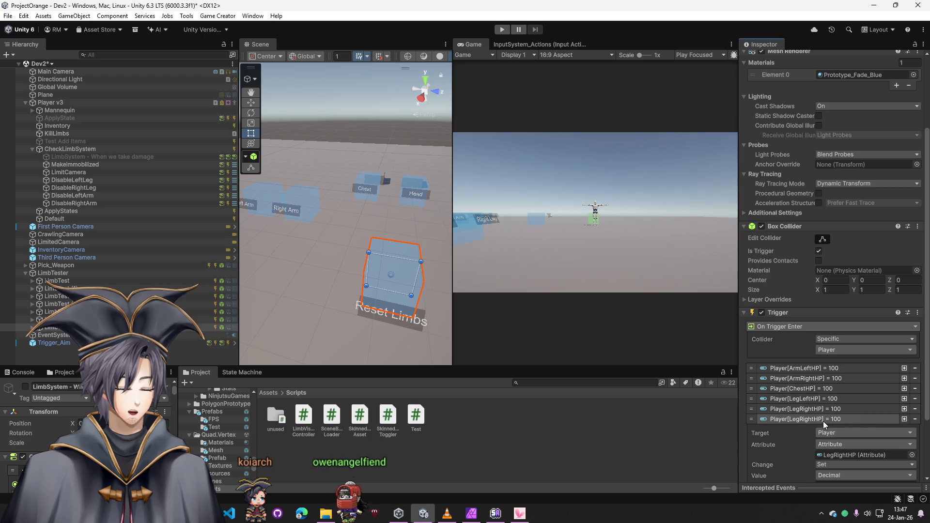
pyautogui.click(823, 420)
pyautogui.click(905, 456)
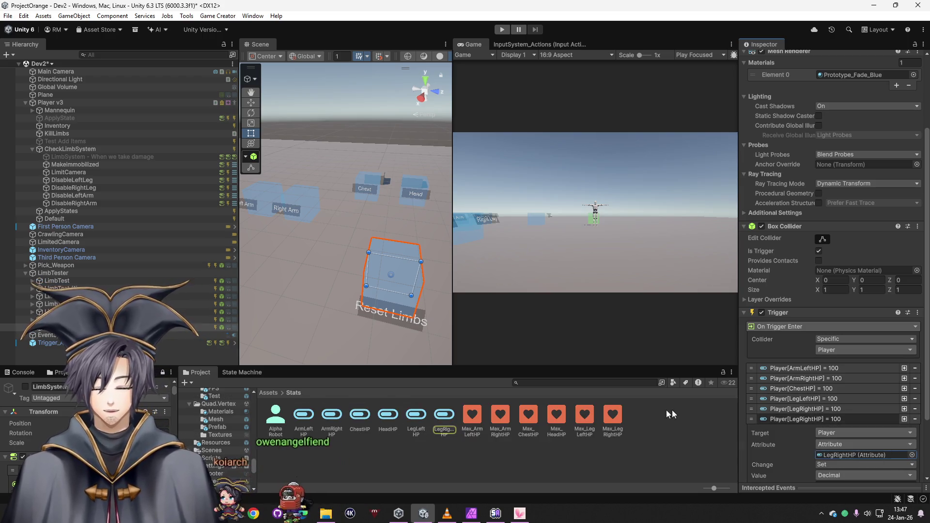
pyautogui.click(912, 455)
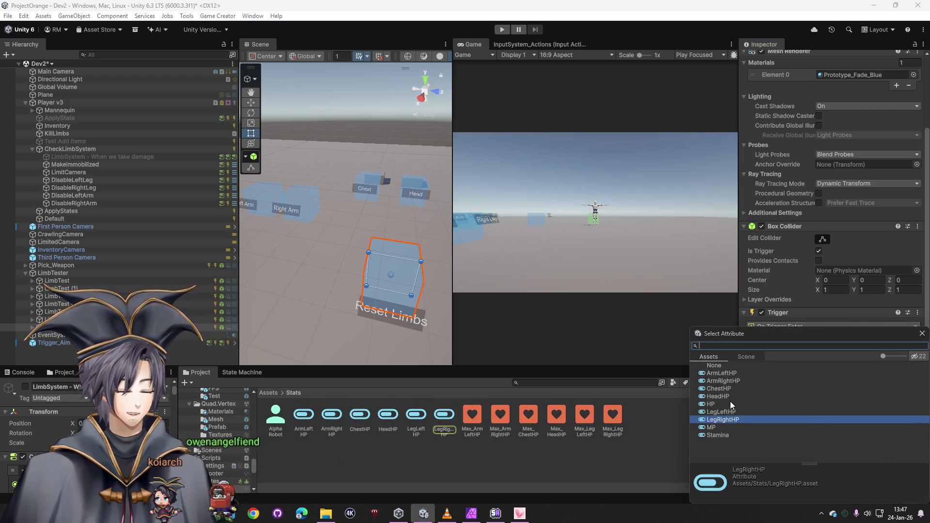
pyautogui.doubleClick(716, 396)
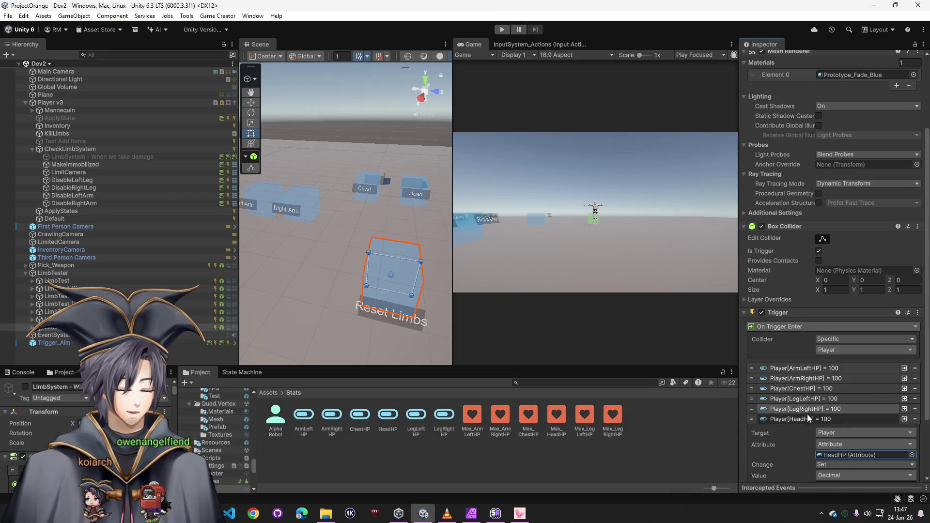
pyautogui.click(808, 417)
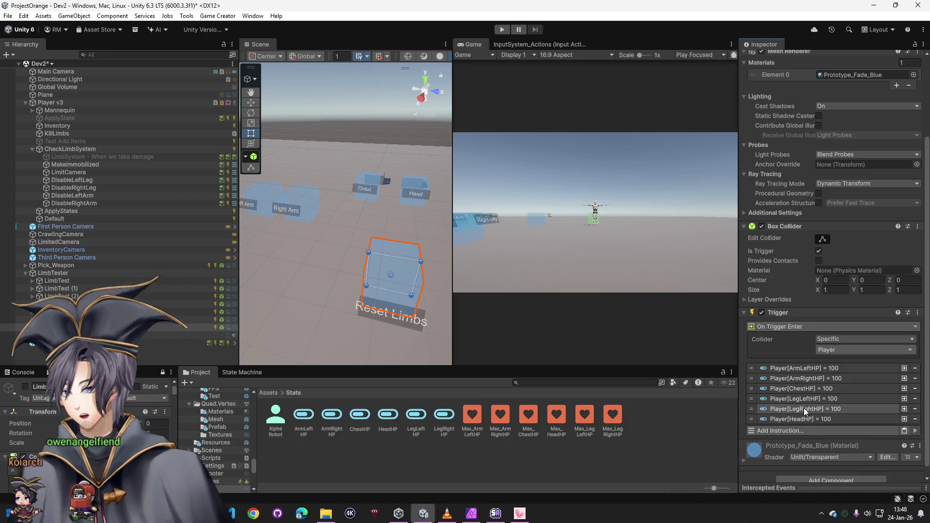
# - Add Stop Player State and Run Conditions instructions to the trigger
pyautogui.click(790, 431)
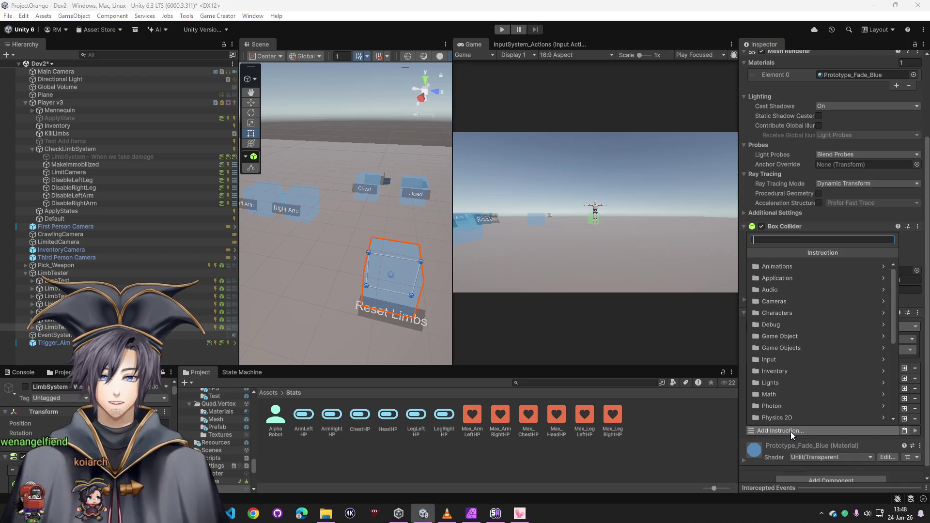
pyautogui.write('state')
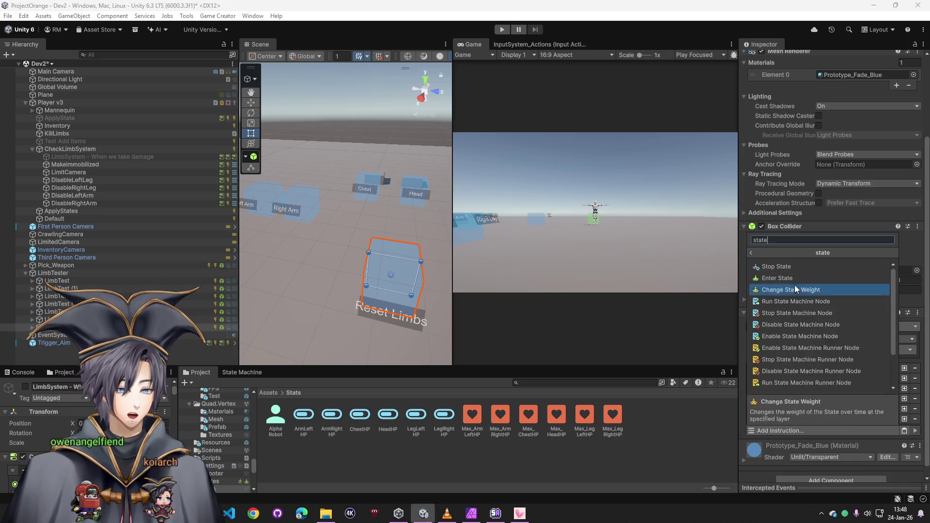
pyautogui.click(785, 267)
pyautogui.click(799, 431)
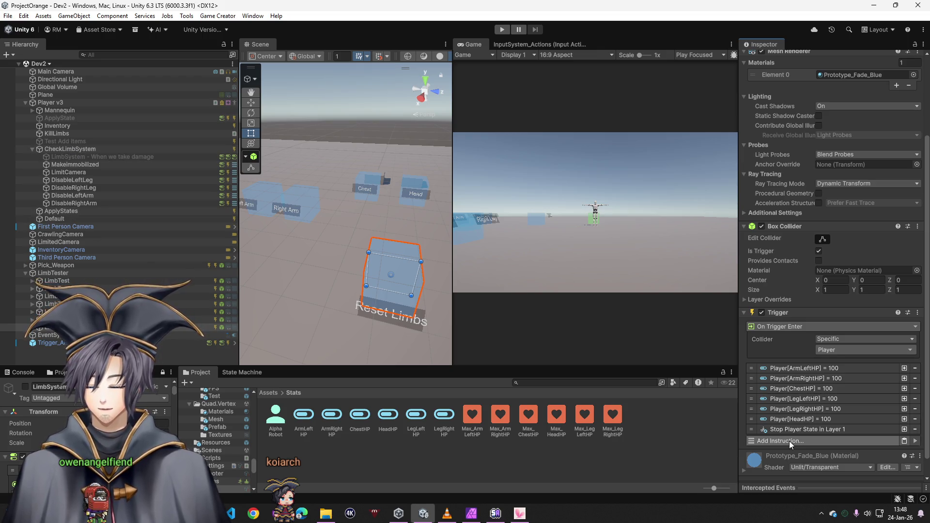
pyautogui.scroll(-1, 824, 442)
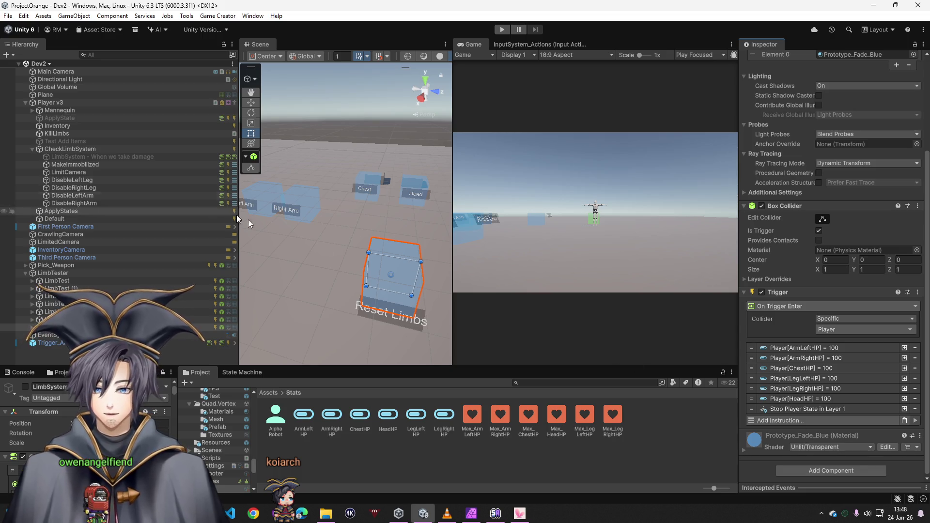
pyautogui.click(808, 421)
pyautogui.write('run')
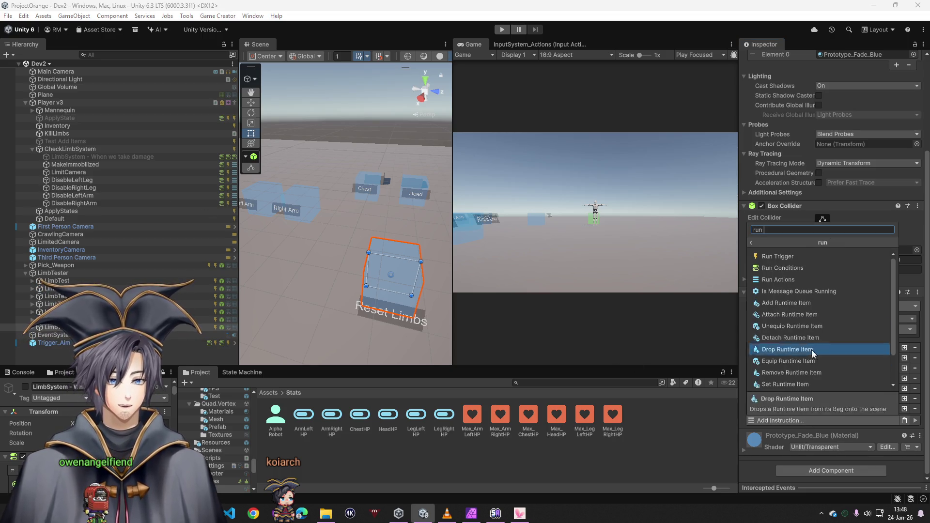
pyautogui.click(791, 268)
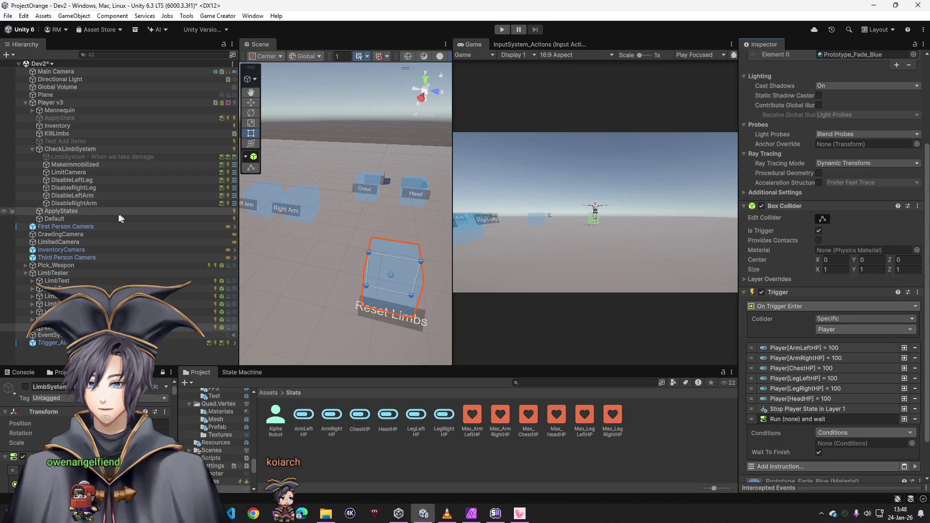
# - Look over the Default and Trigger_Aim triggers and search camera instructions without adding one
pyautogui.click(80, 218)
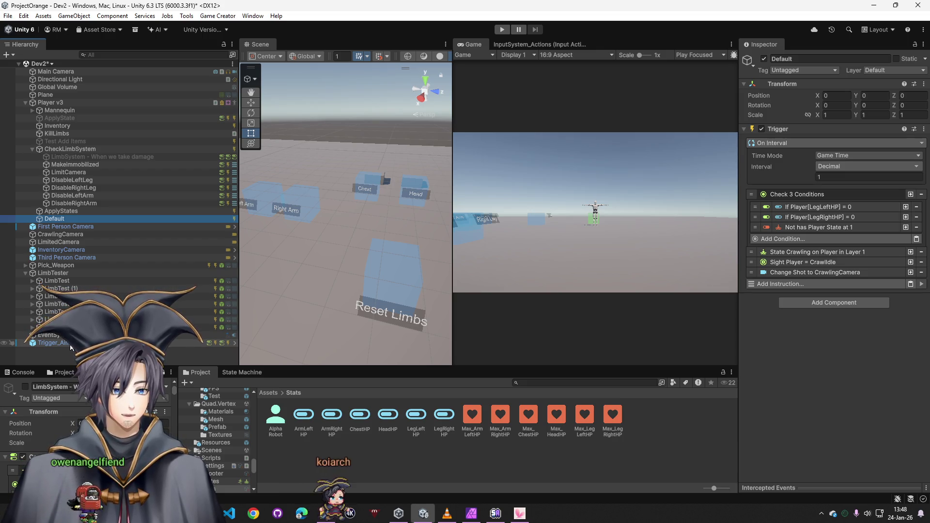
pyautogui.click(72, 327)
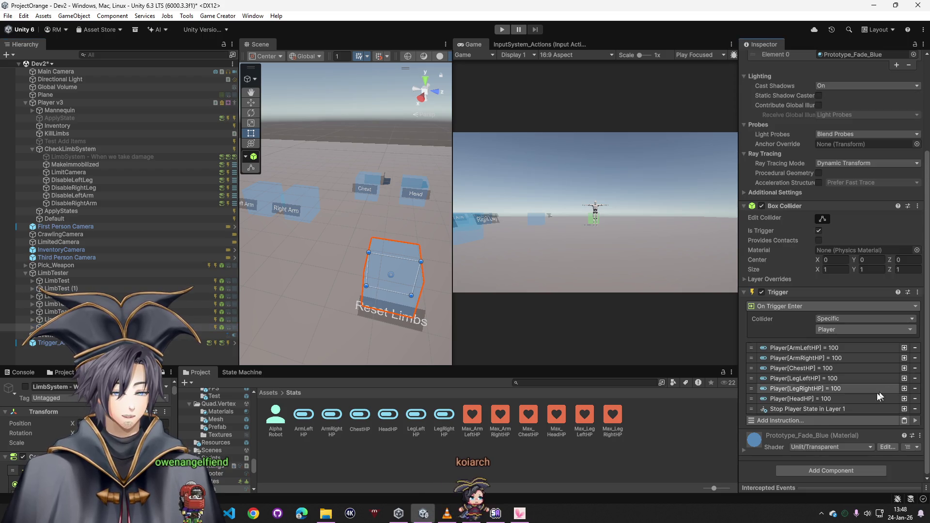
pyautogui.click(809, 420)
pyautogui.write('camrea')
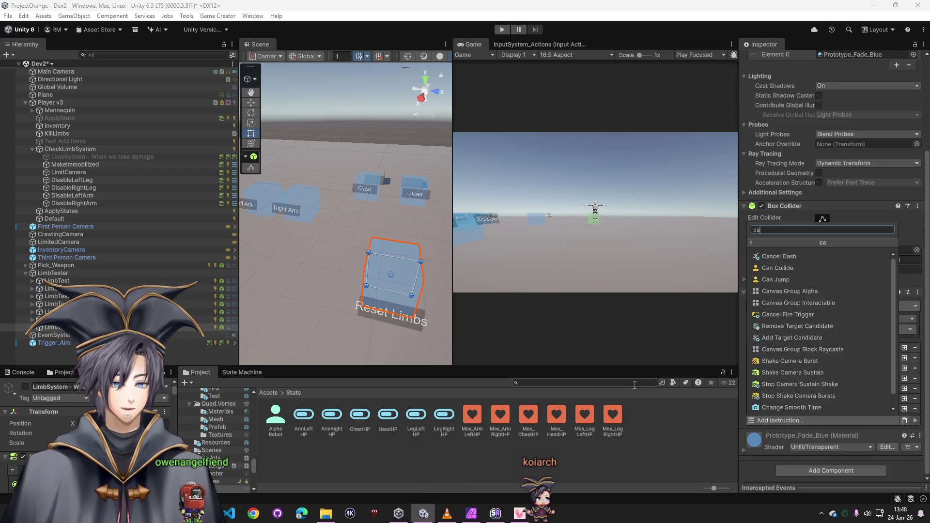
pyautogui.press('BackSpace')
pyautogui.press('BackSpace')
pyautogui.press('BackSpace')
pyautogui.write('set camera')
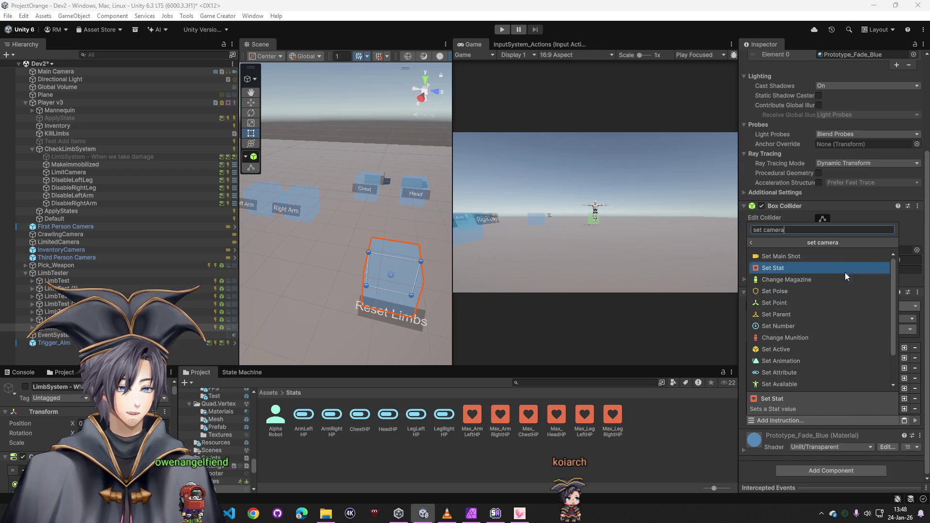
pyautogui.press('Escape')
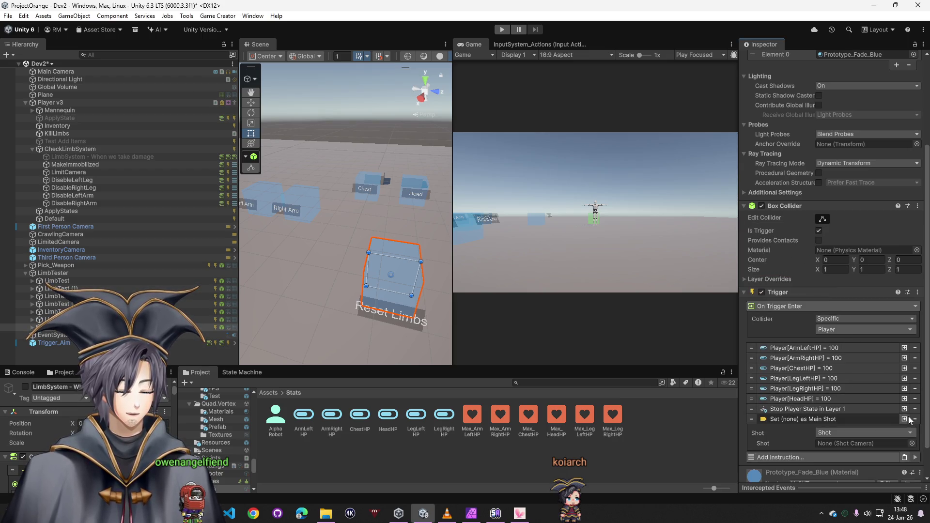
# - Add a Change Shot instruction set to First Person Camera and start the game
pyautogui.click(813, 420)
pyautogui.write('camera sho')
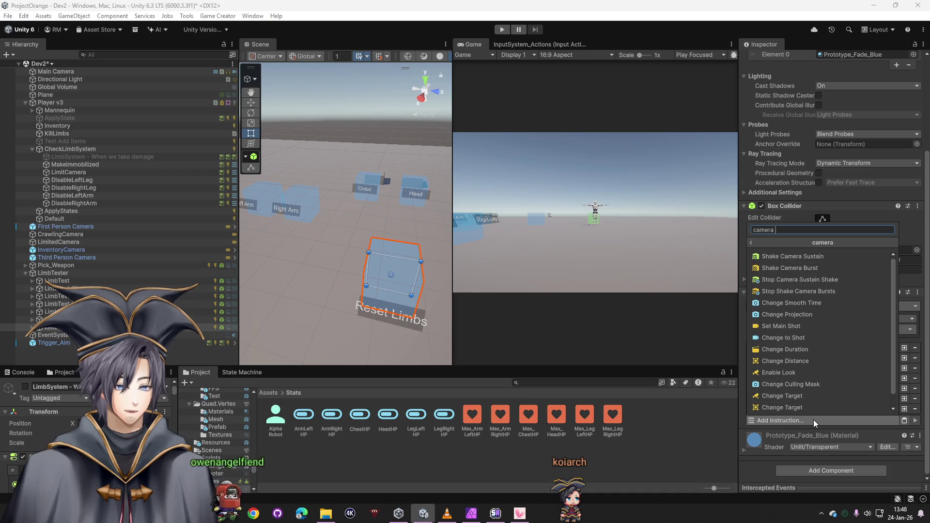
pyautogui.click(791, 296)
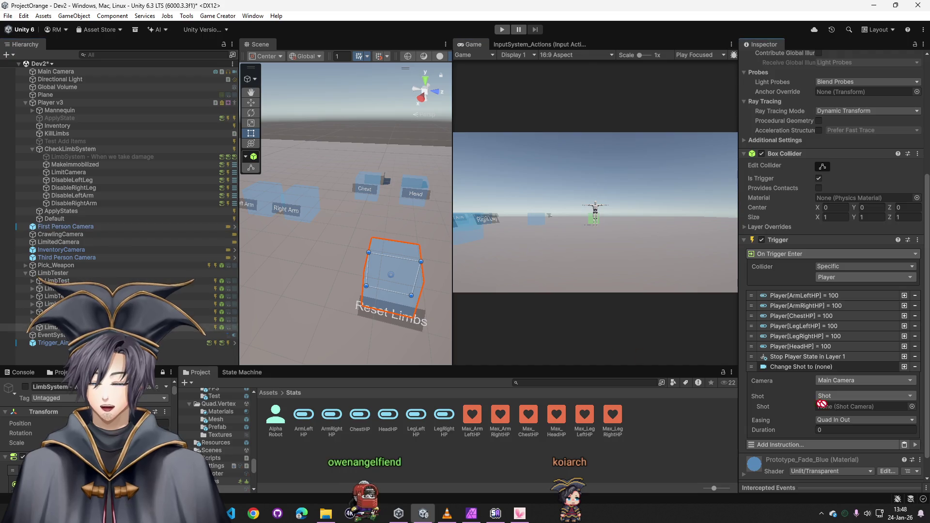
pyautogui.moveTo(66, 226); pyautogui.dragTo(853, 407)
pyautogui.hotkey('ctrl', 'p')
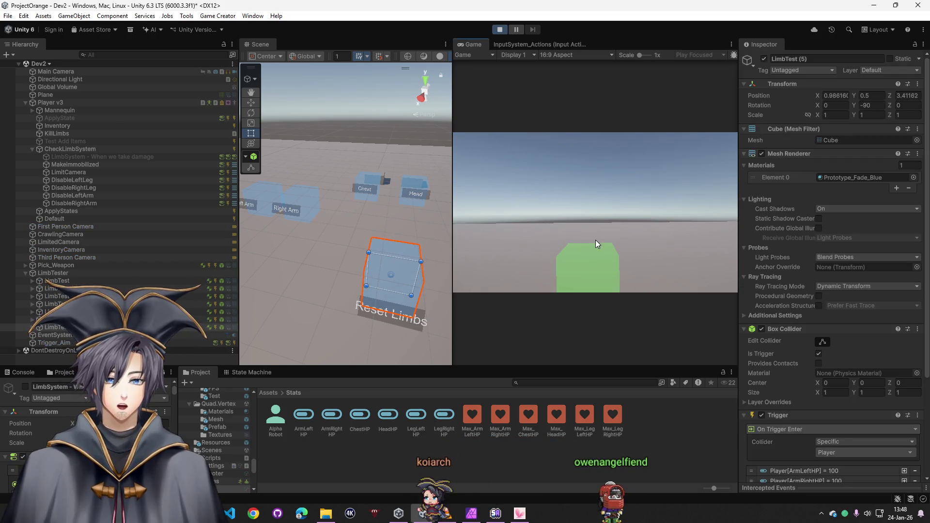
# - Walk the player past the limb cubes and toward the Reset Limbs box using W and D
pyautogui.press('w')
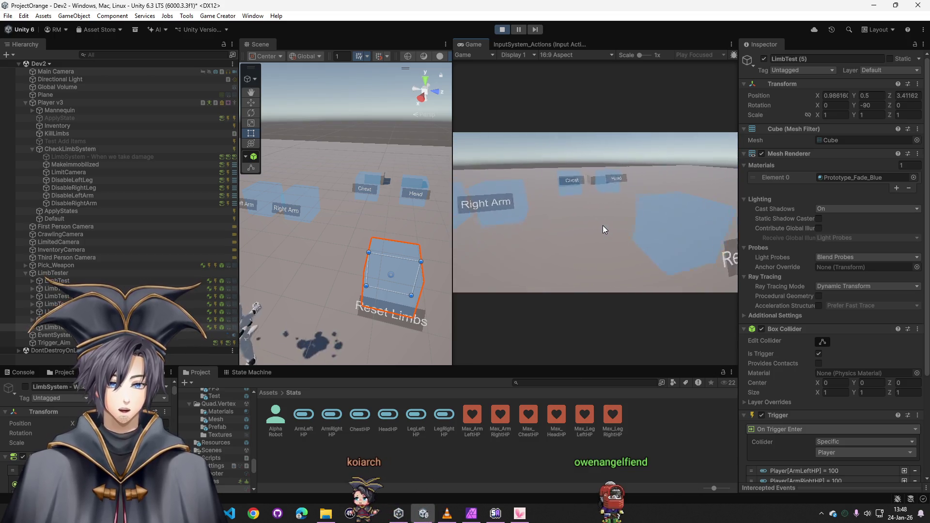
pyautogui.press('d')
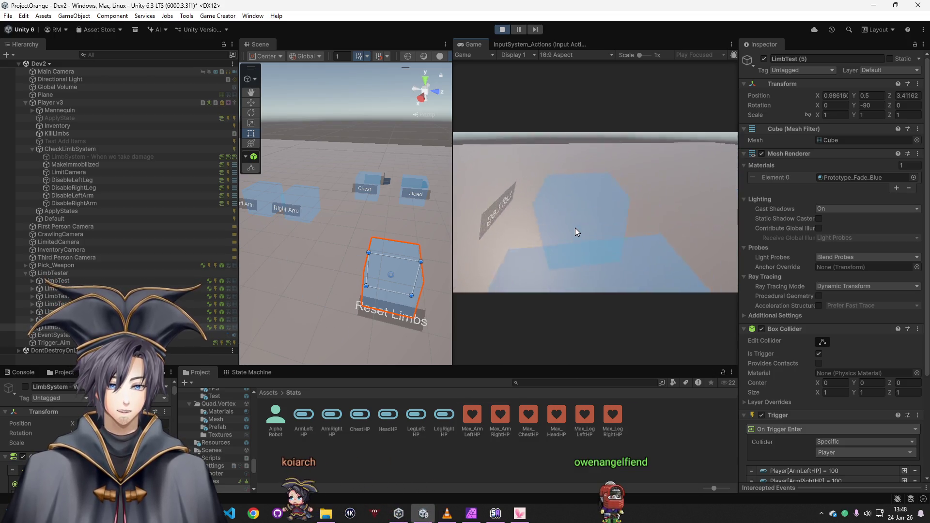
pyautogui.press('w')
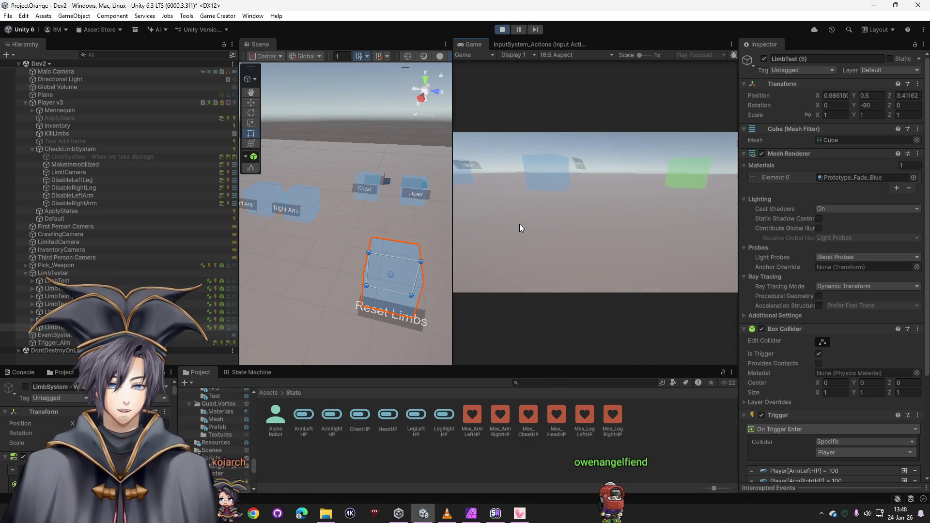
pyautogui.press('w')
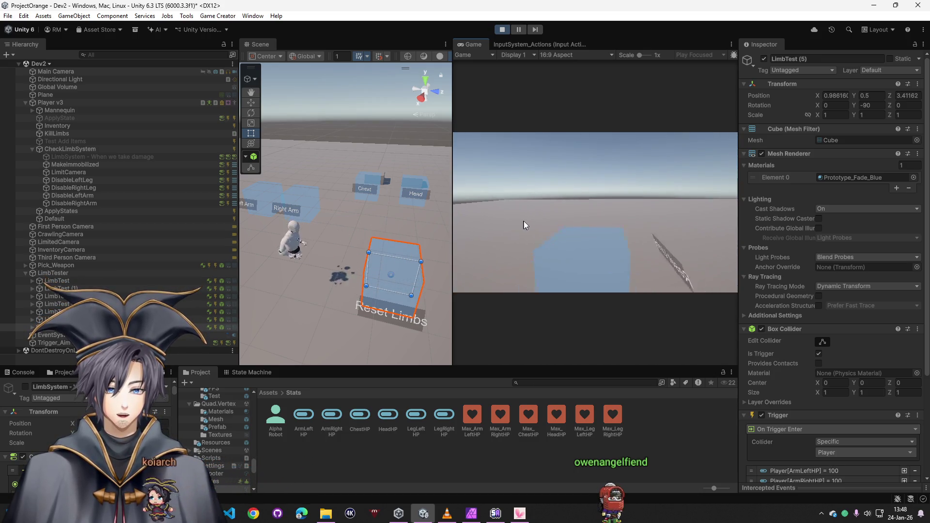
pyautogui.press('w')
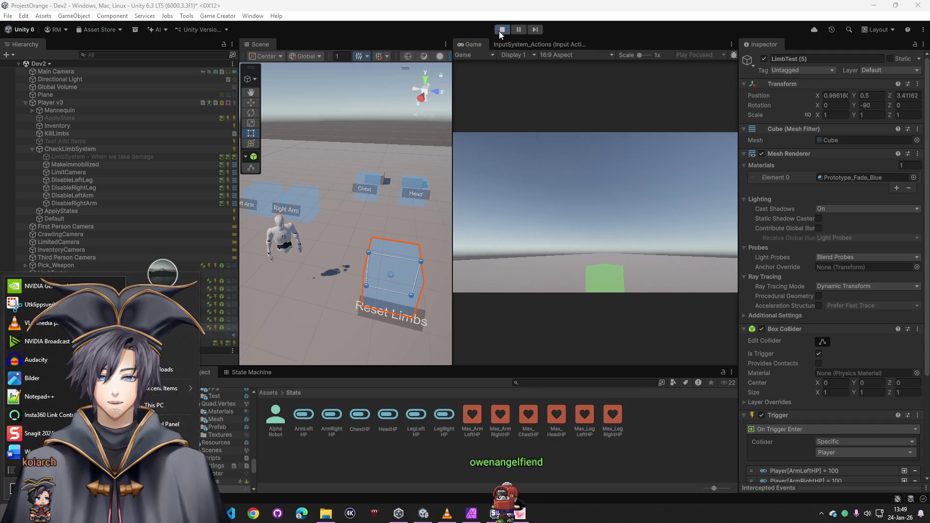
# - Stop play mode and add an Invoke Methods instruction to the end of the Reset Limbs trigger
pyautogui.click(499, 30)
pyautogui.scroll(-5, 800, 368)
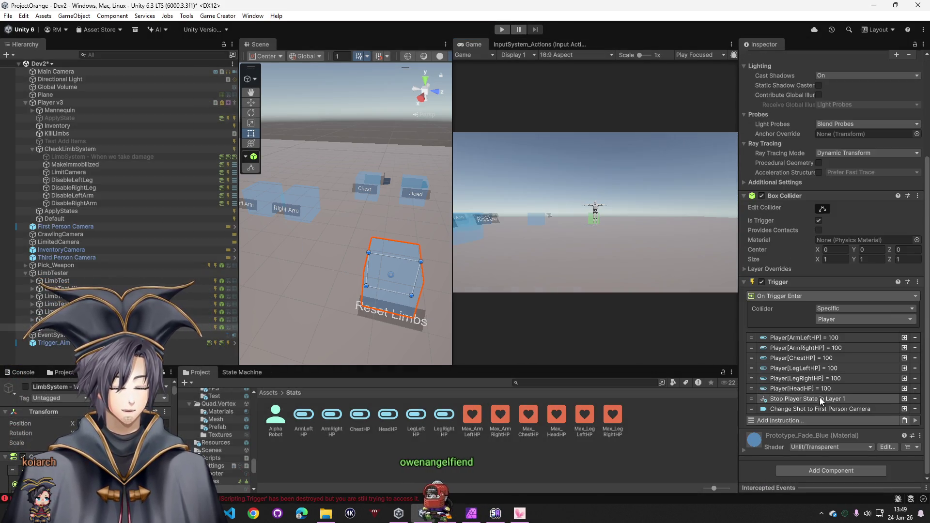
pyautogui.click(816, 421)
pyautogui.write('invok')
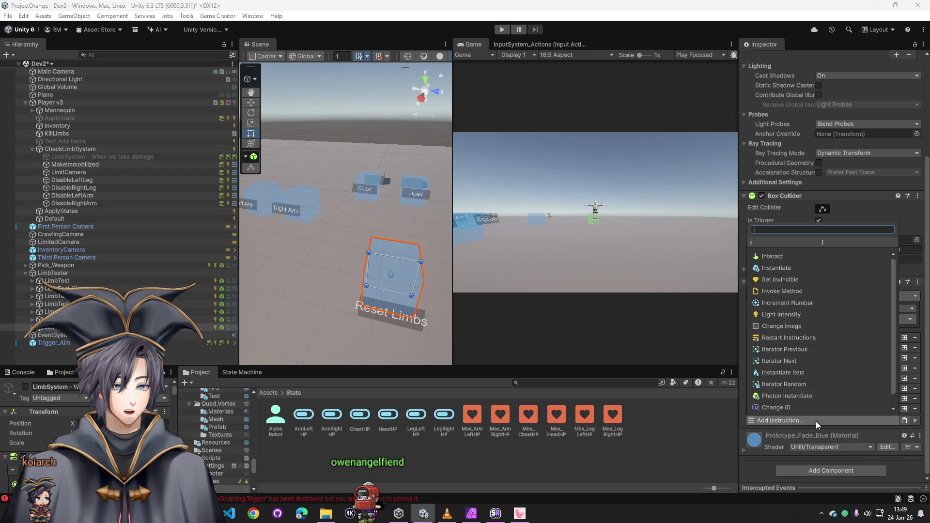
pyautogui.click(791, 256)
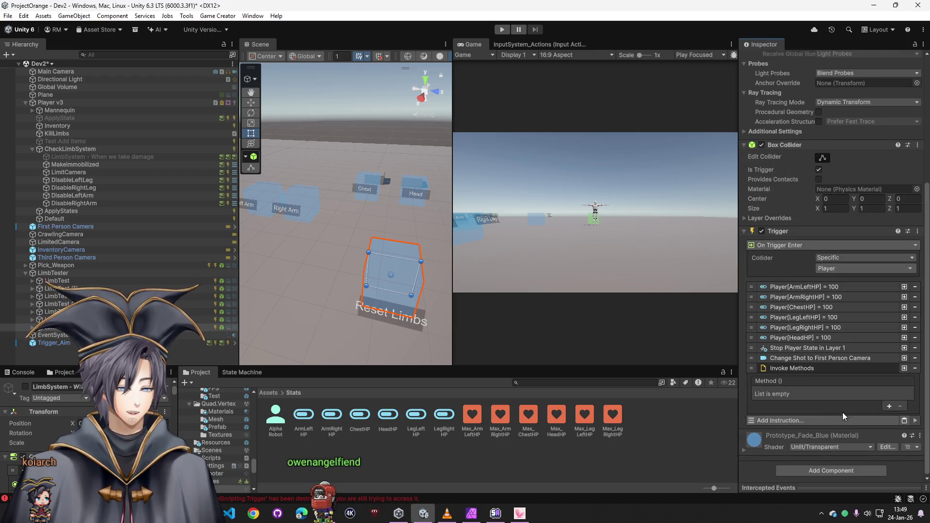
# - Add a method entry targeting the KillLimbs object that calls LimbVisibilityController.ShowAll()
pyautogui.click(889, 406)
pyautogui.click(801, 405)
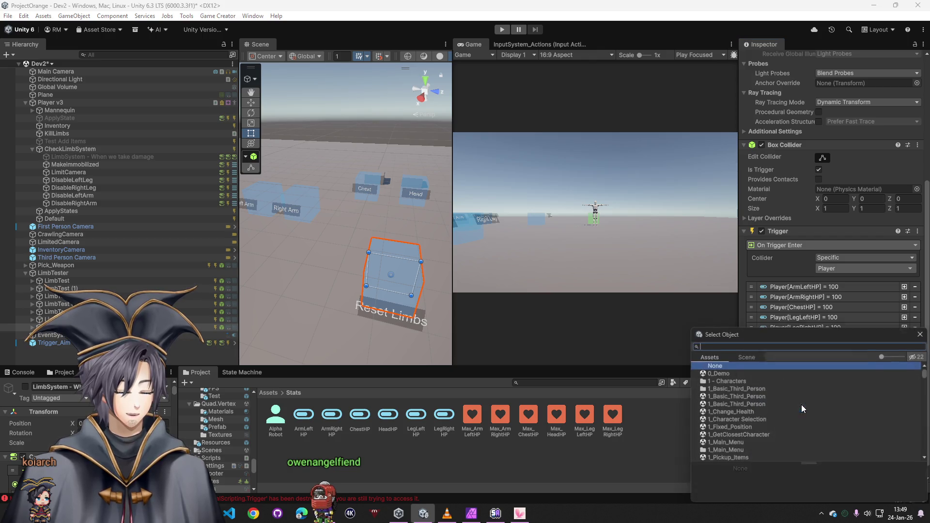
pyautogui.click(922, 333)
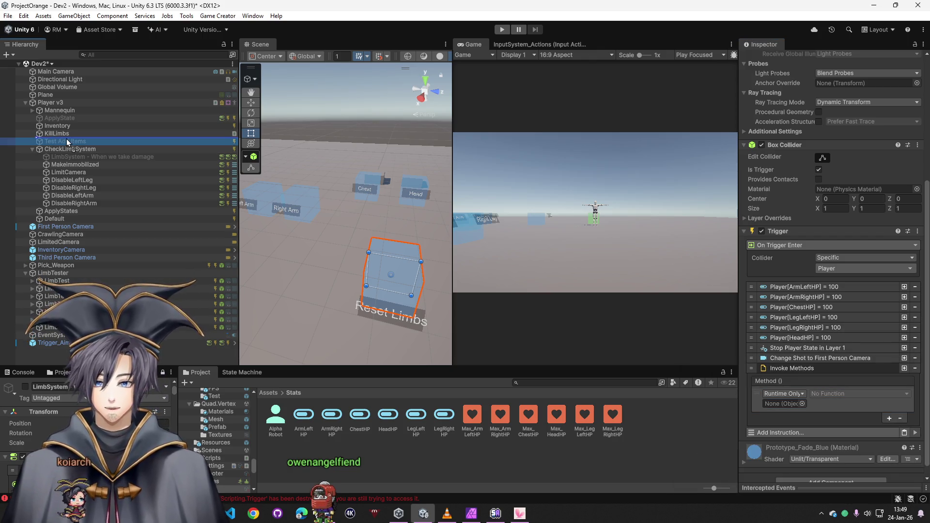
pyautogui.moveTo(63, 135); pyautogui.dragTo(764, 386)
pyautogui.click(830, 396)
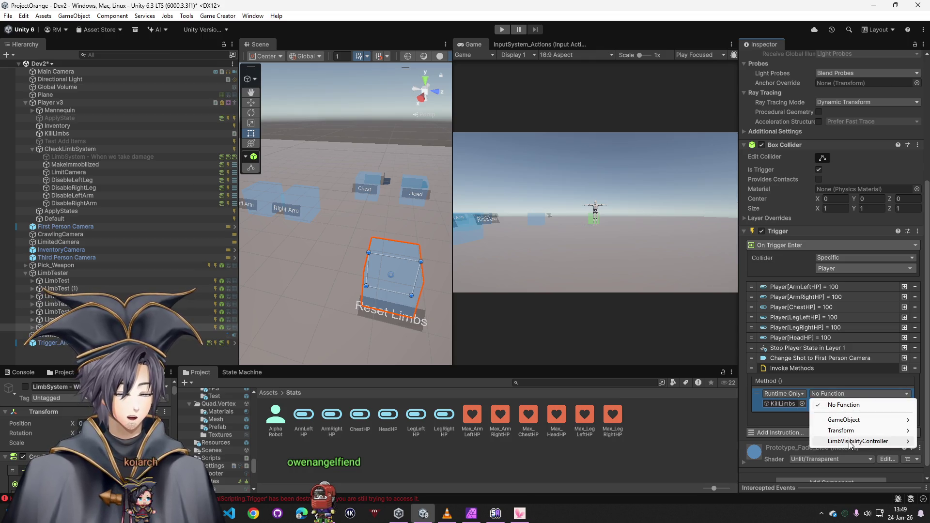
pyautogui.moveTo(858, 441)
pyautogui.click(718, 335)
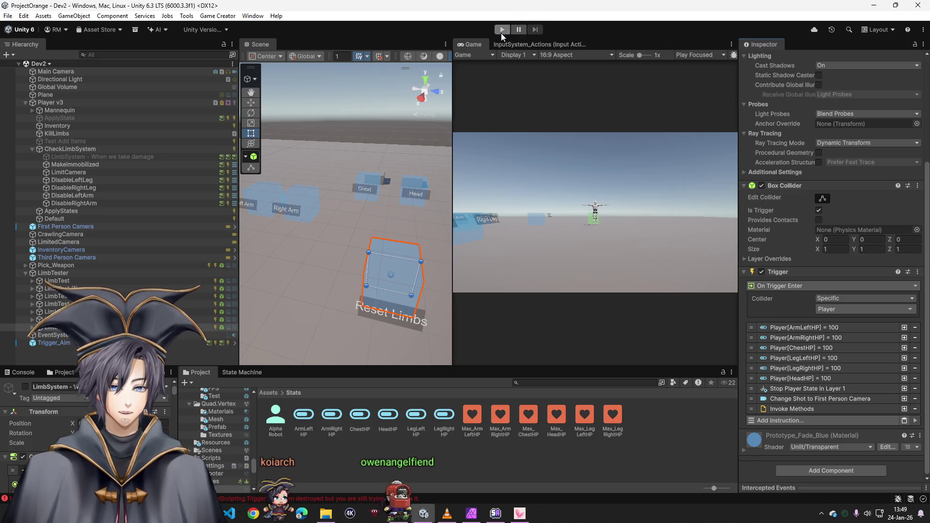
# - Run and stop a play test of the Reset Limbs trigger, clear the Console errors, then deselect
pyautogui.click(502, 30)
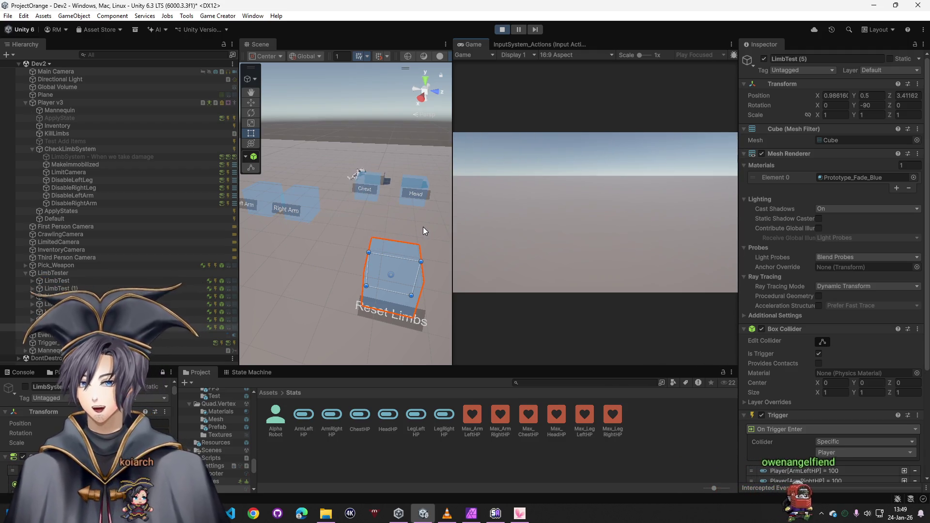
pyautogui.click(502, 30)
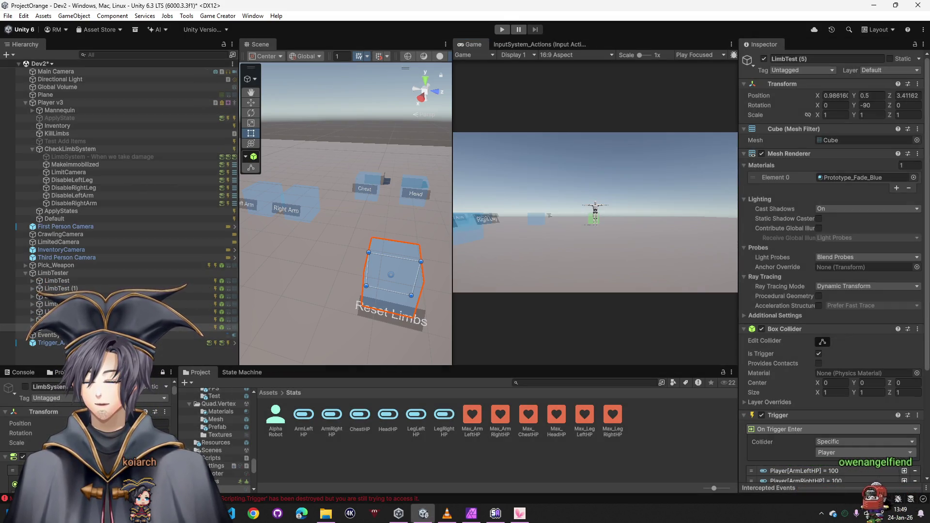
pyautogui.click(20, 372)
pyautogui.click(9, 383)
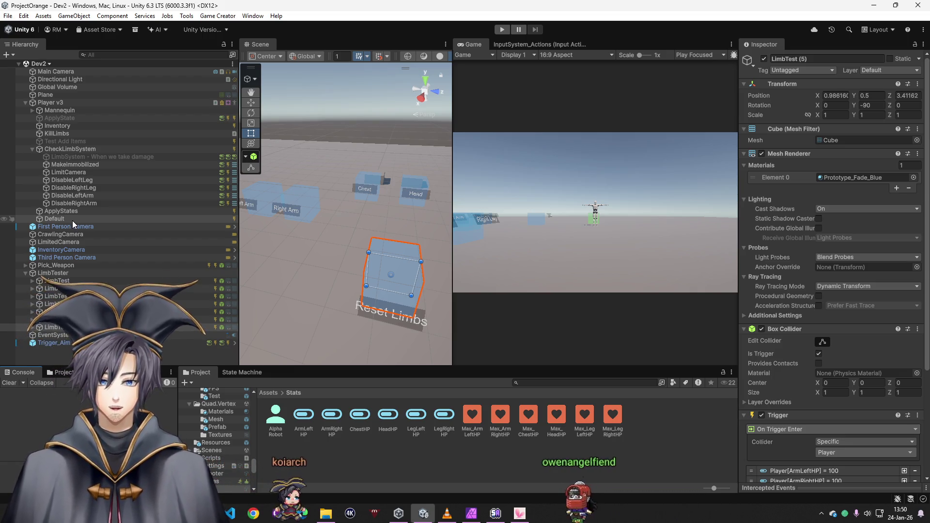
pyautogui.hotkey('ctrl', 'z')
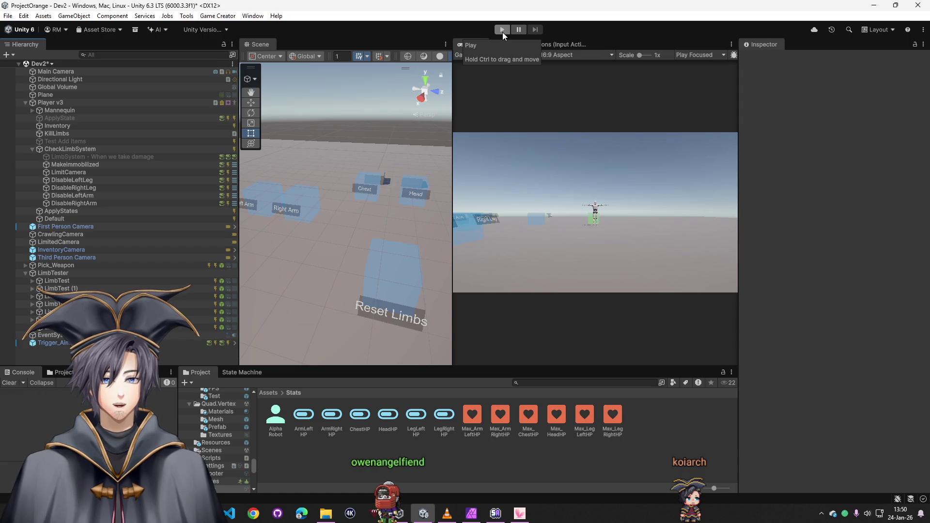
# - Play-test the limb reset again, then narrow the Hierarchy to give the Scene view more width
pyautogui.click(502, 30)
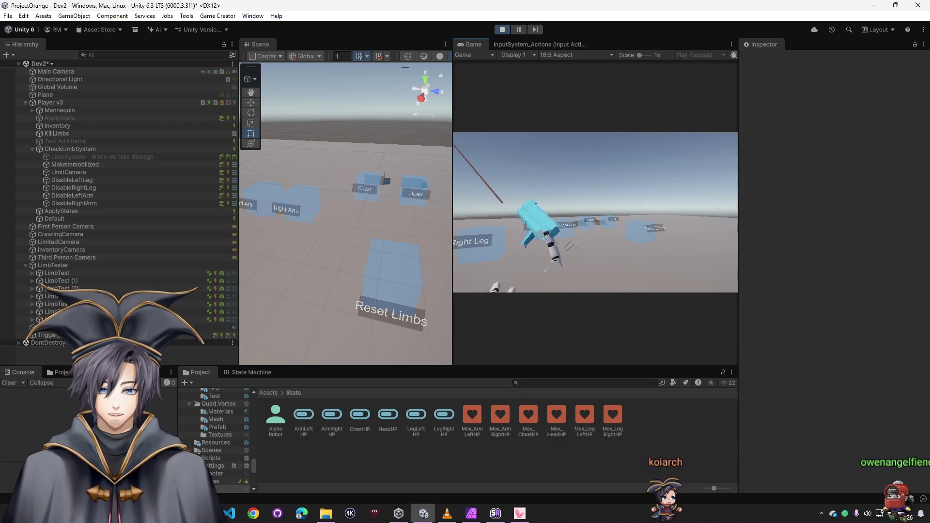
pyautogui.click(503, 31)
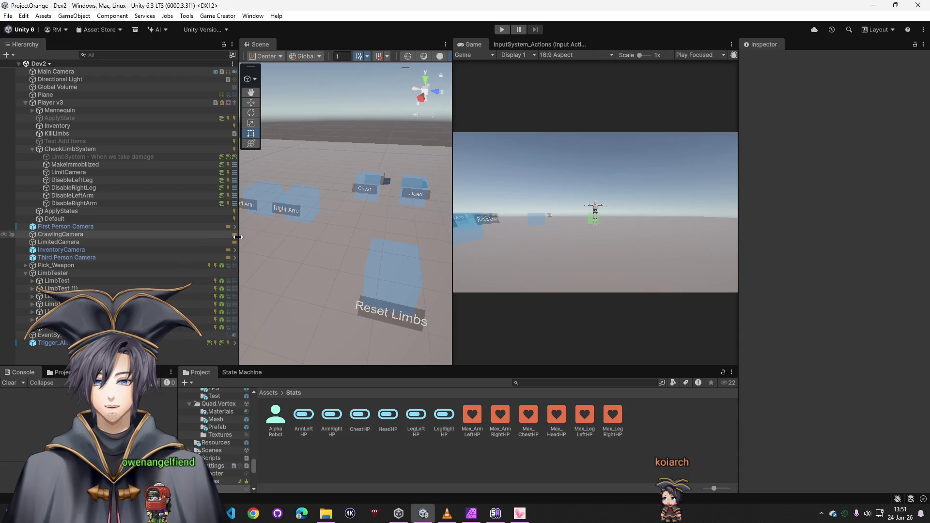
pyautogui.moveTo(237, 236); pyautogui.dragTo(190, 238)
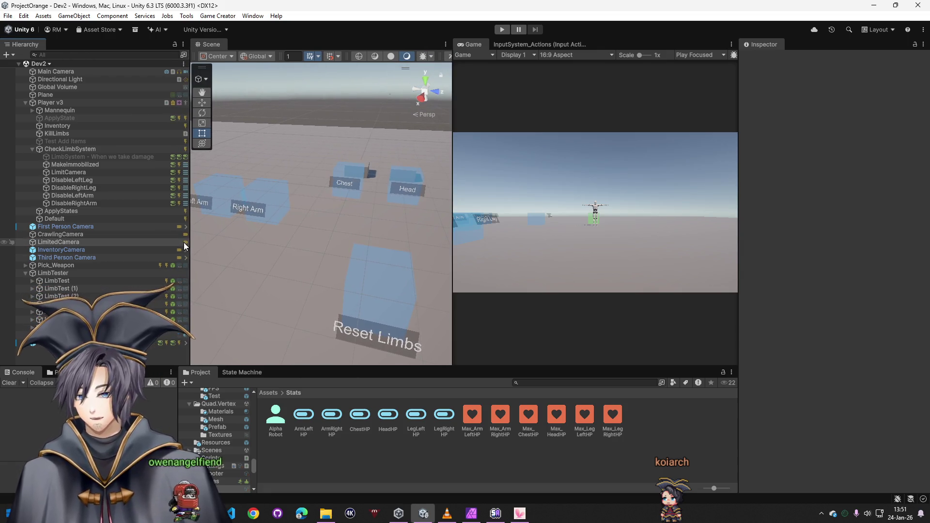